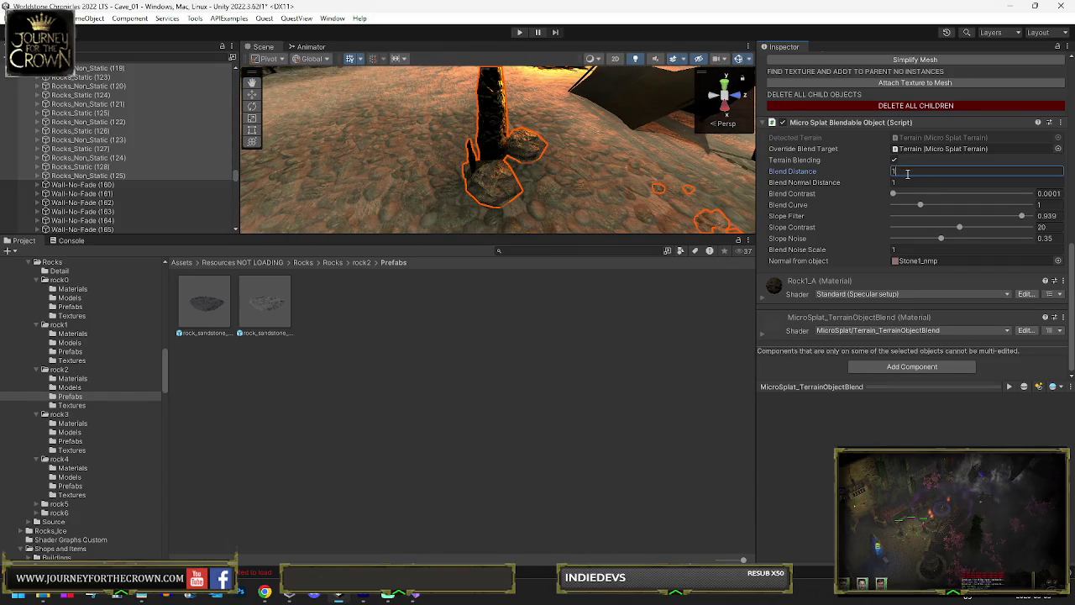
Enter 2 as the rocks' Micro Splat Blendable Object Blend Distance.
type("2")
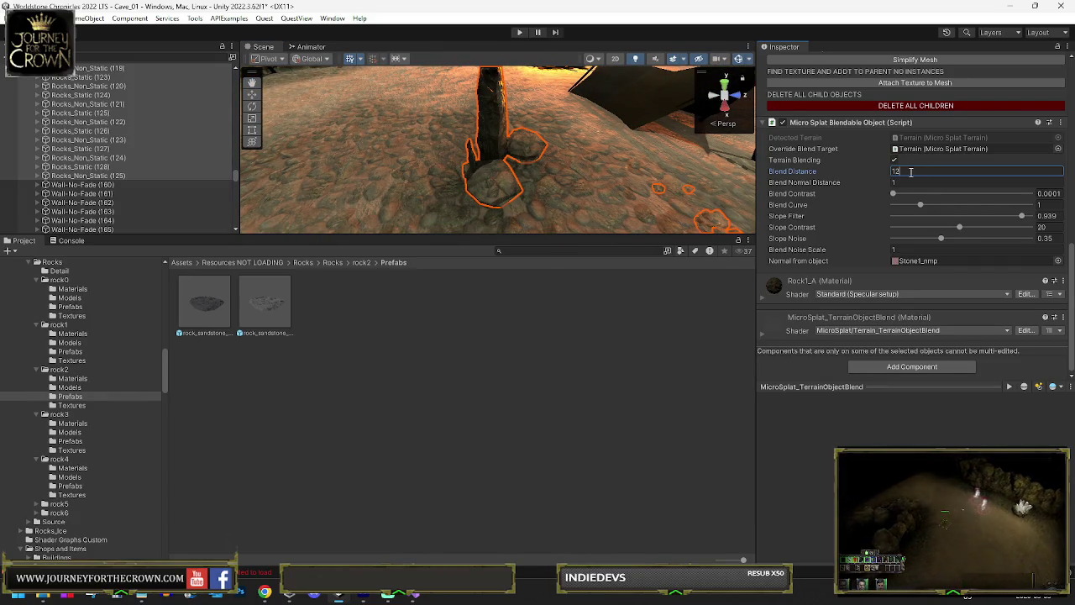
key("Return")
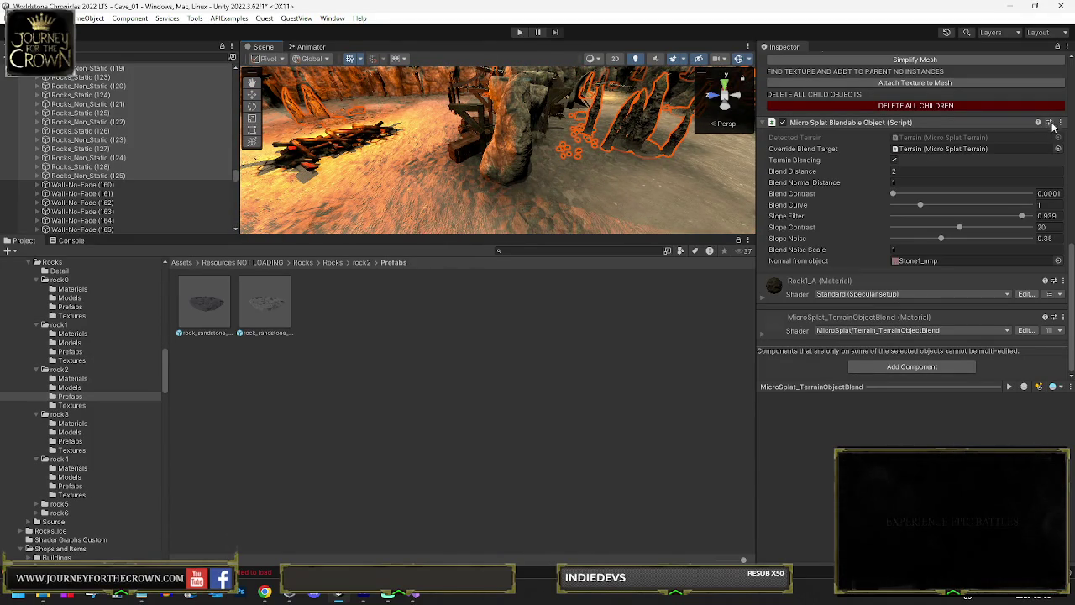
Orbit the Scene view around the rock walls and select the Wall-No-Fade (160) wall.
left_click_drag(636, 162, 382, 134)
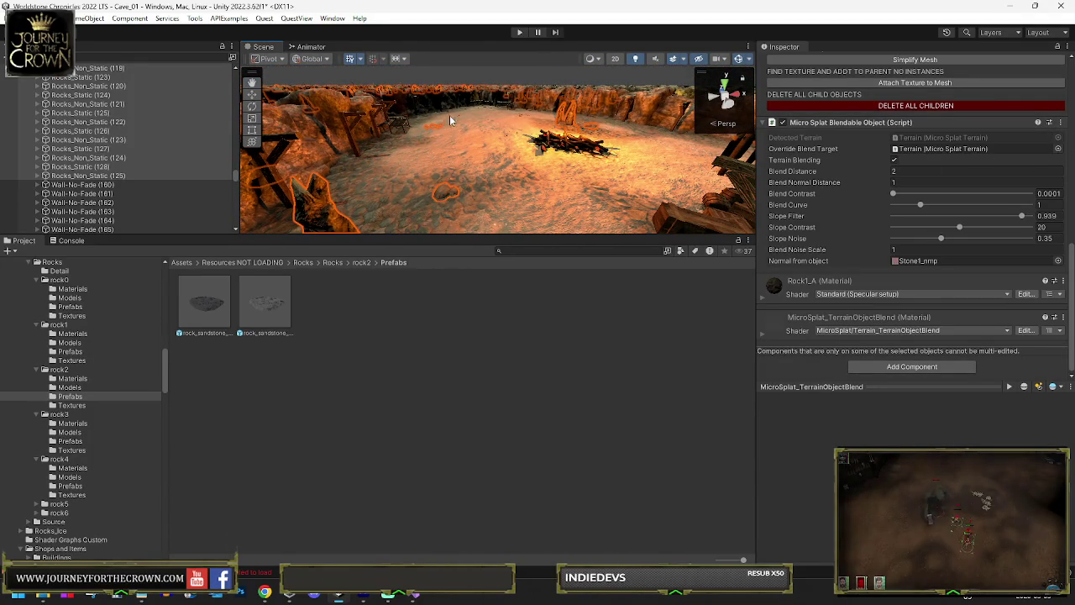
mouse_move(515, 132)
left_mouse_down()
mouse_move(252, 153)
mouse_move(748, 147)
mouse_move(706, 140)
left_mouse_up()
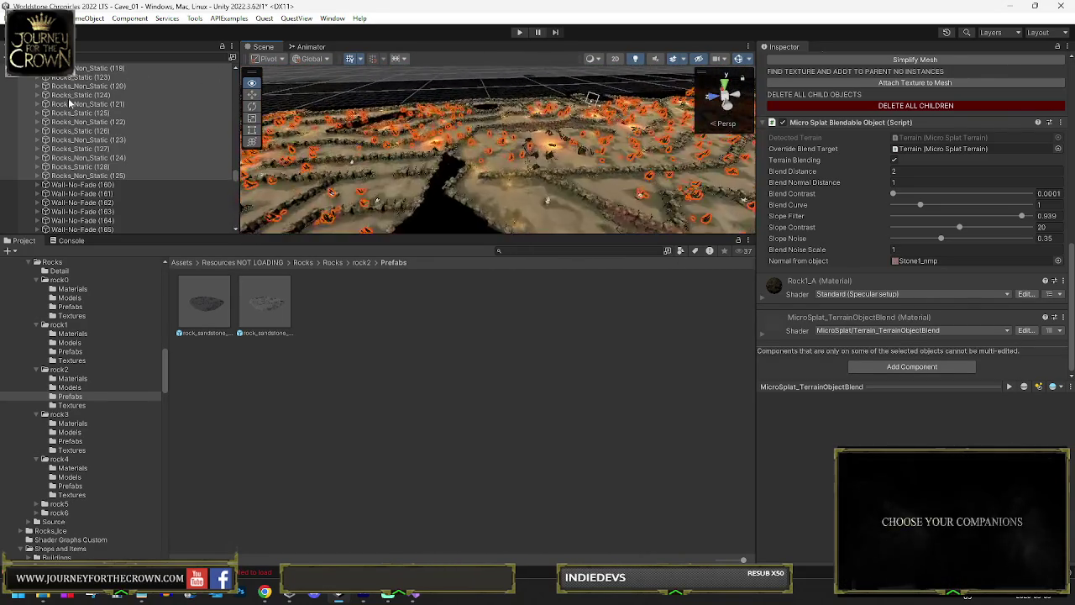
left_click_drag(671, 120, 461, 78)
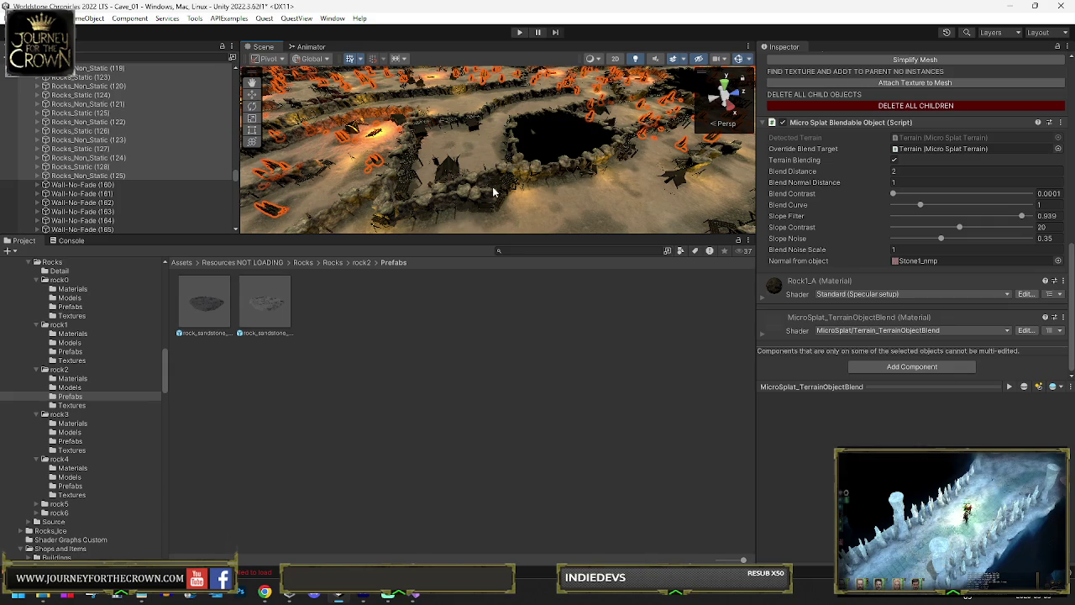
left_click_drag(295, 194, 667, 188)
left_click(93, 185)
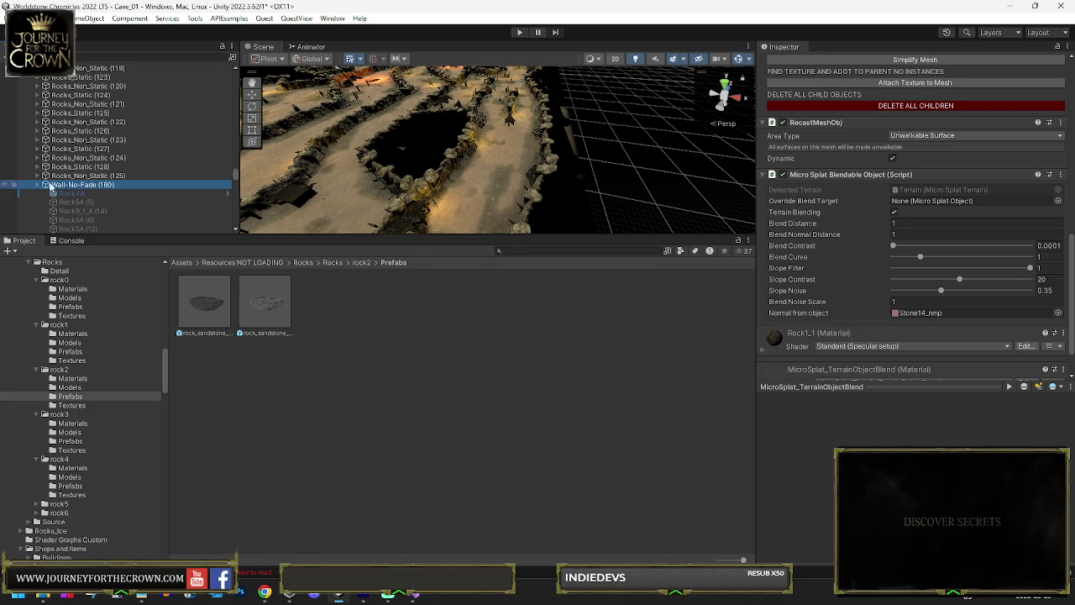
Enlarge the Scene view over the Project panel and orbit low across the walled arena.
mouse_move(527, 158)
left_mouse_down()
mouse_move(287, 141)
mouse_move(168, 147)
mouse_move(877, 139)
mouse_move(277, 74)
mouse_move(252, 215)
mouse_move(261, 224)
mouse_move(361, 108)
mouse_move(763, 127)
mouse_move(541, 214)
left_mouse_up()
left_click_drag(483, 236, 487, 393)
left_click_drag(504, 277, 731, 236)
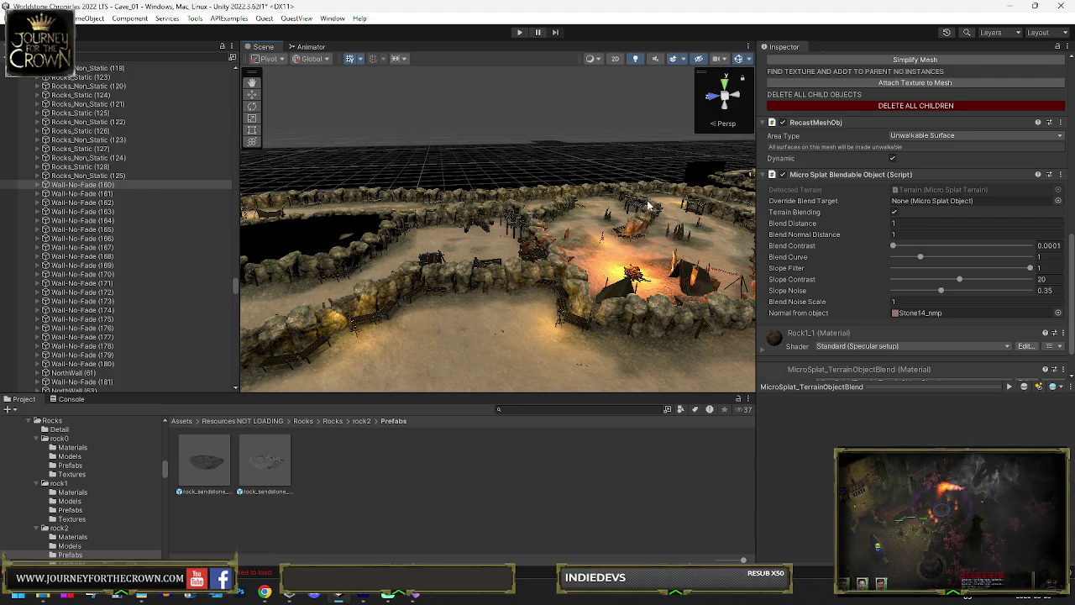
left_click_drag(499, 280, 611, 241)
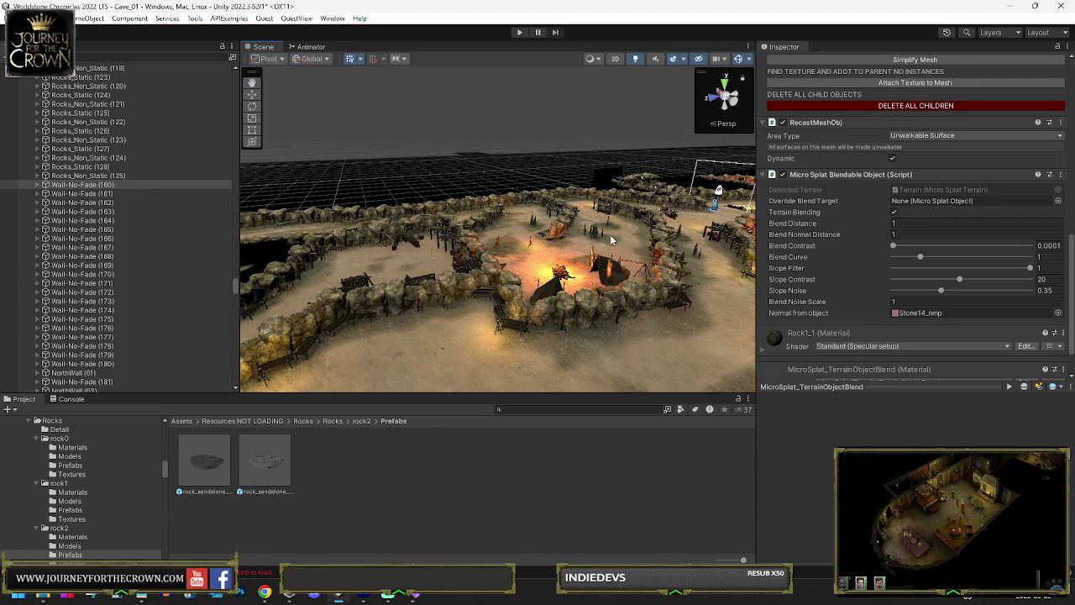
mouse_move(569, 249)
left_mouse_down()
mouse_move(30, 208)
mouse_move(644, 236)
mouse_move(426, 227)
mouse_move(215, 238)
mouse_move(202, 267)
mouse_move(140, 281)
mouse_move(194, 284)
mouse_move(117, 275)
mouse_move(740, 220)
left_mouse_up()
Copy the wall's Micro Splat Blendable Object component and paste it onto the floor sandstone rock.
right_click(803, 174)
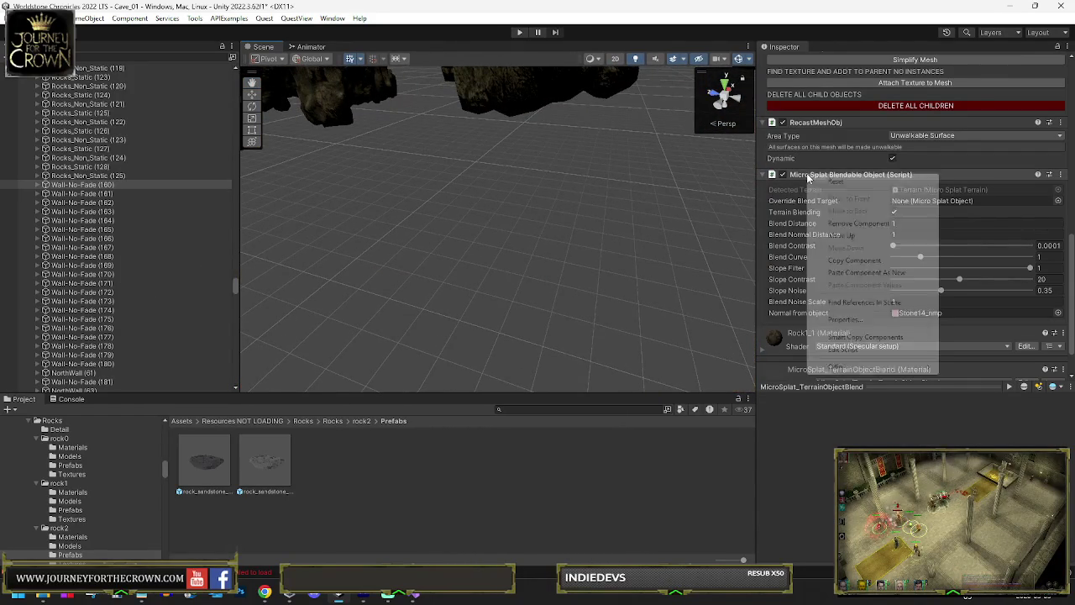
left_click(840, 261)
mouse_move(470, 151)
left_mouse_down()
mouse_move(426, 132)
mouse_move(200, 165)
mouse_move(367, 205)
left_mouse_up()
left_click(525, 194)
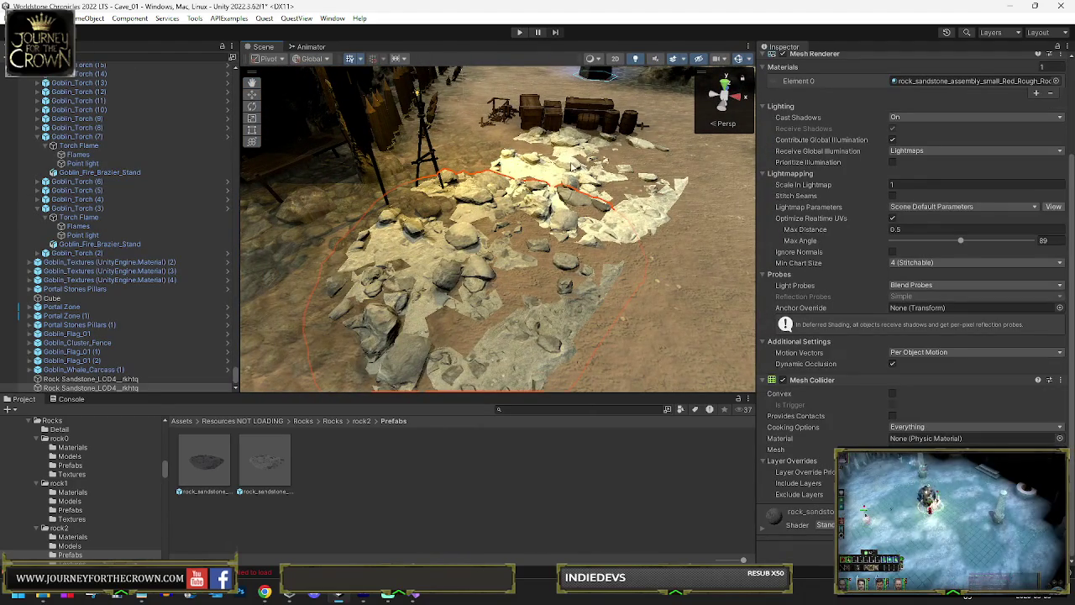
scroll(840, 168, "up", 1)
right_click(807, 91)
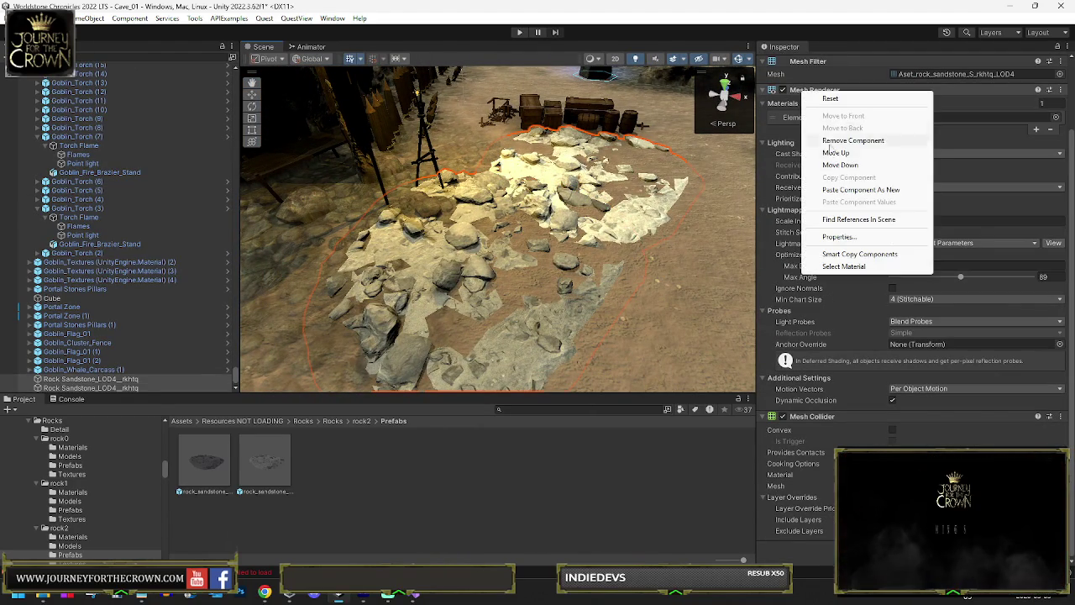
left_click(849, 192)
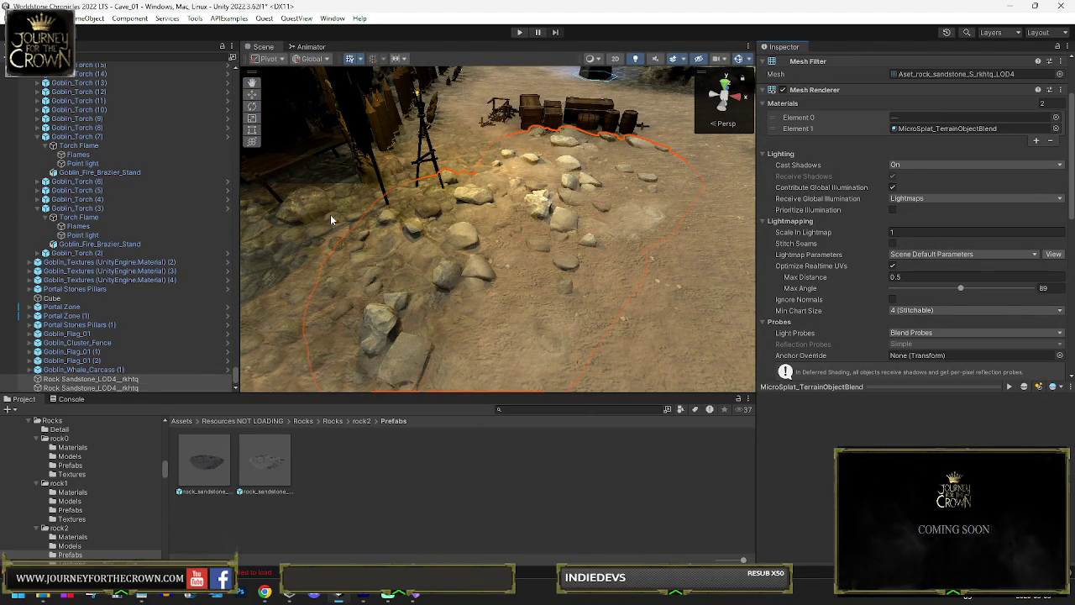
left_click_drag(475, 242, 505, 259)
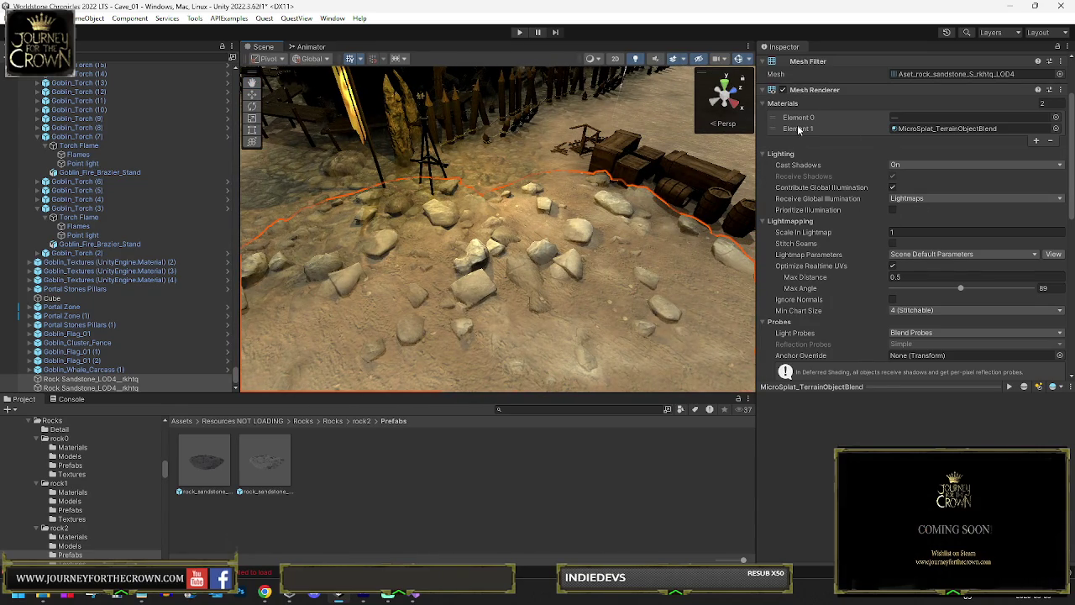
scroll(995, 201, "up", 3)
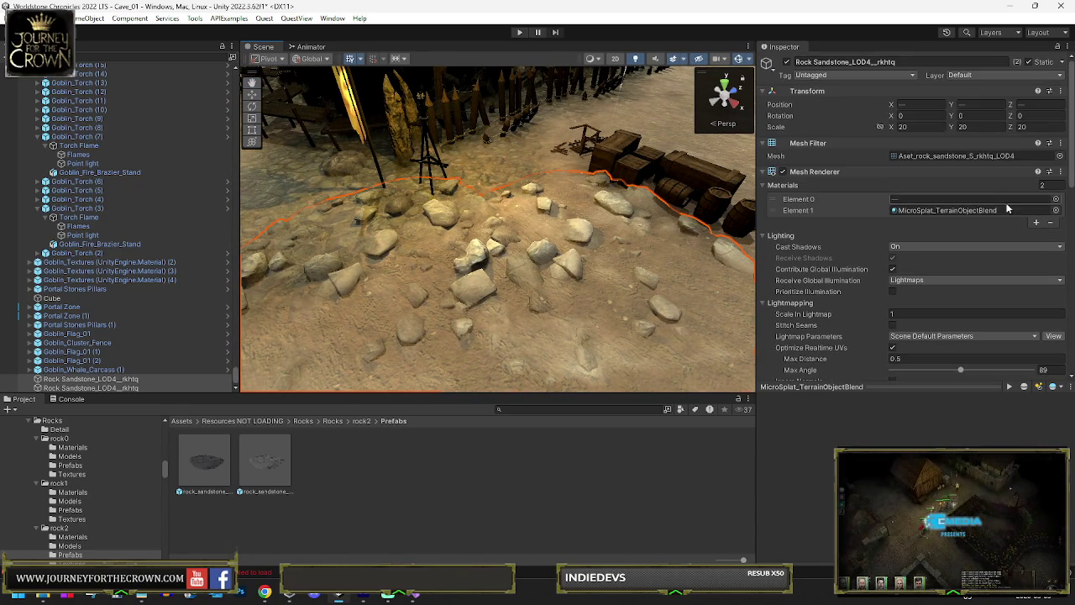
Adjust the rock's Static flags, then duplicate the rock flats and delete the unwanted copies.
left_click(1043, 62)
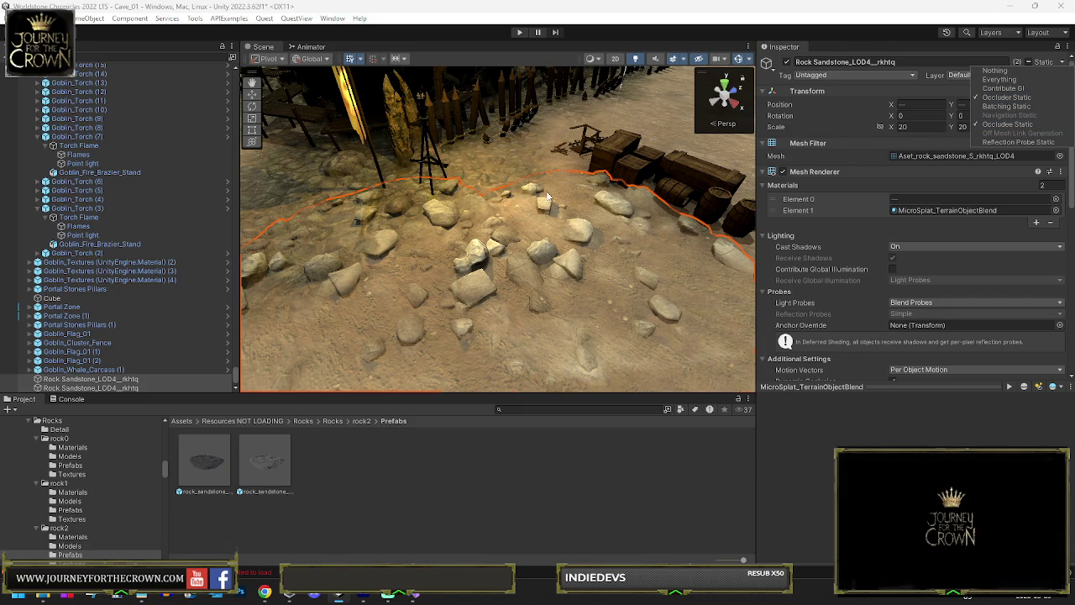
left_click(84, 379)
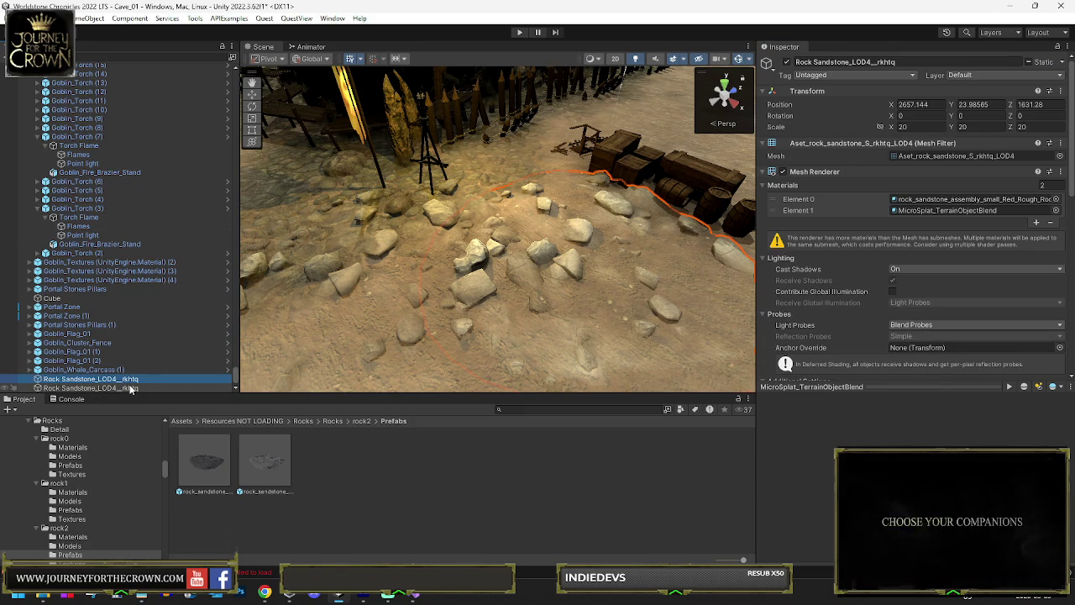
left_click(130, 389, "shift")
mouse_move(395, 277)
left_mouse_down()
mouse_move(409, 275)
mouse_move(409, 256)
left_mouse_up()
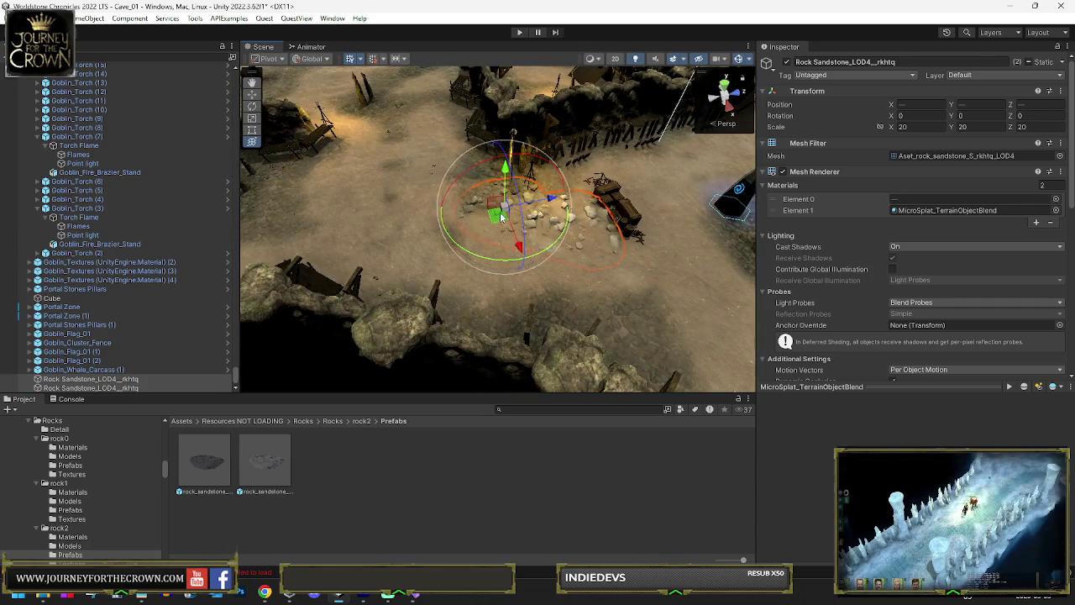
key("ctrl+d")
mouse_move(496, 192)
left_mouse_down()
mouse_move(315, 141)
mouse_move(319, 165)
left_mouse_up()
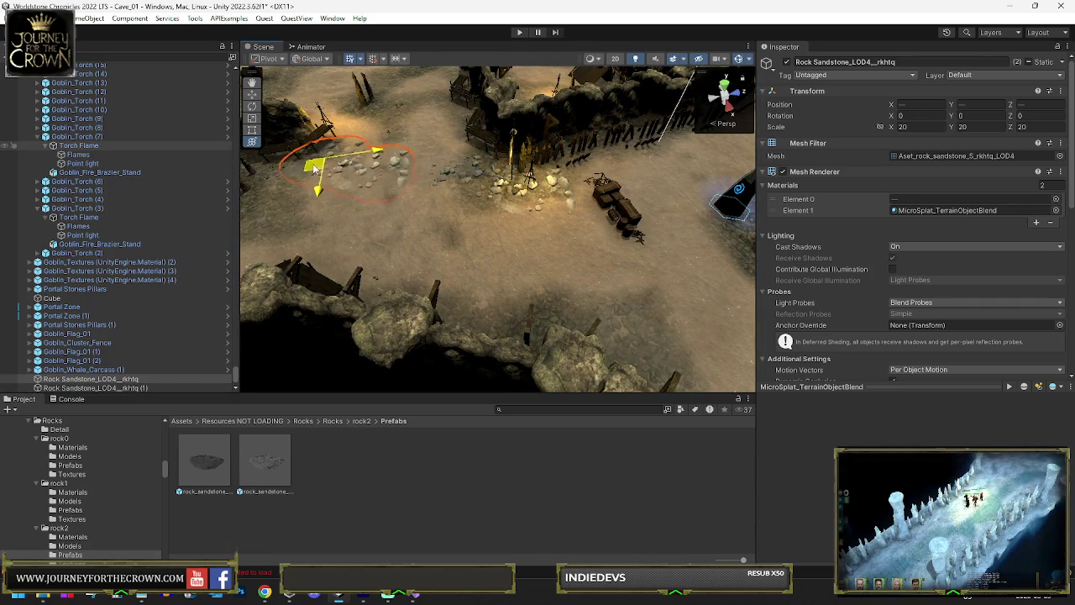
key("e")
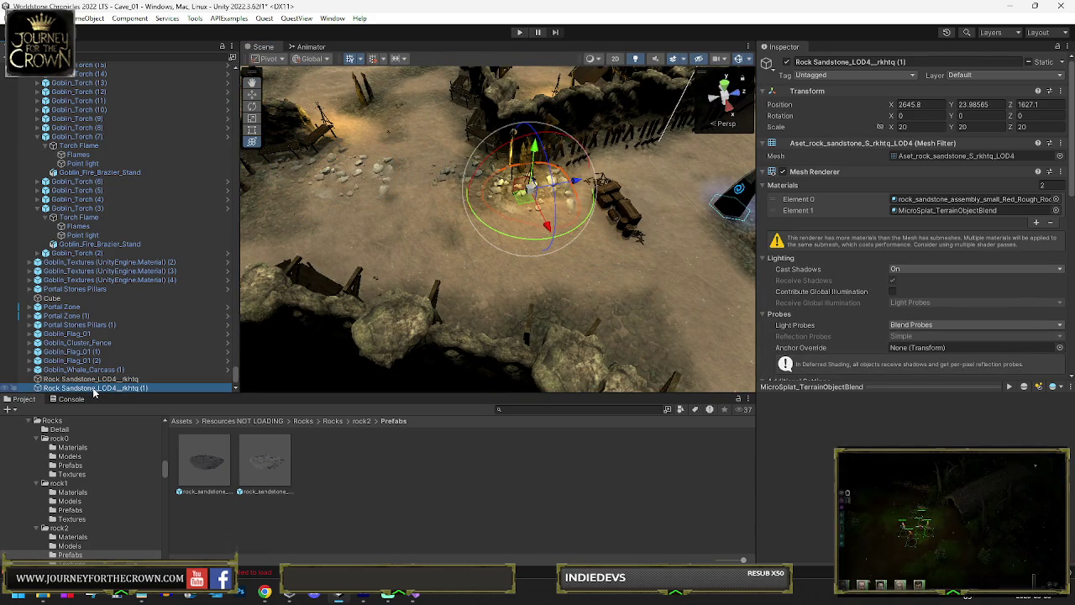
key("Delete")
left_click(94, 381)
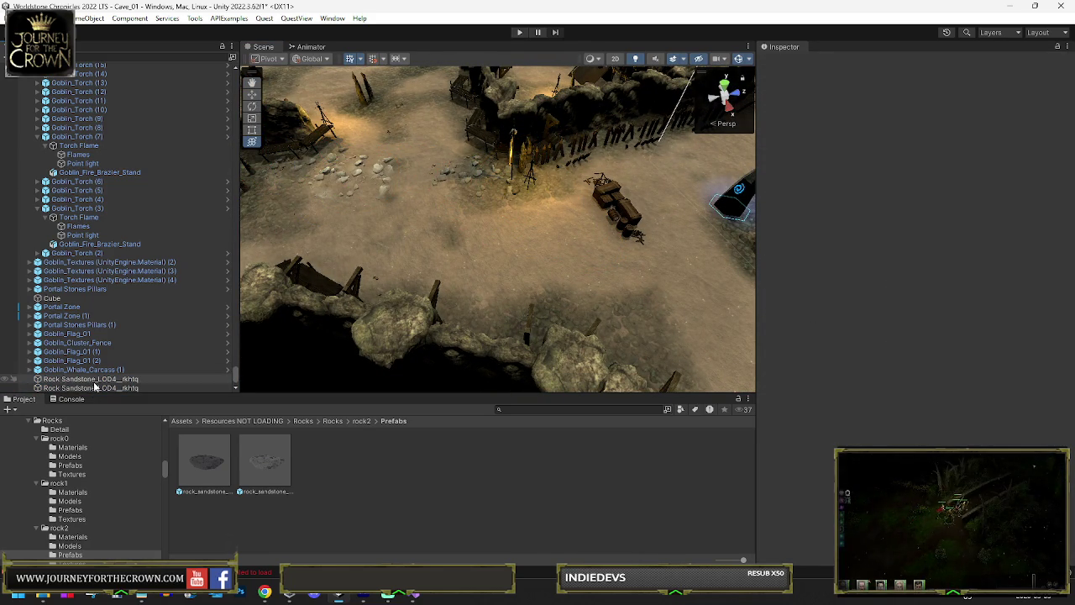
key("Delete")
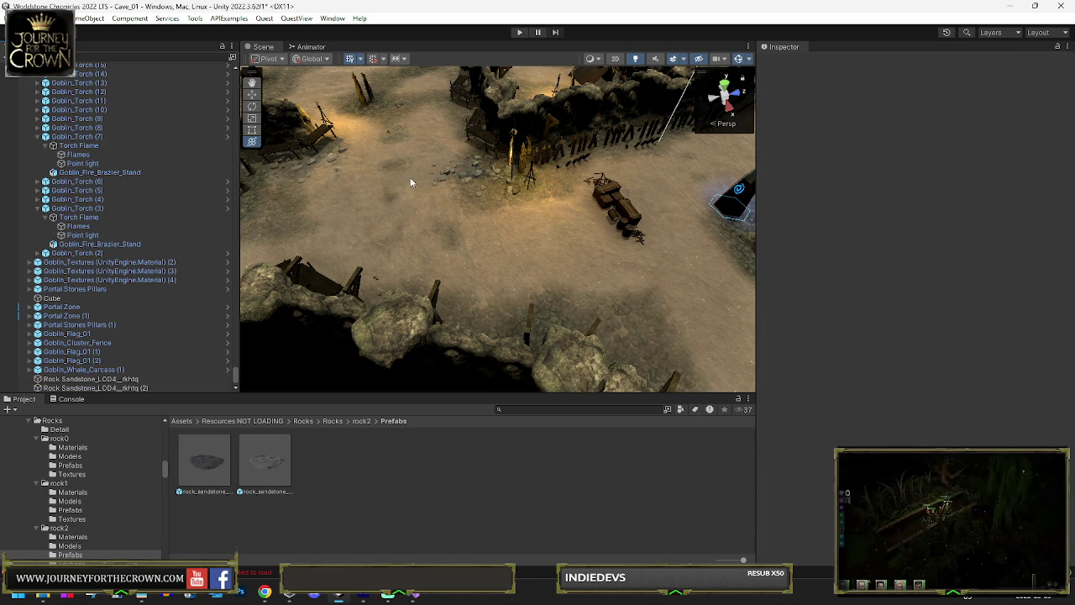
Select rock copy (2) and move it along the cave paths.
left_click(483, 171)
left_click(482, 171)
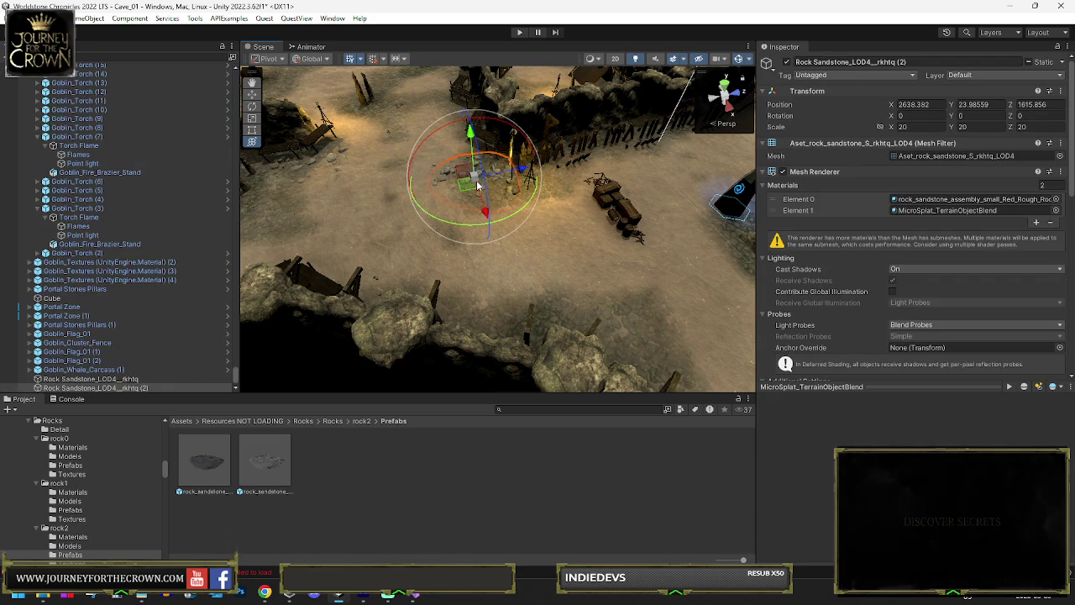
mouse_move(470, 190)
left_mouse_down()
mouse_move(475, 220)
mouse_move(696, 188)
mouse_move(537, 252)
left_mouse_up()
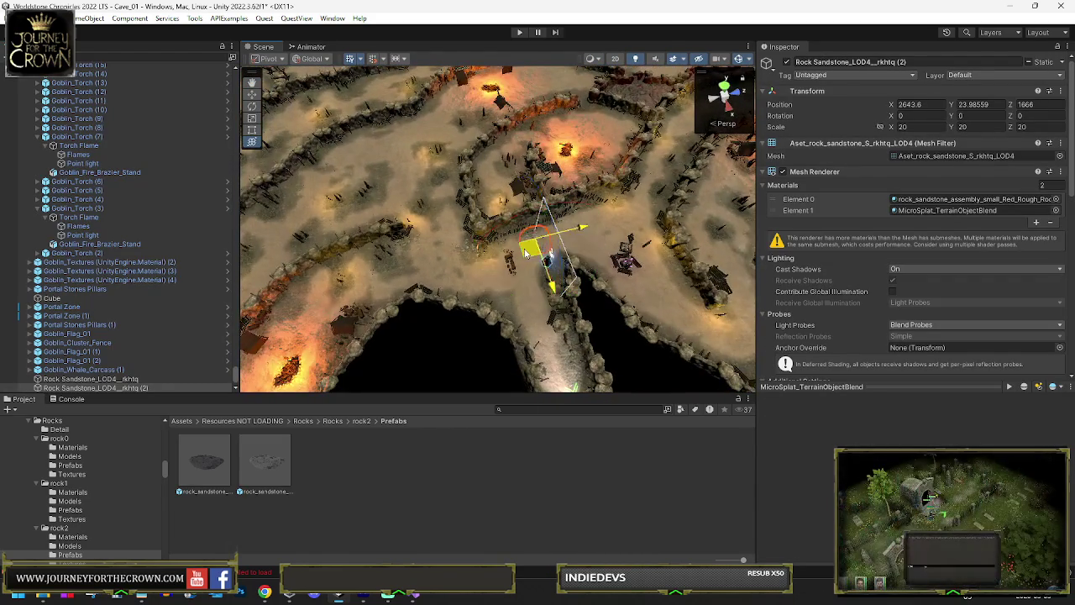
left_click_drag(651, 168, 664, 144)
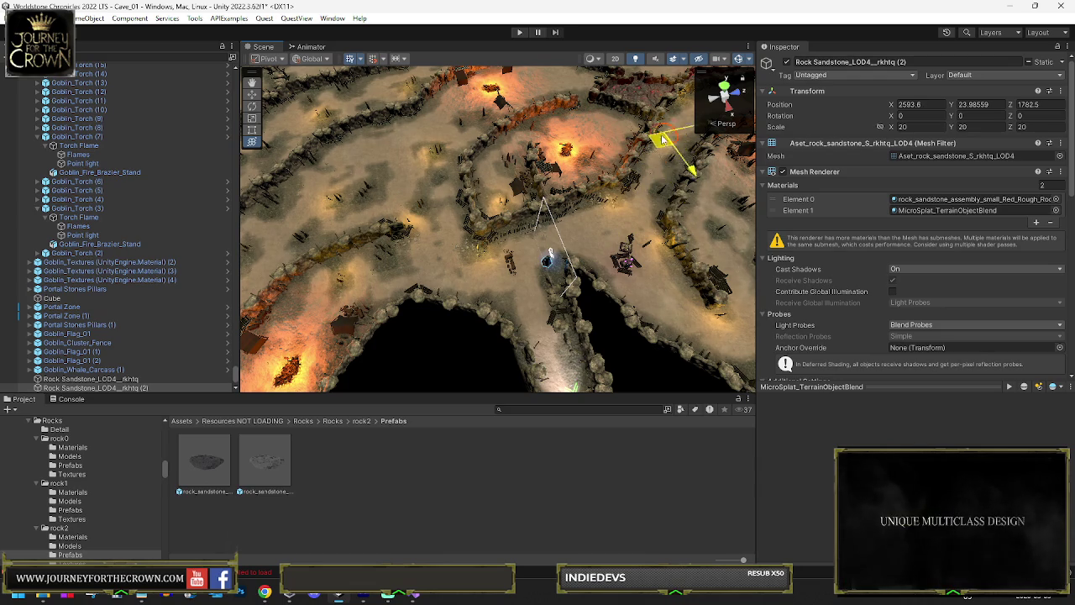
left_click_drag(554, 112, 571, 108)
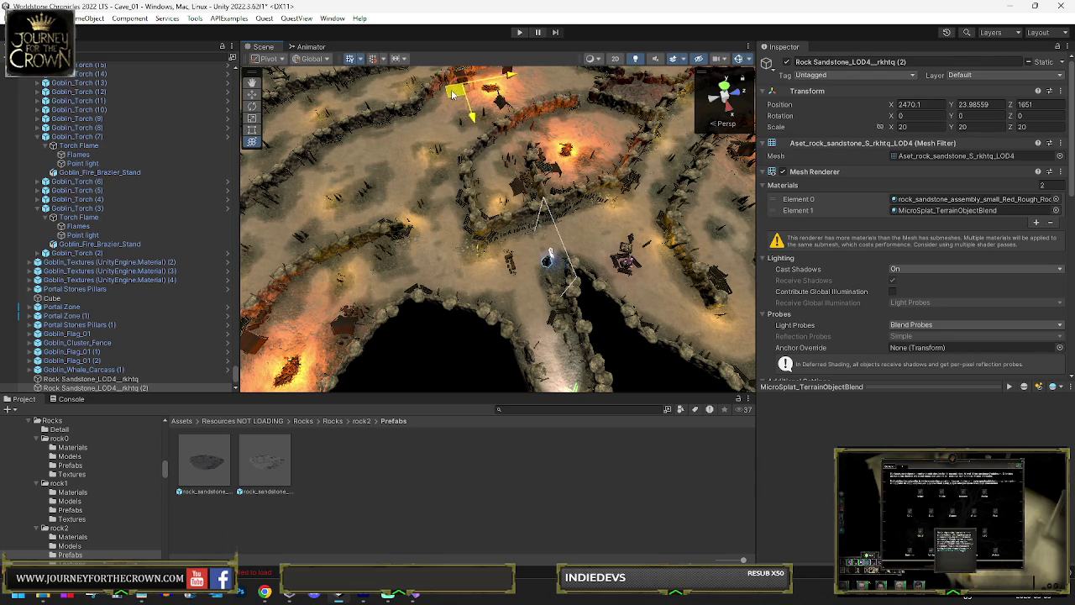
left_click_drag(349, 141, 308, 173)
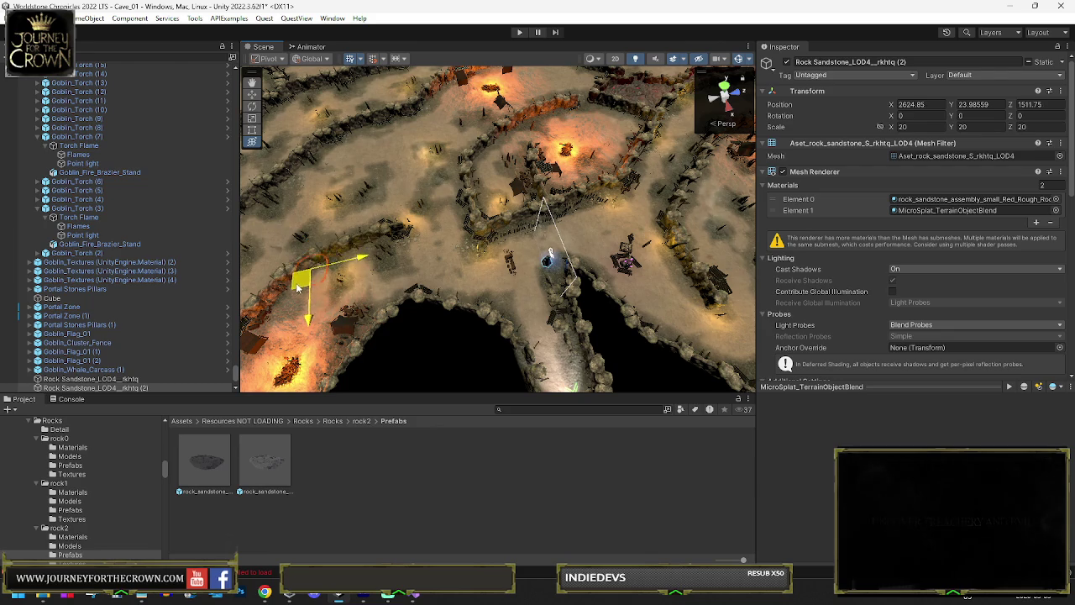
left_click_drag(298, 289, 349, 257)
Reposition copy (2) near the torch, ending at X 2656.6, Z 1480.25.
key("e")
key("w")
left_click_drag(403, 152, 483, 227)
left_click_drag(394, 157, 387, 162)
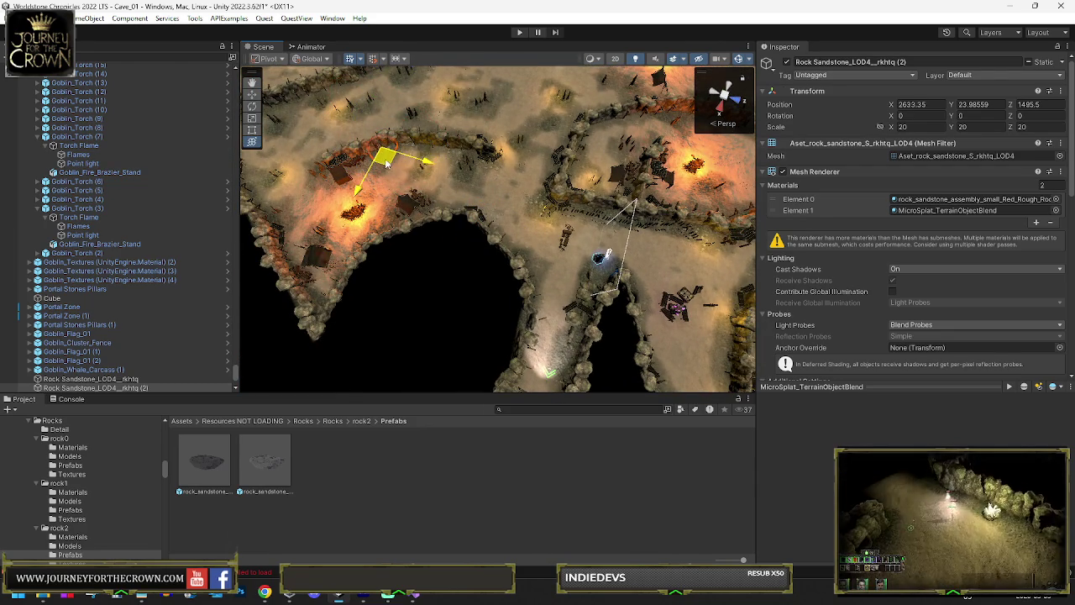
key("e")
scroll(87, 336, "down", 5)
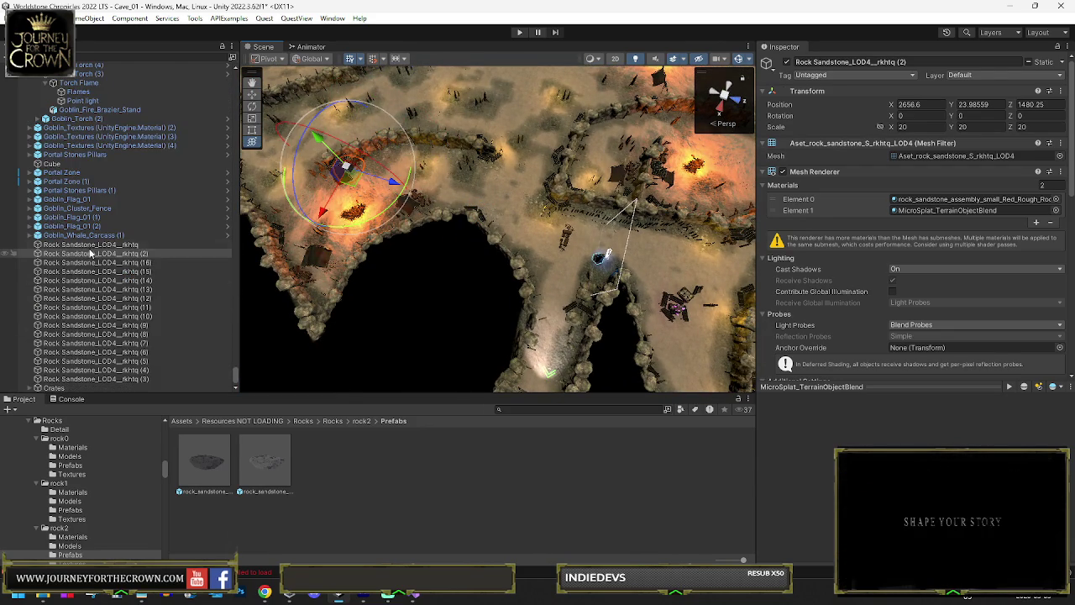
Group all the sandstone rock flats under a new empty parent named Rock Flats.
left_click(88, 245)
left_click(50, 378, "shift")
right_click(50, 379)
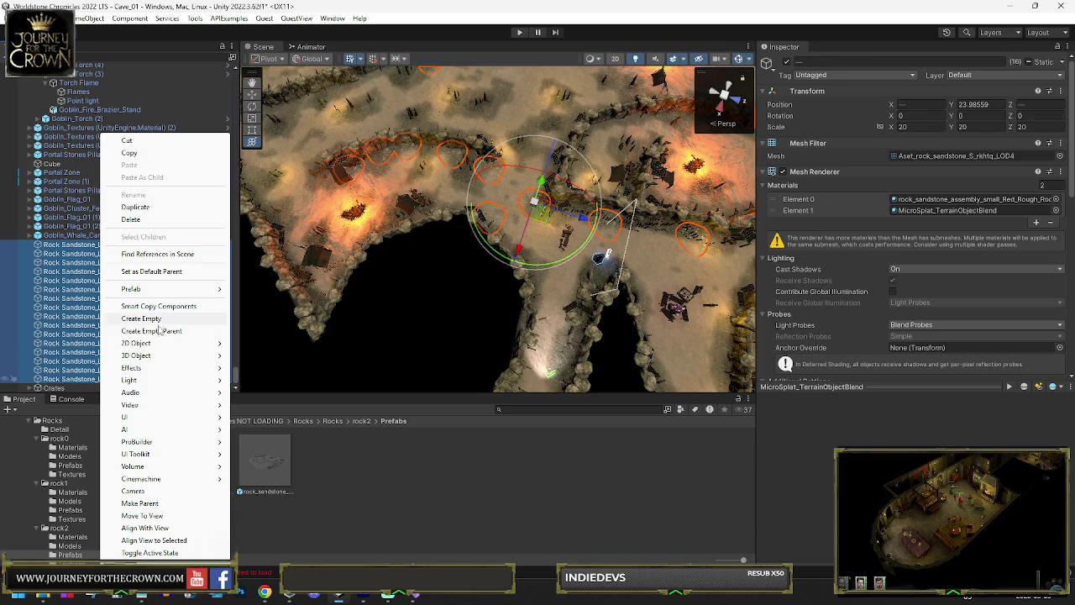
left_click(163, 329)
type("R")
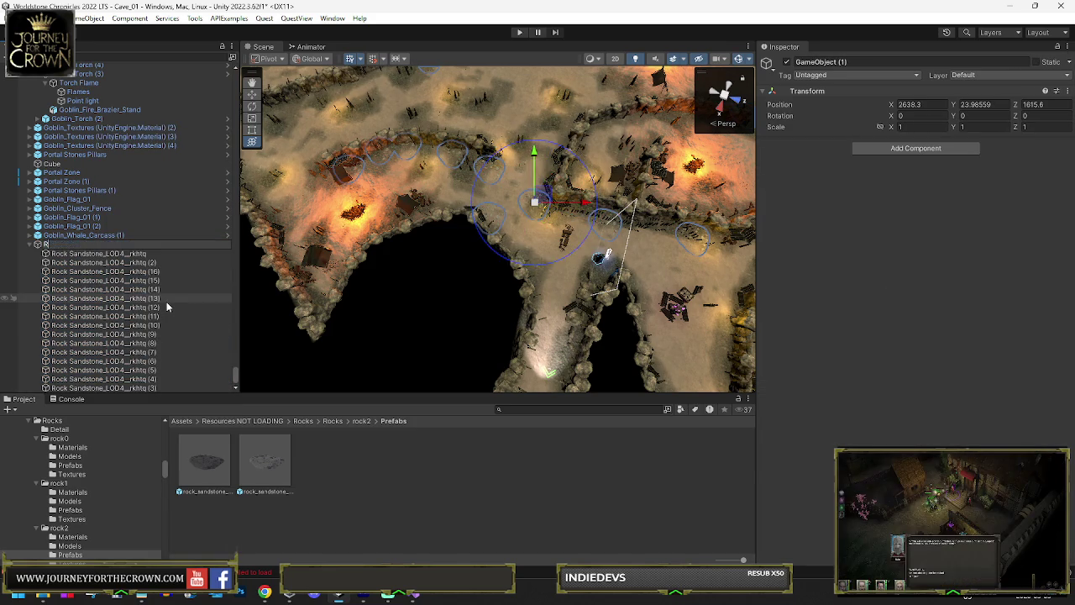
type("ock Flats")
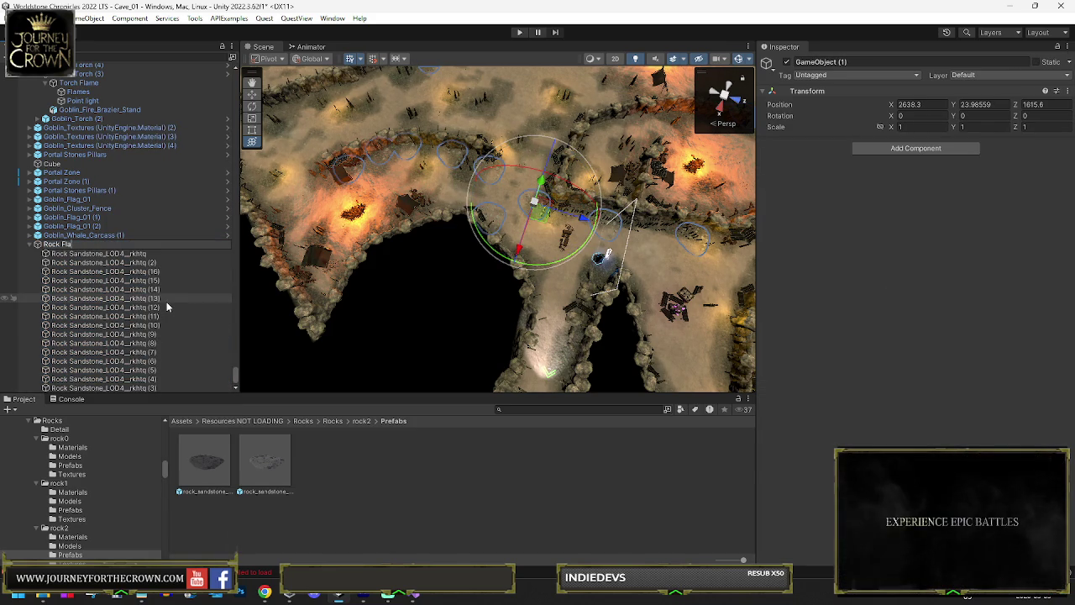
key("Return")
Move the first sandstone rock in Rock Flats across the cave.
left_click(100, 253)
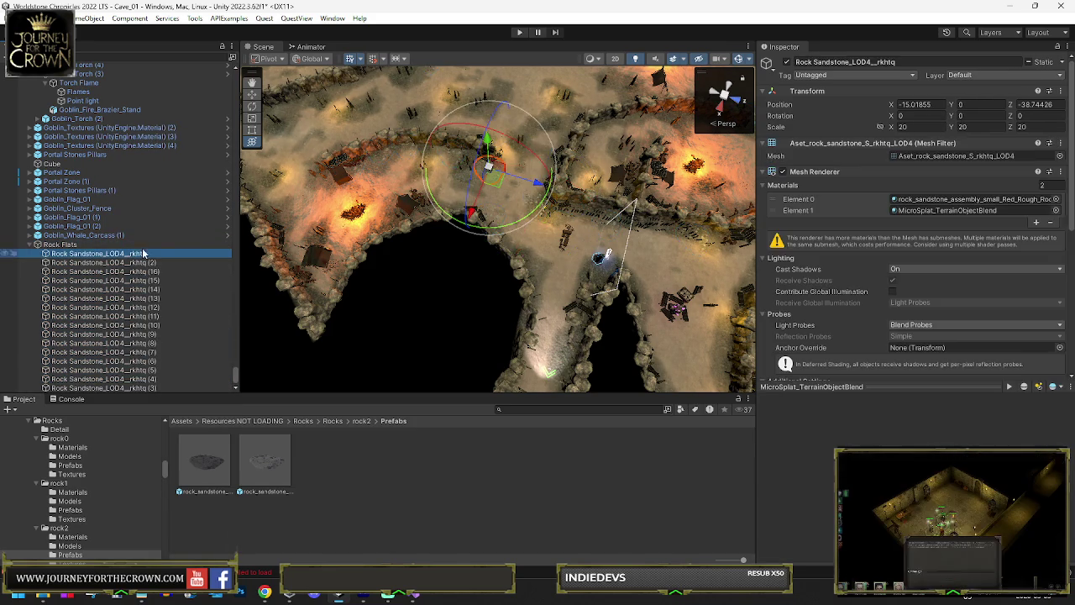
mouse_move(493, 183)
left_mouse_down()
mouse_move(383, 202)
mouse_move(311, 306)
left_mouse_up()
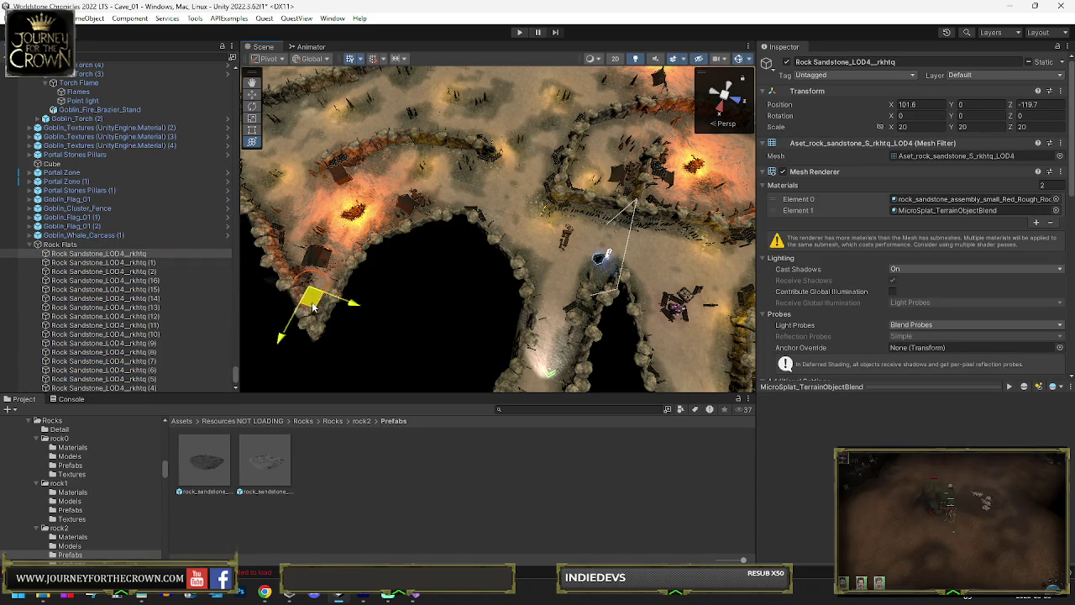
left_click_drag(270, 228, 259, 190)
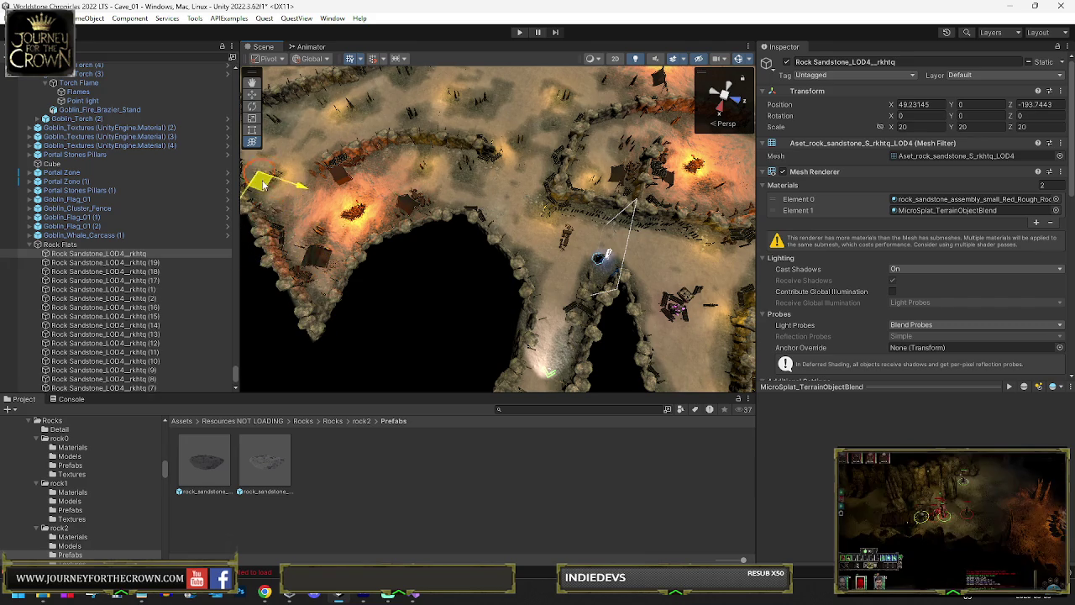
mouse_move(370, 96)
left_mouse_down()
mouse_move(324, 149)
mouse_move(353, 108)
mouse_move(360, 136)
mouse_move(327, 147)
mouse_move(339, 100)
left_mouse_up()
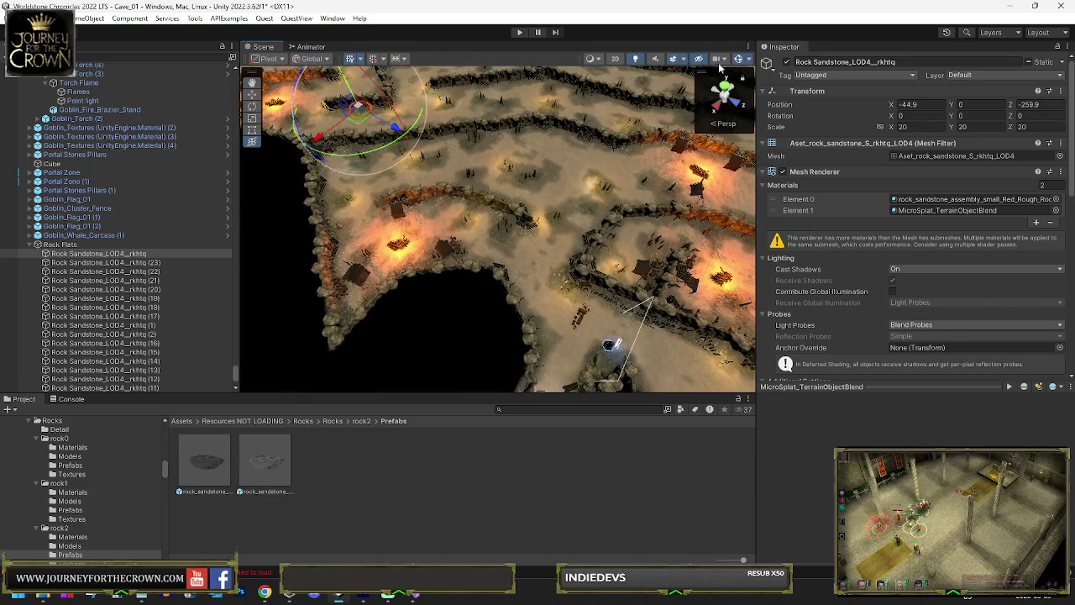
Switch the Scene view to the Top view looking down on the cave map.
left_click(727, 101)
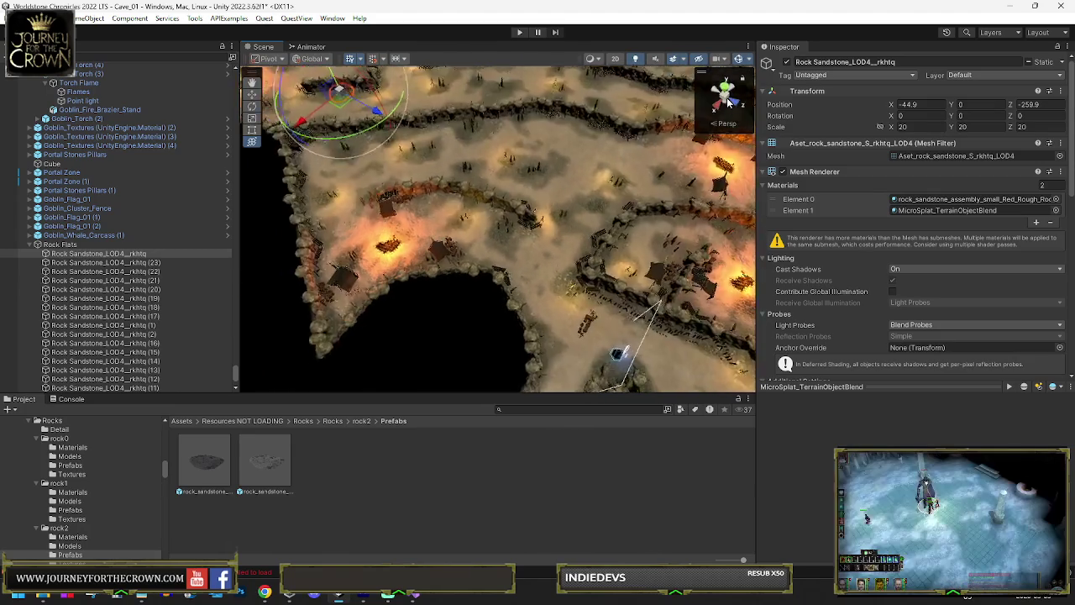
left_click(726, 87)
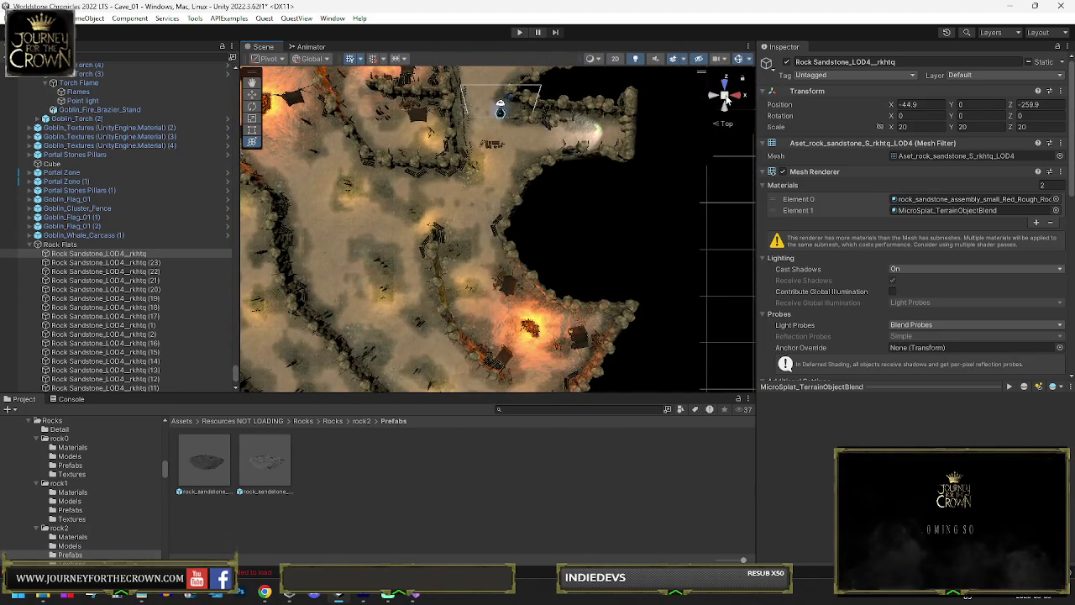
scroll(504, 146, "down", 5)
scroll(518, 180, "down", 3)
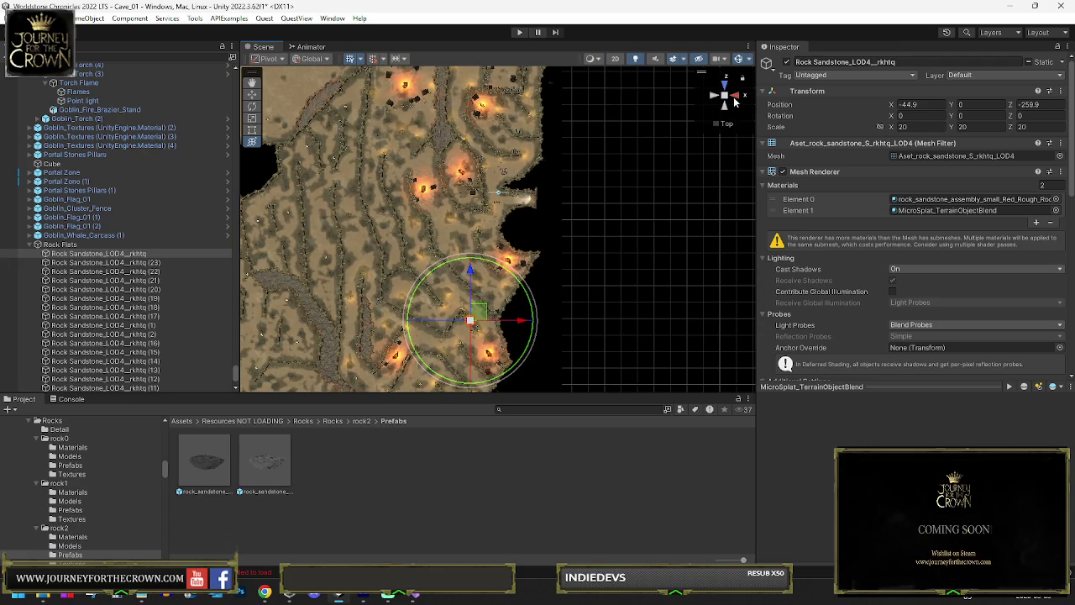
scroll(516, 225, "up", 5)
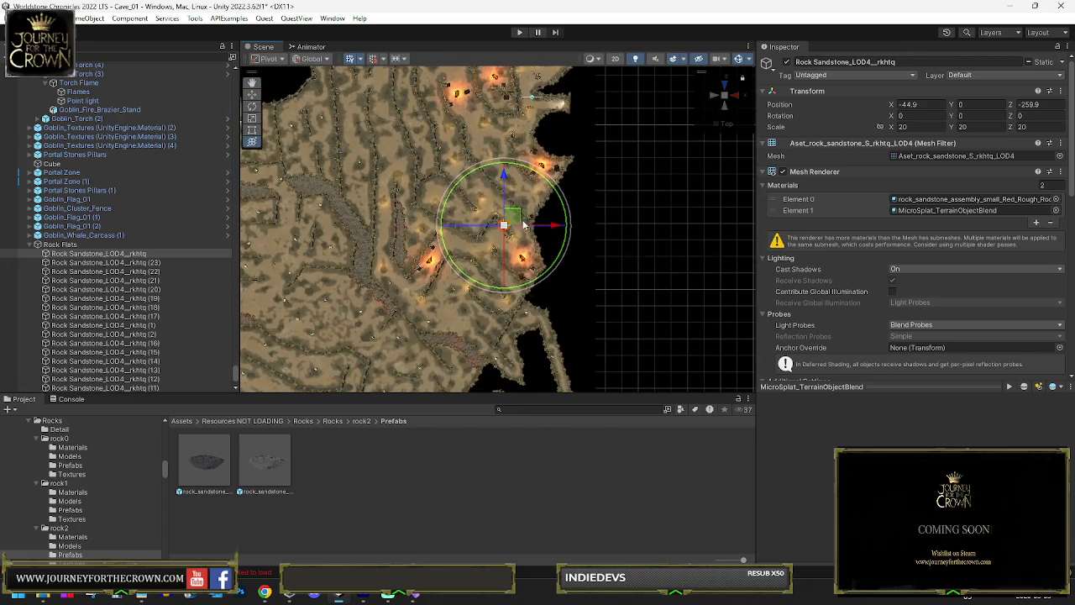
Nudge the sandstone rock onto the cave edge against the wall.
left_click_drag(540, 235, 553, 243)
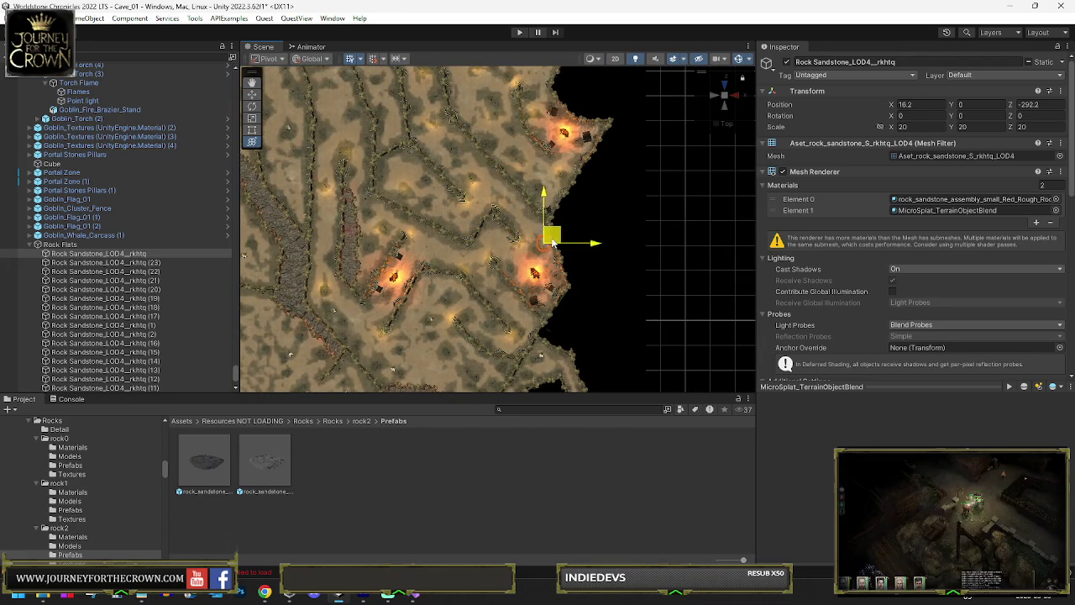
left_click_drag(547, 304, 544, 300)
key("e")
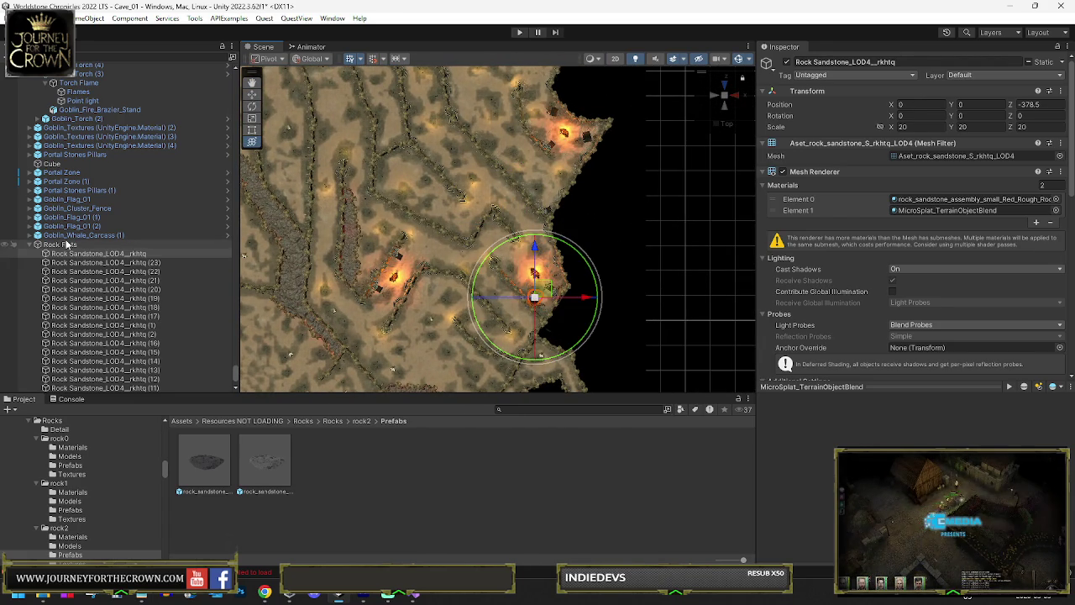
left_click(62, 244)
left_click(84, 253)
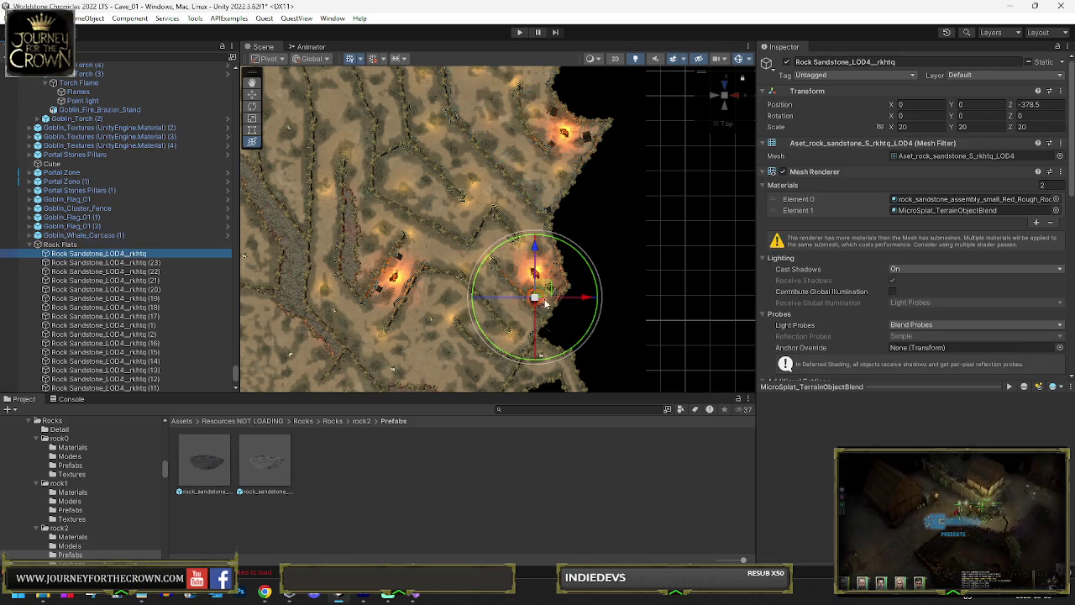
key("w")
left_click_drag(548, 298, 558, 308)
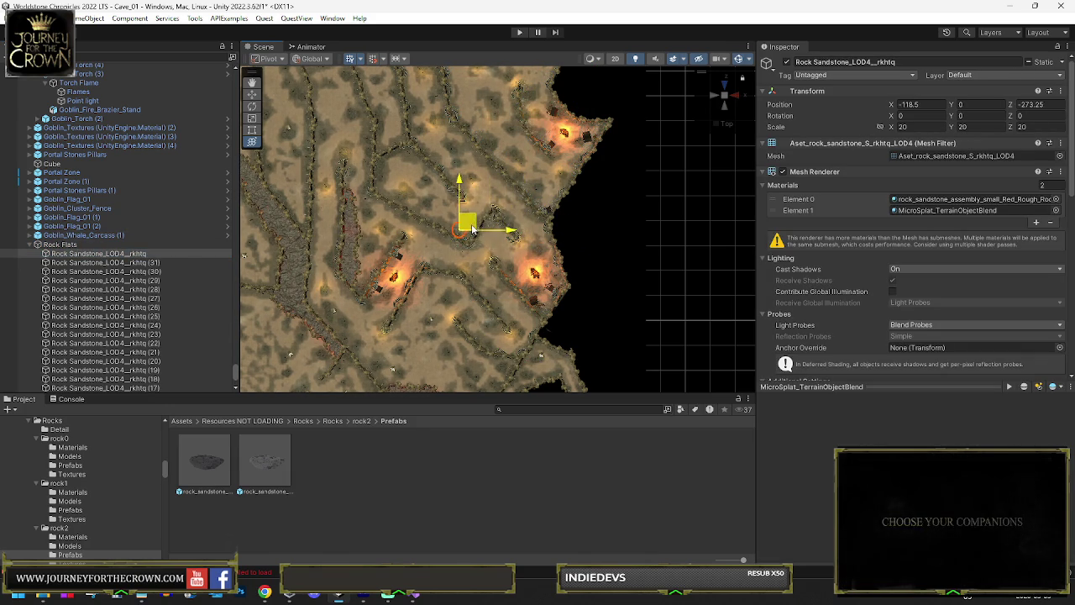
Place rock copies along the cave edge, the newest at X -247.75, Z -573.5.
mouse_move(398, 194)
left_mouse_down()
mouse_move(393, 165)
mouse_move(424, 140)
mouse_move(464, 176)
mouse_move(382, 163)
mouse_move(384, 275)
mouse_move(388, 265)
mouse_move(417, 261)
mouse_move(395, 329)
mouse_move(484, 330)
mouse_move(522, 366)
mouse_move(560, 348)
mouse_move(482, 360)
left_mouse_up()
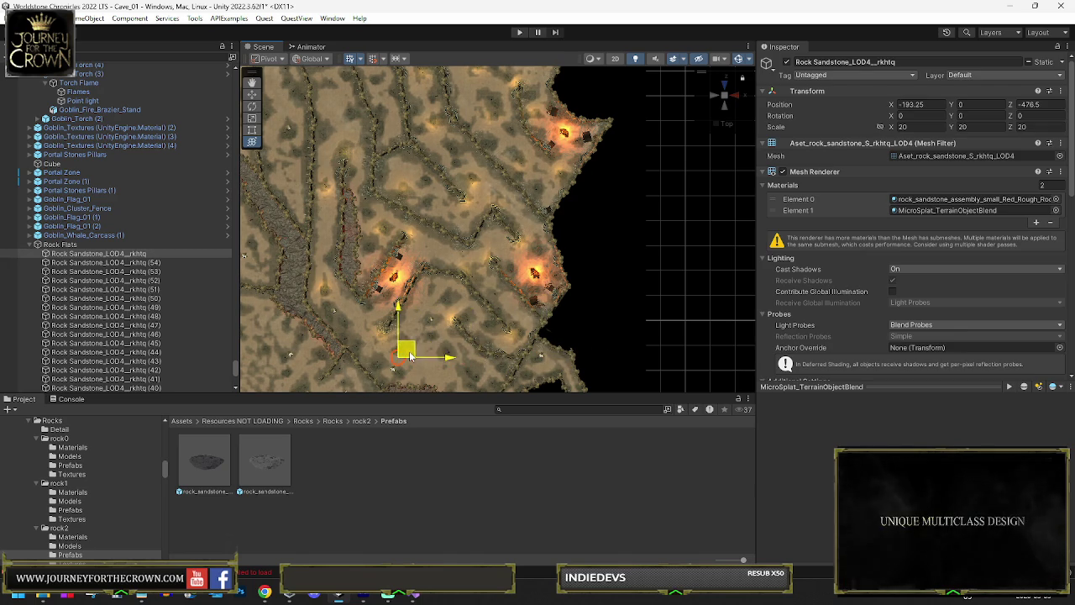
mouse_move(391, 353)
left_mouse_down()
mouse_move(445, 352)
mouse_move(458, 382)
mouse_move(427, 214)
left_mouse_up()
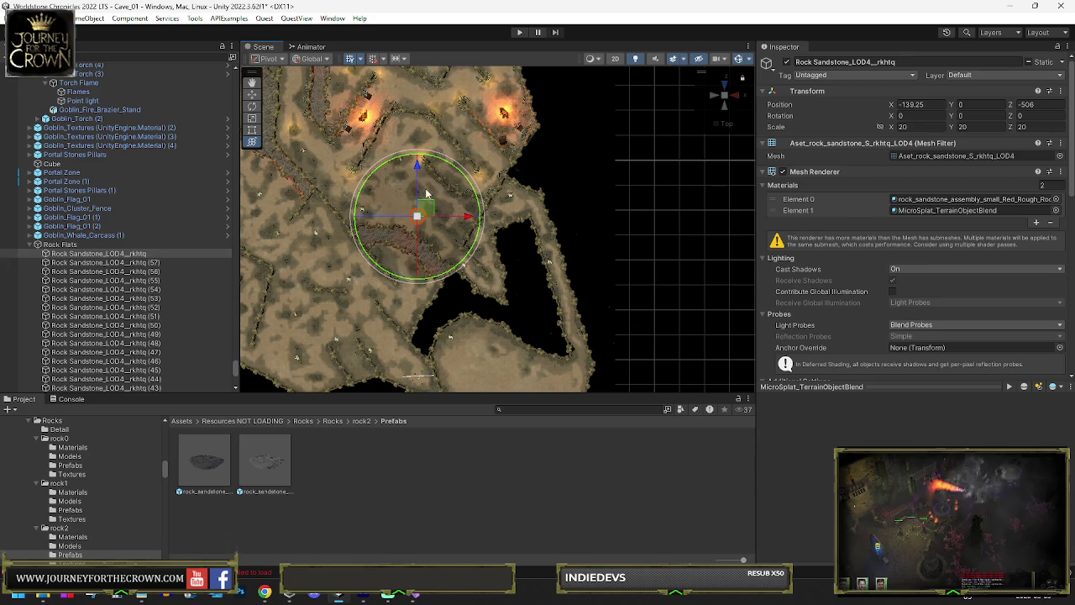
mouse_move(428, 212)
left_mouse_down()
mouse_move(468, 229)
mouse_move(553, 207)
mouse_move(571, 283)
left_mouse_up()
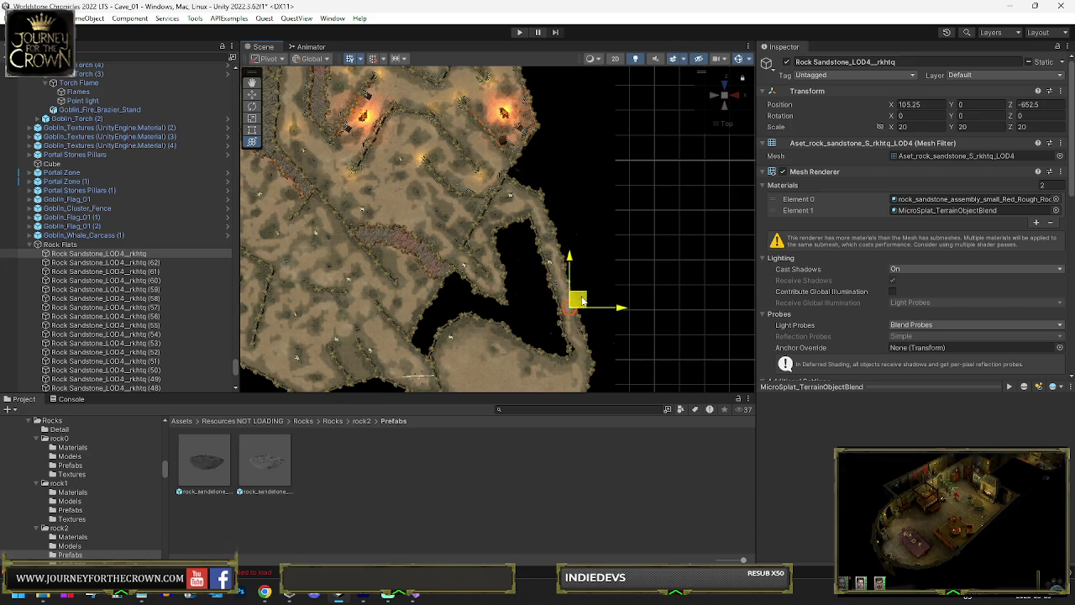
mouse_move(584, 321)
left_mouse_down()
mouse_move(594, 362)
mouse_move(563, 367)
mouse_move(492, 323)
mouse_move(487, 357)
mouse_move(458, 191)
mouse_move(431, 209)
mouse_move(450, 202)
mouse_move(442, 221)
mouse_move(558, 249)
mouse_move(565, 229)
mouse_move(555, 223)
mouse_move(463, 200)
mouse_move(284, 210)
mouse_move(307, 207)
mouse_move(312, 132)
mouse_move(299, 102)
mouse_move(329, 82)
left_mouse_up()
key("ctrl+d")
key("ctrl+d")
key("ctrl+d")
key("ctrl+d")
key("ctrl+d")
key("ctrl+d")
Duplicate and place more rock copies along the walls, up to copy (128) at X -259.5, Z -404.5.
key("ctrl+d")
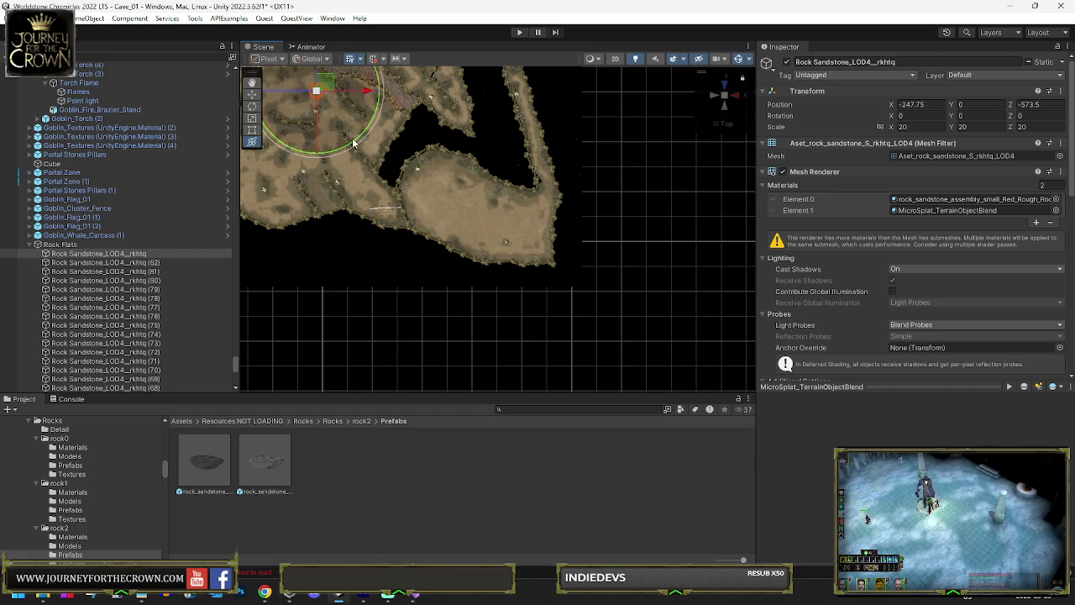
key("f")
mouse_move(555, 185)
left_mouse_down()
mouse_move(542, 164)
mouse_move(570, 185)
mouse_move(529, 134)
mouse_move(502, 149)
mouse_move(483, 206)
mouse_move(521, 196)
left_mouse_up()
key("ctrl+d")
key("ctrl+d")
key("ctrl+d")
key("ctrl+d")
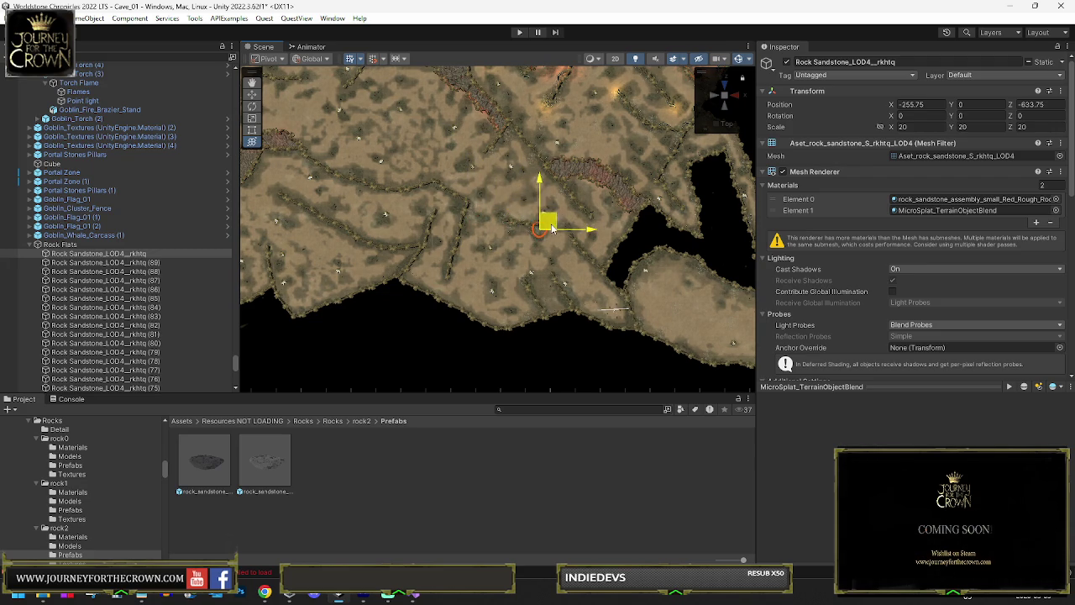
key("ctrl+d")
key("ctrl+d")
key("ctrl+d")
mouse_move(538, 231)
left_mouse_down()
mouse_move(473, 240)
mouse_move(465, 264)
mouse_move(466, 288)
mouse_move(515, 314)
mouse_move(510, 323)
mouse_move(532, 308)
mouse_move(445, 287)
mouse_move(418, 265)
mouse_move(423, 252)
mouse_move(395, 265)
mouse_move(366, 256)
mouse_move(322, 299)
mouse_move(346, 296)
mouse_move(288, 262)
mouse_move(287, 281)
mouse_move(311, 211)
mouse_move(336, 224)
mouse_move(357, 179)
mouse_move(385, 193)
mouse_move(416, 175)
mouse_move(380, 166)
mouse_move(339, 173)
mouse_move(322, 153)
mouse_move(284, 158)
mouse_move(267, 181)
mouse_move(284, 178)
mouse_move(380, 76)
mouse_move(435, 106)
mouse_move(395, 116)
mouse_move(381, 147)
mouse_move(448, 148)
mouse_move(485, 132)
mouse_move(489, 114)
mouse_move(547, 102)
mouse_move(551, 85)
left_mouse_up()
key("ctrl+d")
key("ctrl+d")
key("ctrl+d")
key("ctrl+d")
key("ctrl+d")
key("ctrl+d")
key("ctrl+d")
key("ctrl+d")
key("ctrl+d")
key("ctrl+d")
key("ctrl+d")
key("ctrl+d")
key("ctrl+d")
key("ctrl+d")
key("ctrl+d")
key("ctrl+d")
key("ctrl+d")
key("ctrl+d")
key("ctrl+d")
key("ctrl+d")
key("ctrl+d")
key("ctrl+d")
key("ctrl+d")
key("ctrl+d")
key("ctrl+d")
key("ctrl+d")
key("ctrl+d")
key("ctrl+d")
key("ctrl+d")
key("f")
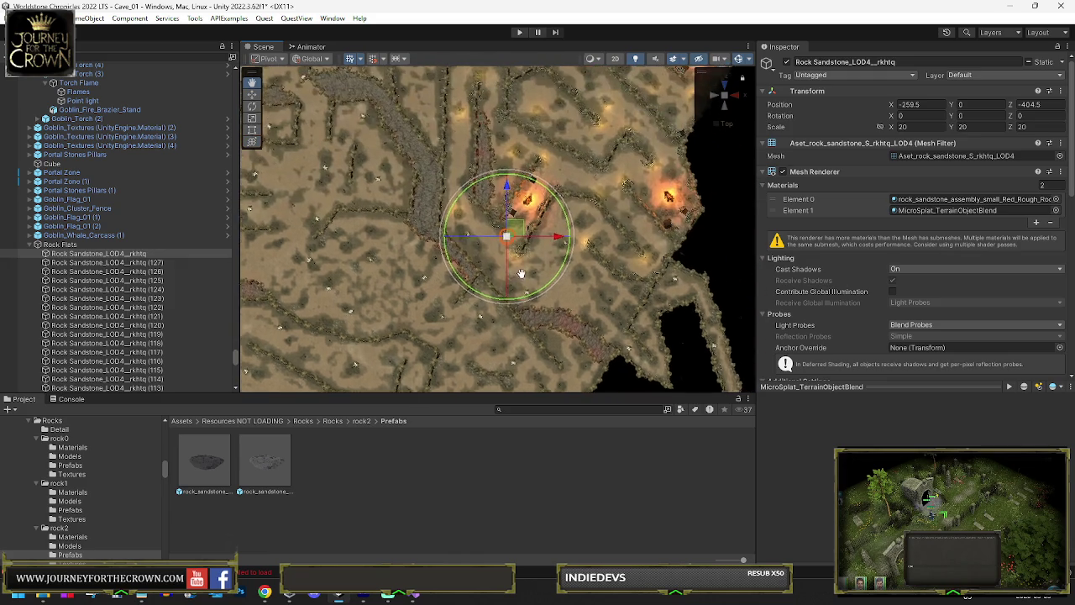
left_click(63, 244)
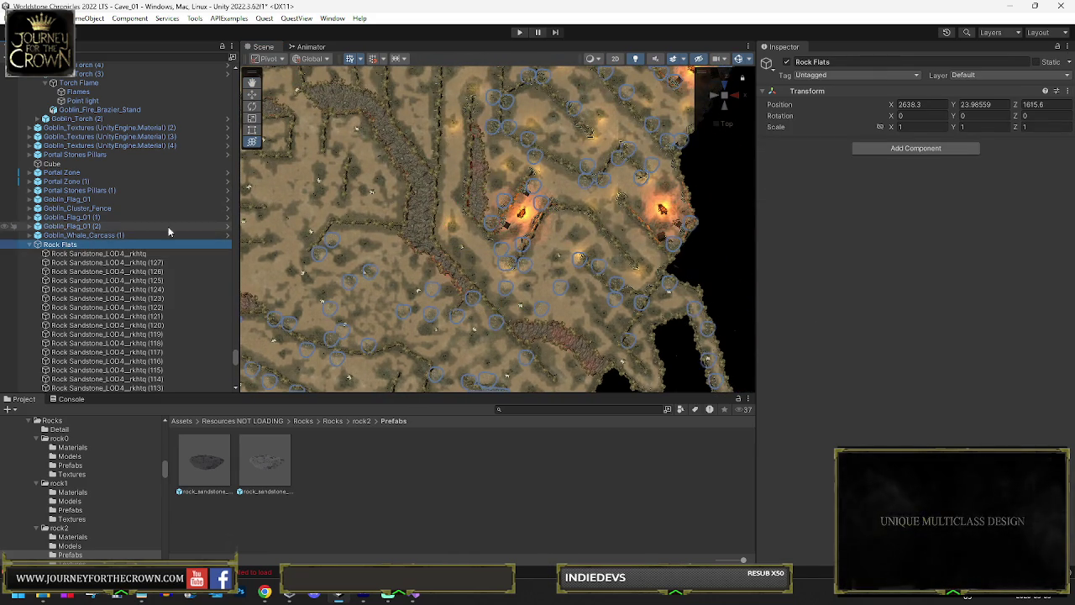
scroll(530, 218, "down", 5)
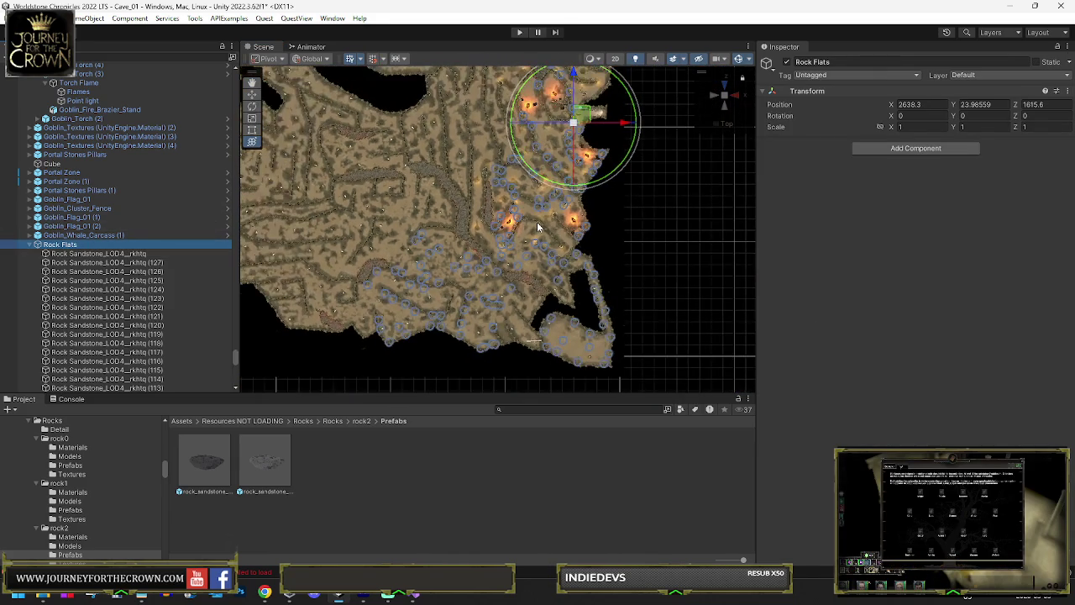
mouse_move(537, 223)
left_mouse_down()
mouse_move(583, 404)
mouse_move(655, 412)
mouse_move(680, 469)
mouse_move(580, 246)
mouse_move(580, 210)
left_mouse_up()
scroll(519, 274, "up", 3)
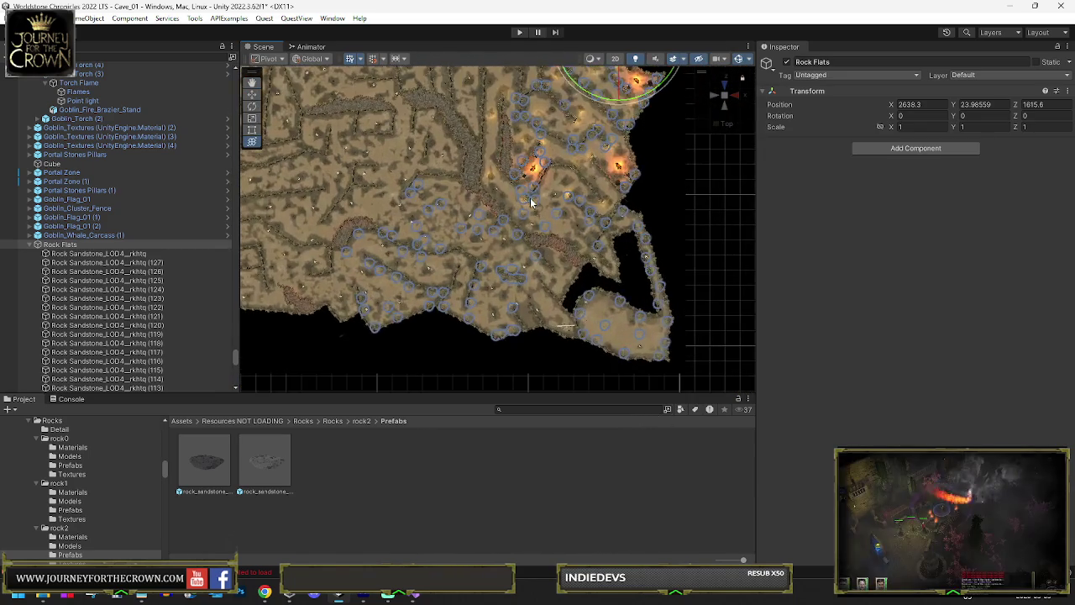
left_click(73, 254)
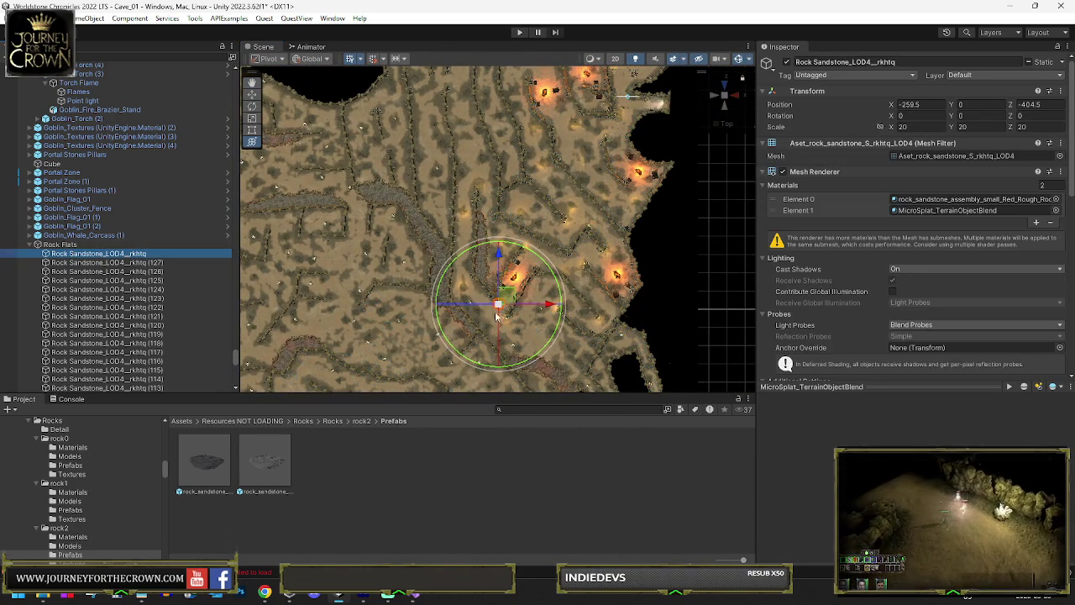
key("f")
scroll(508, 291, "down", 5)
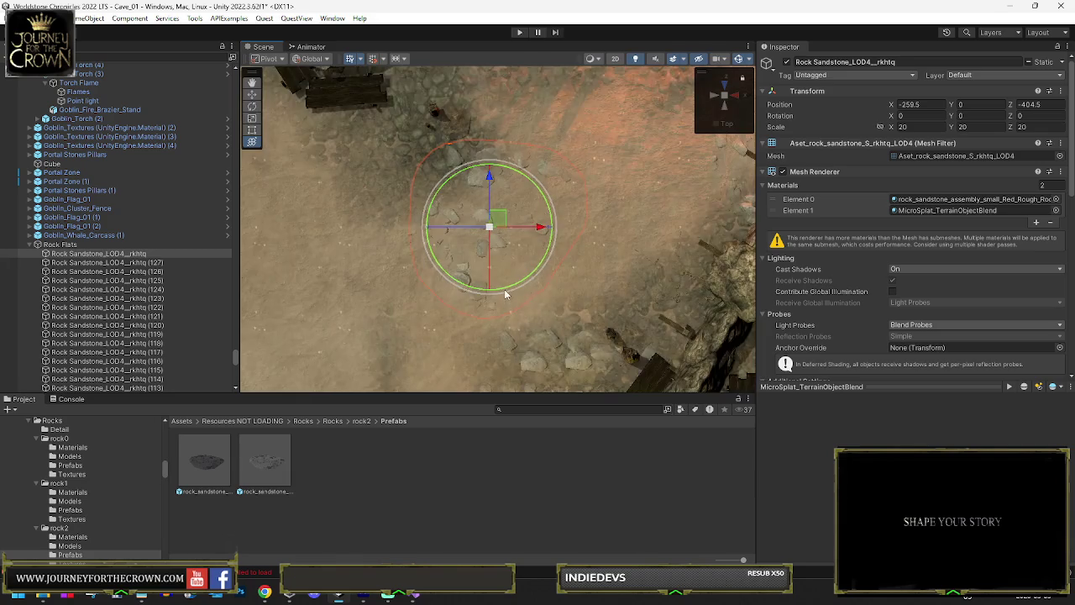
scroll(510, 261, "down", 8)
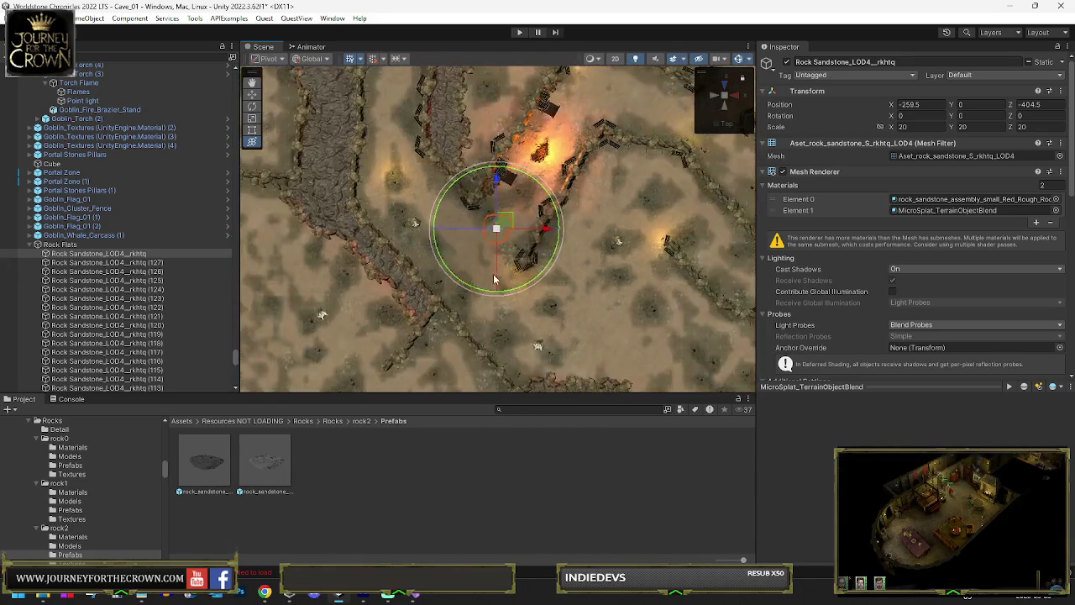
scroll(505, 290, "down", 5)
scroll(140, 256, "down", 4)
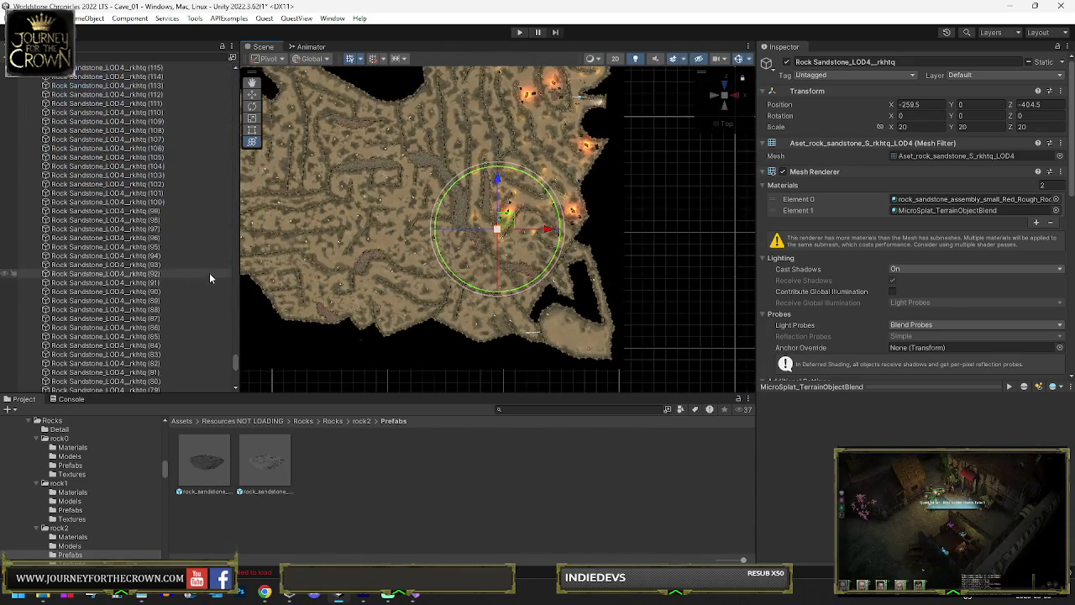
scroll(140, 256, "up", 2)
left_click(80, 211)
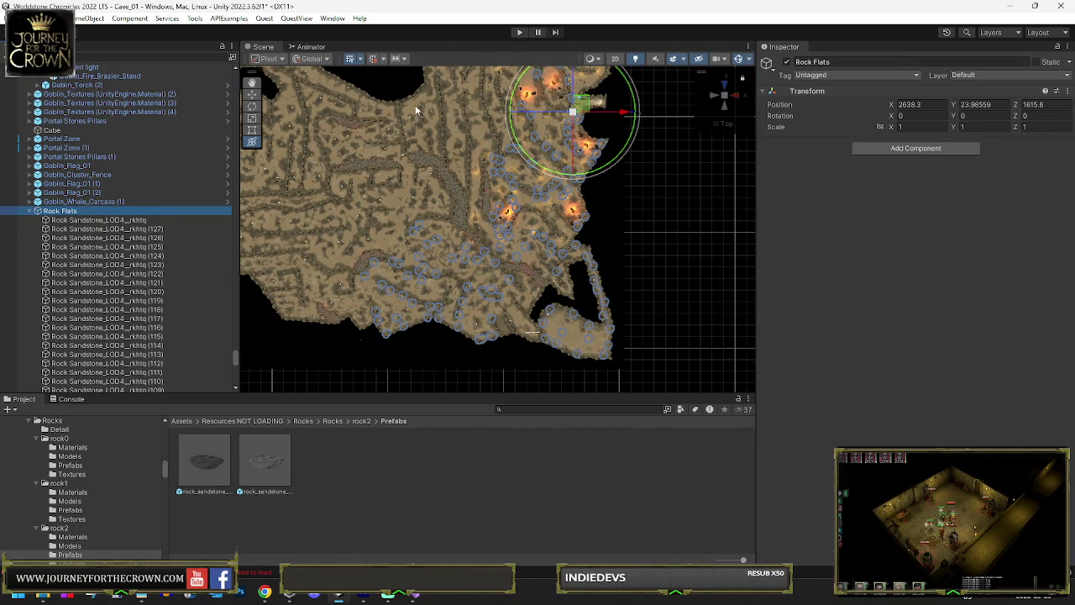
left_click(97, 221)
Duplicate the sandstone rock and place copies up-left along the western walls.
mouse_move(507, 228)
left_mouse_down()
mouse_move(487, 141)
mouse_move(504, 135)
mouse_move(484, 137)
mouse_move(480, 95)
mouse_move(492, 87)
mouse_move(467, 87)
mouse_move(467, 110)
left_mouse_up()
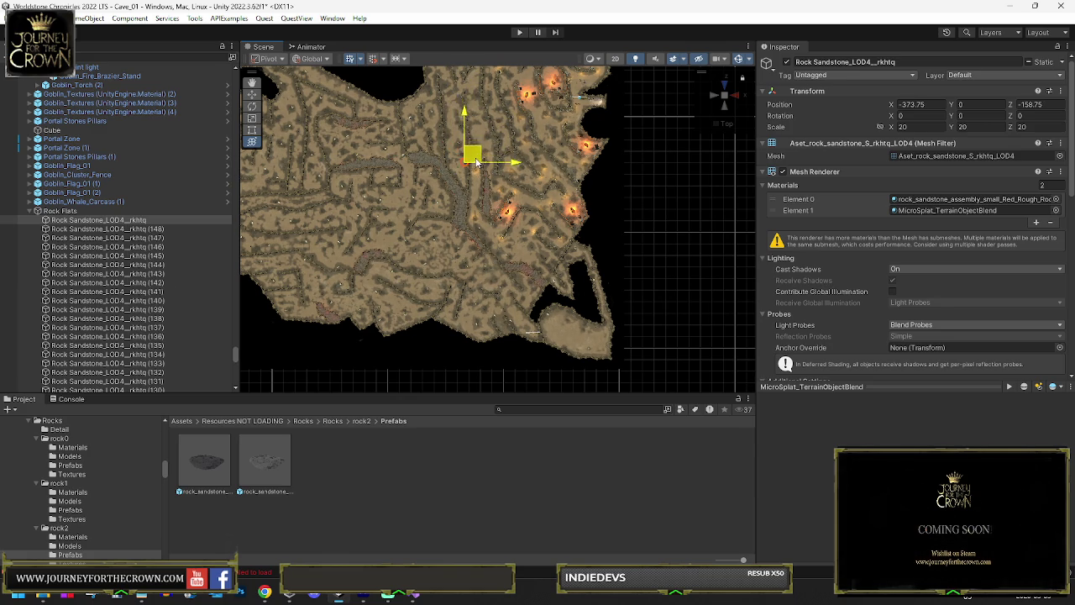
key("ctrl+d")
mouse_move(473, 173)
left_mouse_down()
mouse_move(440, 133)
mouse_move(443, 86)
left_mouse_up()
key("ctrl+d")
key("ctrl+d")
key("ctrl+d")
key("ctrl+d")
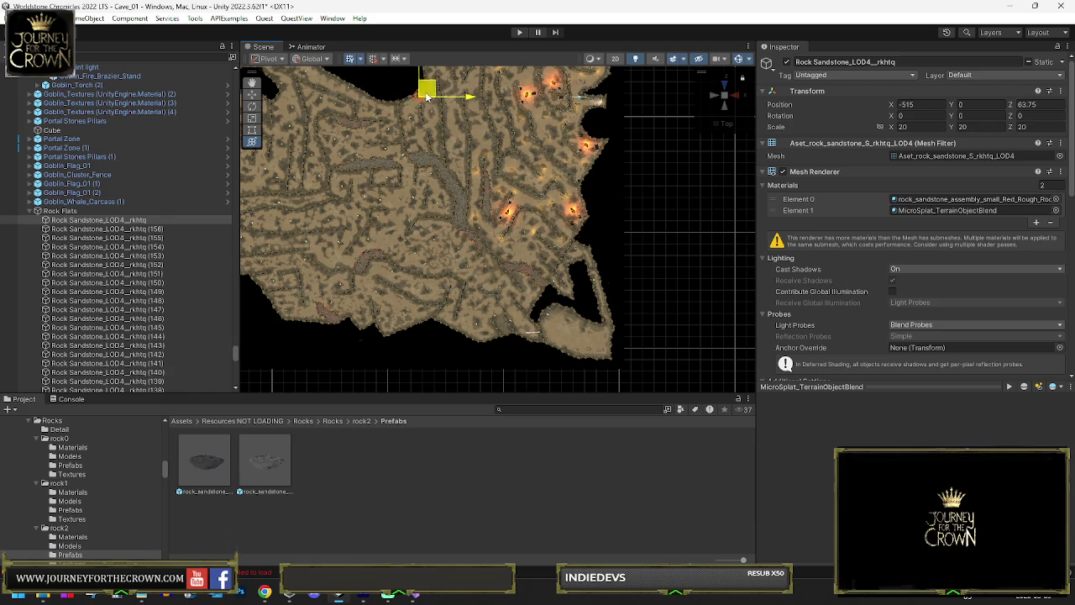
key("ctrl+d")
key("ctrl+d")
mouse_move(416, 119)
left_mouse_down()
mouse_move(435, 132)
mouse_move(423, 145)
left_mouse_up()
key("ctrl+d")
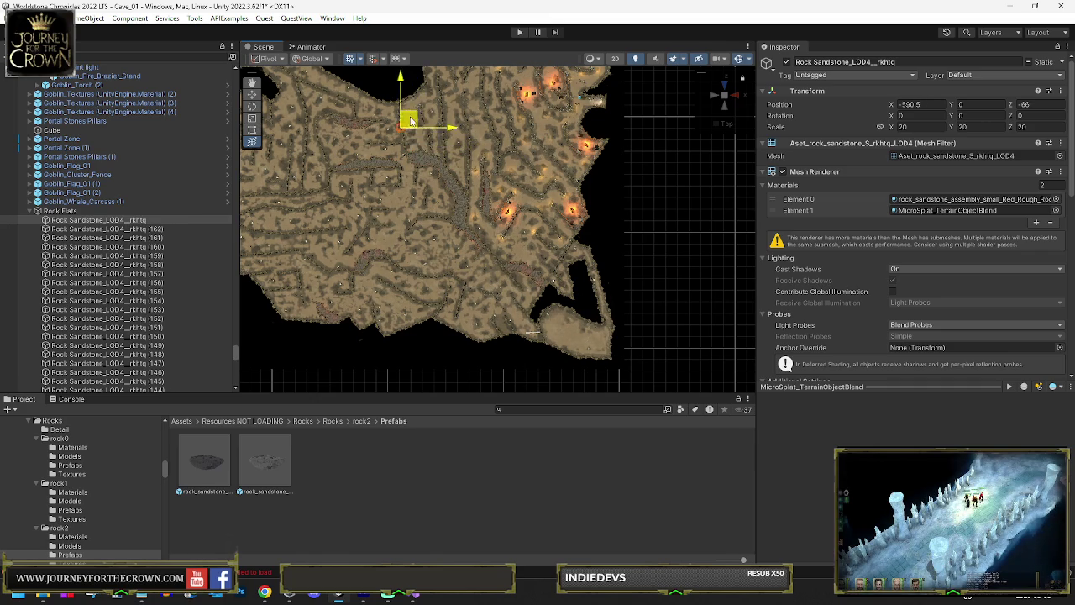
key("ctrl+d")
key("ctrl+d")
key("ctrl+d")
left_click_drag(399, 103, 339, 74)
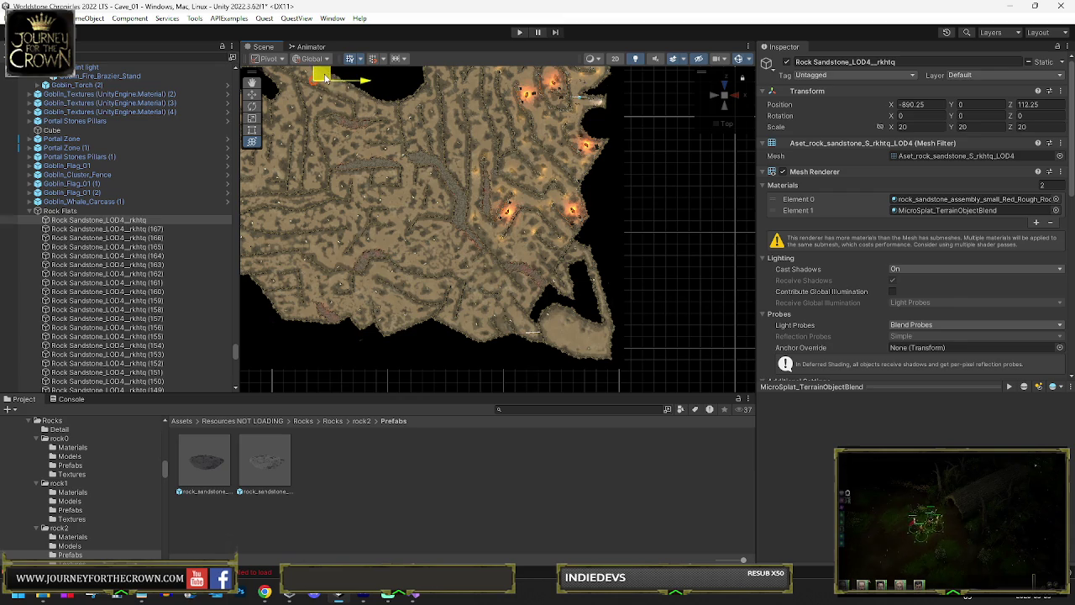
Place more copies along the wall up to (228), then select the Rock Flats group.
key("ctrl+d")
mouse_move(363, 97)
left_mouse_down()
mouse_move(389, 108)
mouse_move(317, 84)
mouse_move(333, 122)
left_mouse_up()
key("ctrl+d")
key("ctrl+d")
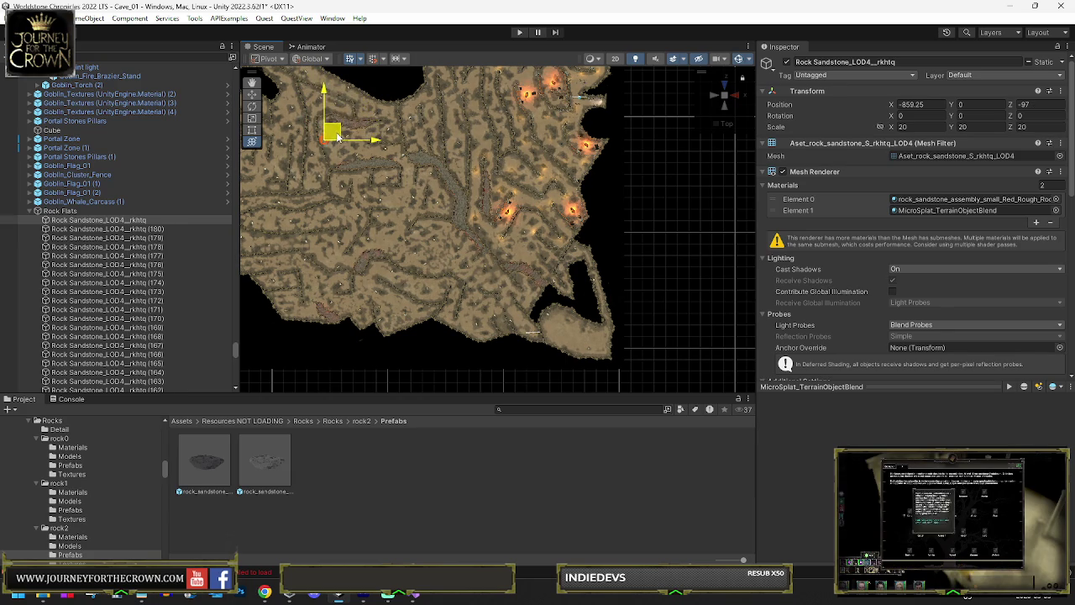
key("ctrl+d")
mouse_move(364, 146)
left_mouse_down()
mouse_move(395, 147)
mouse_move(367, 128)
mouse_move(421, 164)
mouse_move(342, 174)
mouse_move(353, 186)
mouse_move(370, 175)
mouse_move(381, 198)
mouse_move(411, 196)
mouse_move(391, 213)
mouse_move(405, 218)
mouse_move(346, 205)
mouse_move(257, 214)
mouse_move(328, 222)
left_mouse_up()
key("ctrl+d")
key("ctrl+d")
key("ctrl+d")
key("ctrl+d")
key("ctrl+d")
key("ctrl+d")
key("ctrl+d")
key("ctrl+d")
key("ctrl+d")
key("ctrl+d")
key("ctrl+d")
key("ctrl+d")
key("ctrl+d")
key("ctrl+d")
key("ctrl+d")
key("ctrl+d")
key("ctrl+d")
key("ctrl+d")
key("ctrl+d")
key("ctrl+d")
mouse_move(335, 221)
left_mouse_down()
mouse_move(351, 230)
mouse_move(271, 247)
mouse_move(332, 253)
mouse_move(307, 253)
mouse_move(290, 294)
mouse_move(324, 313)
mouse_move(342, 270)
mouse_move(361, 284)
mouse_move(263, 256)
left_mouse_up()
key("ctrl+d")
key("ctrl+d")
key("ctrl+d")
key("ctrl+d")
key("ctrl+d")
key("ctrl+d")
key("ctrl+d")
key("ctrl+d")
key("ctrl+d")
key("ctrl+d")
key("ctrl+d")
key("ctrl+d")
key("ctrl+d")
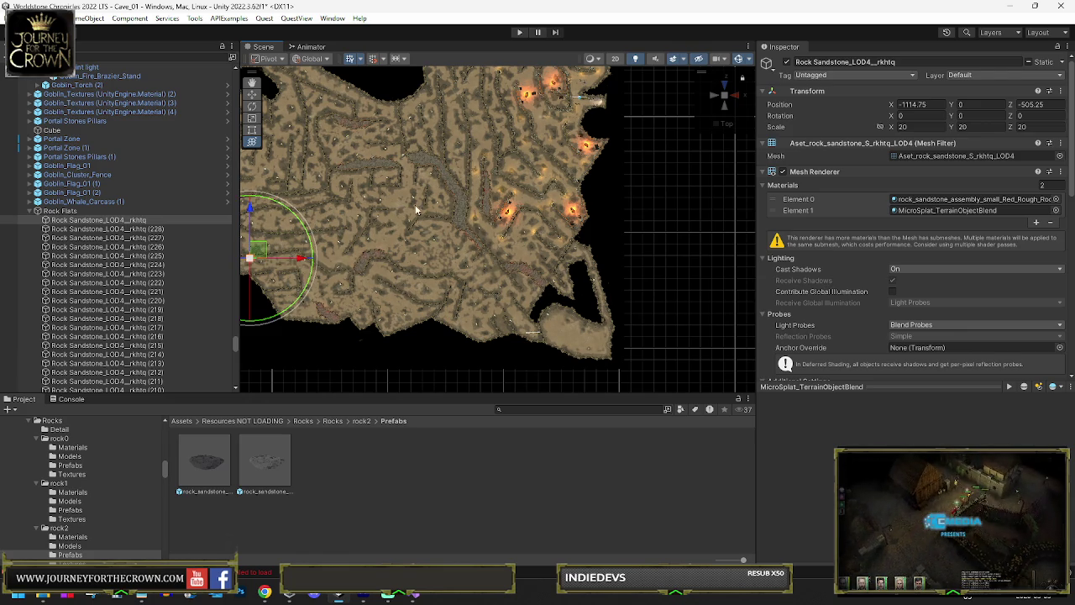
left_click_drag(437, 205, 522, 200)
left_click(111, 209)
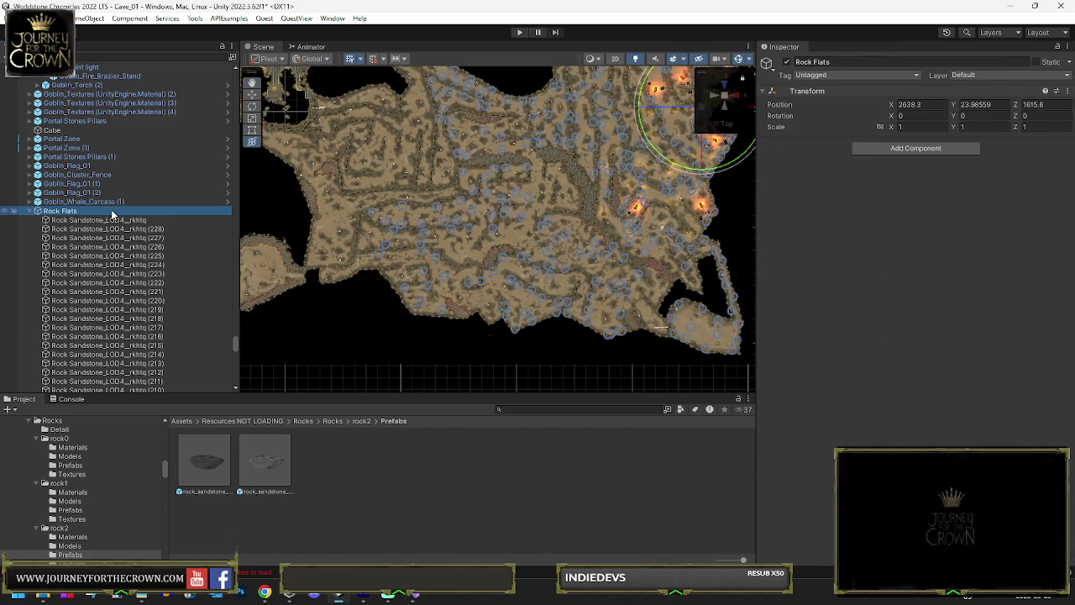
Place rock copies up to (303) along the western walls and frame all Rock Flats rocks.
key("Down")
mouse_move(398, 248)
left_mouse_down()
mouse_move(531, 226)
mouse_move(562, 196)
mouse_move(583, 193)
mouse_move(414, 195)
mouse_move(377, 217)
mouse_move(377, 242)
mouse_move(409, 242)
mouse_move(425, 217)
mouse_move(404, 214)
mouse_move(370, 251)
mouse_move(432, 260)
mouse_move(345, 270)
mouse_move(325, 253)
mouse_move(346, 175)
mouse_move(374, 202)
left_mouse_up()
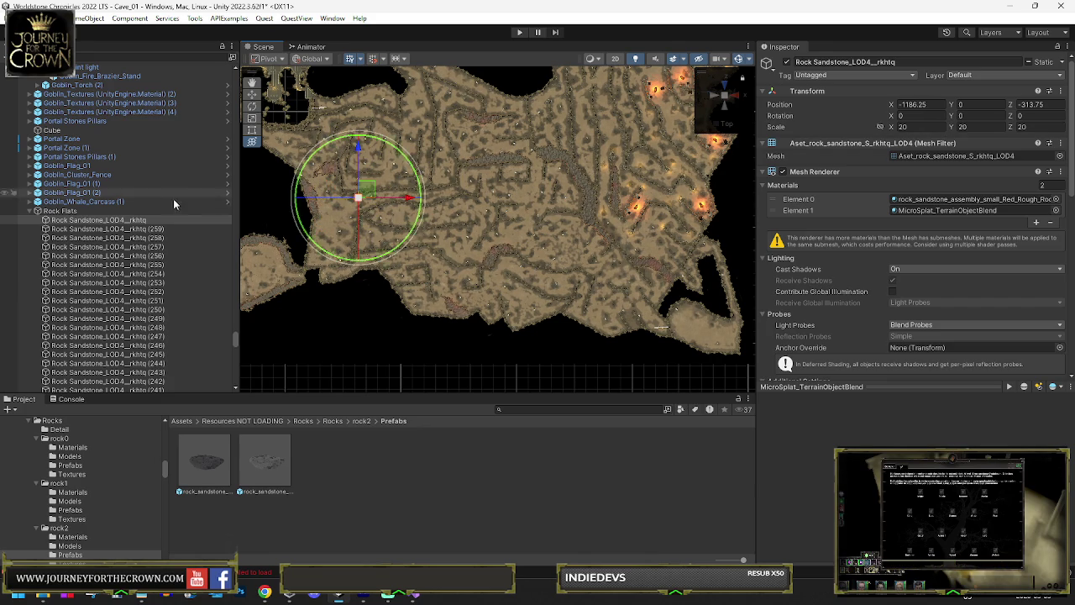
left_click(109, 212)
left_click(287, 216)
mouse_move(353, 199)
left_mouse_down()
mouse_move(433, 165)
mouse_move(464, 171)
mouse_move(441, 168)
mouse_move(465, 144)
mouse_move(460, 90)
mouse_move(476, 92)
mouse_move(453, 79)
mouse_move(420, 89)
mouse_move(419, 166)
mouse_move(448, 92)
mouse_move(443, 175)
mouse_move(415, 139)
mouse_move(342, 146)
mouse_move(359, 137)
mouse_move(352, 120)
mouse_move(367, 105)
mouse_move(343, 110)
mouse_move(321, 158)
left_mouse_up()
key("ctrl+d")
key("ctrl+d")
key("ctrl+d")
key("ctrl+d")
key("ctrl+d")
key("ctrl+d")
key("ctrl+d")
key("ctrl+d")
key("ctrl+d")
key("ctrl+d")
key("ctrl+d")
key("ctrl+d")
key("ctrl+d")
key("ctrl+d")
key("ctrl+d")
key("ctrl+d")
key("ctrl+d")
key("ctrl+d")
key("ctrl+d")
key("ctrl+d")
key("ctrl+d")
key("ctrl+d")
key("ctrl+d")
key("ctrl+d")
key("ctrl+d")
key("ctrl+d")
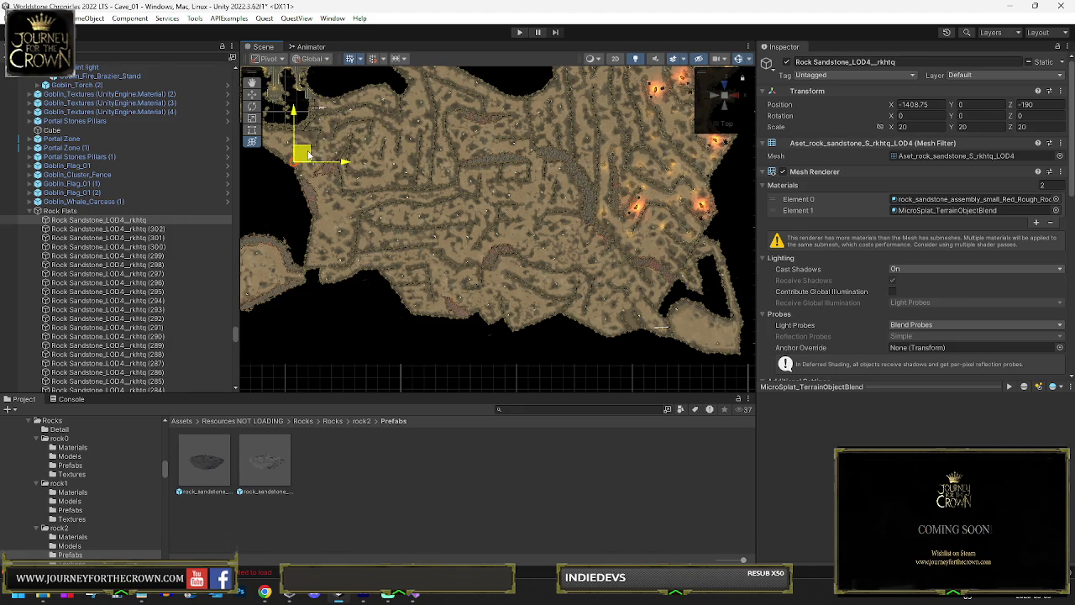
key("e")
double_click(71, 211)
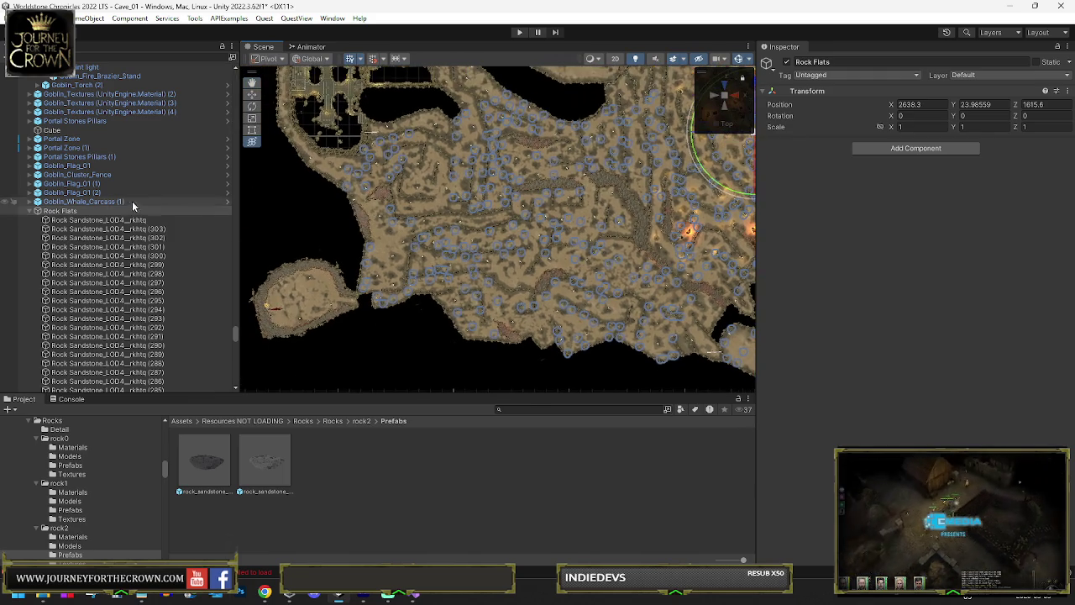
Duplicate the sandstone rock and place copies up the western wall, undoing one extra copy.
left_click(118, 219)
key("ctrl+d")
key("ctrl+d")
key("w")
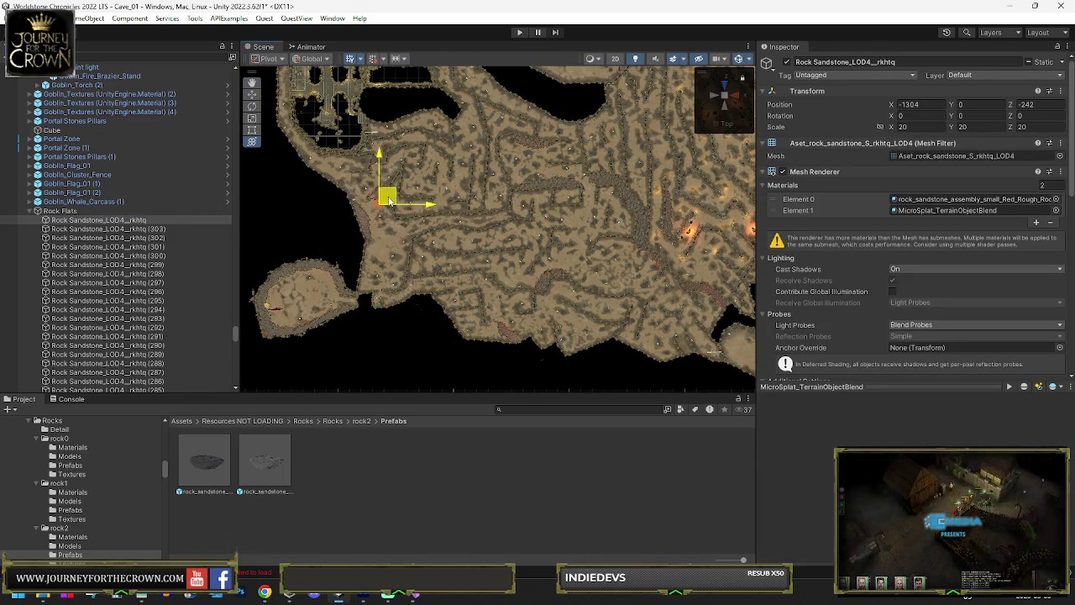
mouse_move(376, 185)
left_mouse_down()
mouse_move(307, 143)
mouse_move(307, 130)
left_mouse_up()
key("ctrl+d")
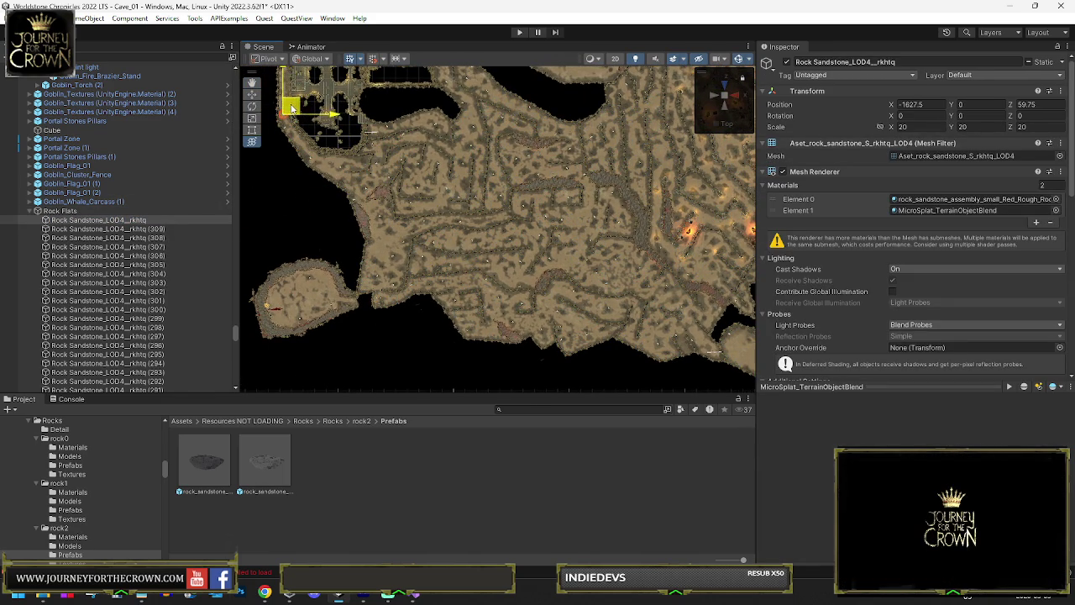
key("ctrl+d")
mouse_move(344, 168)
left_mouse_down()
mouse_move(334, 180)
mouse_move(339, 128)
left_mouse_up()
key("ctrl+d")
key("ctrl+d")
key("ctrl+d")
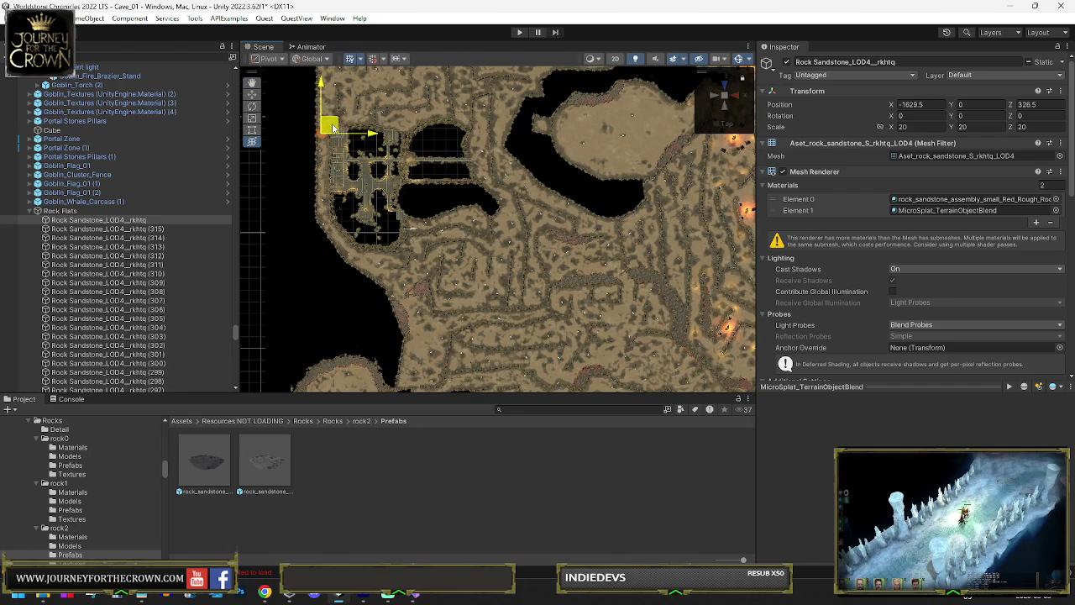
key("ctrl+d")
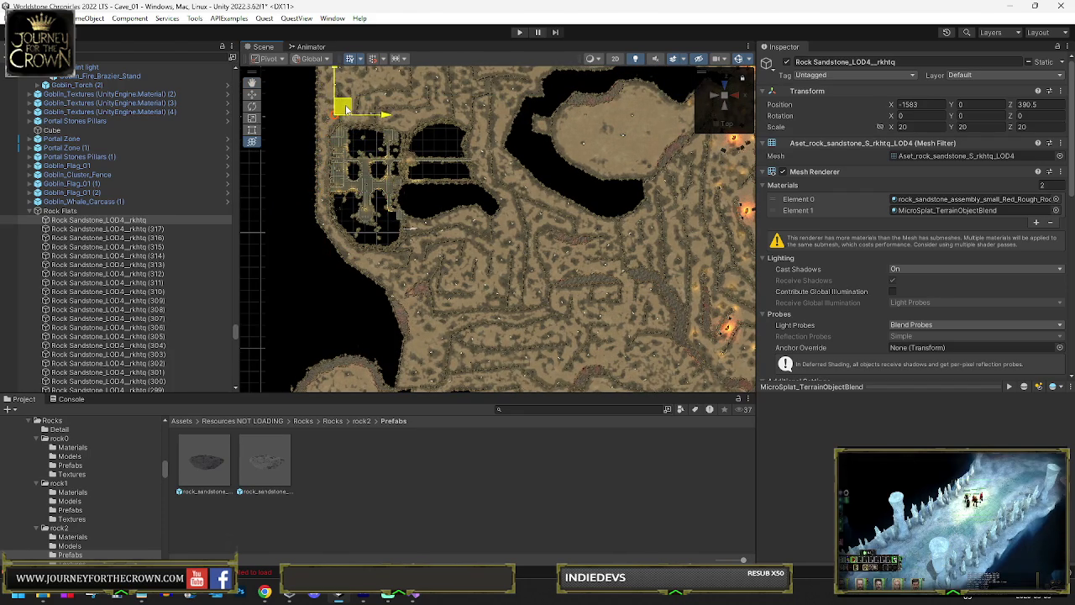
key("ctrl+z")
key("ctrl+z")
mouse_move(339, 120)
left_mouse_down()
mouse_move(345, 107)
mouse_move(332, 91)
mouse_move(350, 94)
mouse_move(341, 84)
mouse_move(301, 202)
mouse_move(305, 250)
mouse_move(313, 157)
mouse_move(392, 116)
mouse_move(486, 100)
mouse_move(524, 110)
mouse_move(538, 85)
mouse_move(596, 91)
mouse_move(606, 77)
left_mouse_up()
key("ctrl+d")
key("ctrl+d")
key("ctrl+d")
key("ctrl+d")
key("ctrl+d")
key("ctrl+d")
key("ctrl+d")
key("ctrl+d")
key("ctrl+d")
key("ctrl+d")
key("ctrl+d")
key("ctrl+d")
key("ctrl+d")
key("ctrl+d")
key("ctrl+d")
key("ctrl+d")
key("ctrl+d")
key("ctrl+d")
key("ctrl+d")
key("ctrl+d")
key("ctrl+d")
key("ctrl+d")
key("ctrl+d")
key("ctrl+d")
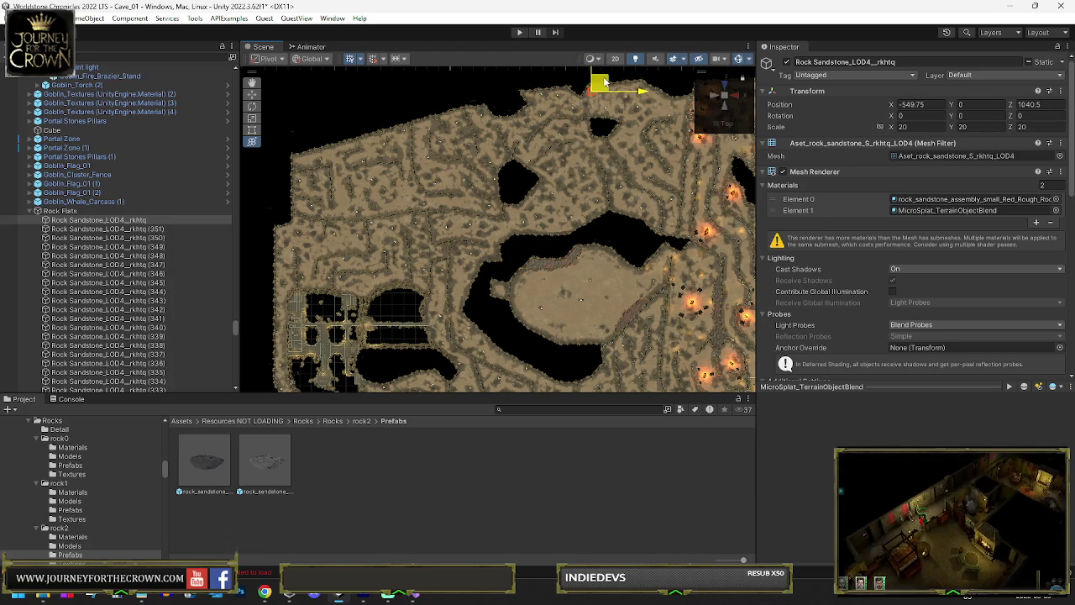
Pan to the northern wall and place rock copies along it.
key("e")
mouse_move(648, 202)
left_mouse_down()
mouse_move(569, 245)
mouse_move(487, 198)
left_mouse_up()
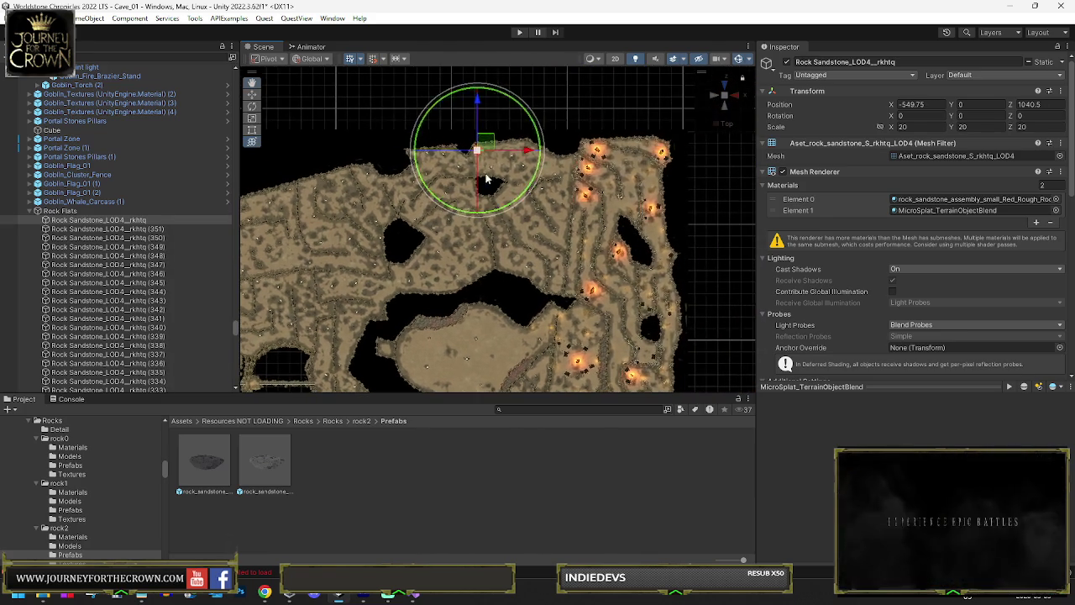
key("w")
key("e")
key("w")
key("ctrl+d")
mouse_move(487, 143)
left_mouse_down()
mouse_move(587, 153)
mouse_move(644, 135)
mouse_move(634, 145)
mouse_move(663, 159)
mouse_move(689, 327)
left_mouse_up()
key("ctrl+d")
key("ctrl+d")
key("ctrl+d")
key("ctrl+d")
key("ctrl+d")
key("ctrl+d")
key("ctrl+d")
key("ctrl+d")
key("ctrl+d")
key("ctrl+d")
key("ctrl+d")
key("ctrl+d")
key("ctrl+d")
key("ctrl+d")
key("ctrl+d")
key("ctrl+d")
key("ctrl+d")
key("ctrl+d")
key("ctrl+d")
key("ctrl+d")
key("ctrl+d")
key("ctrl+d")
key("ctrl+d")
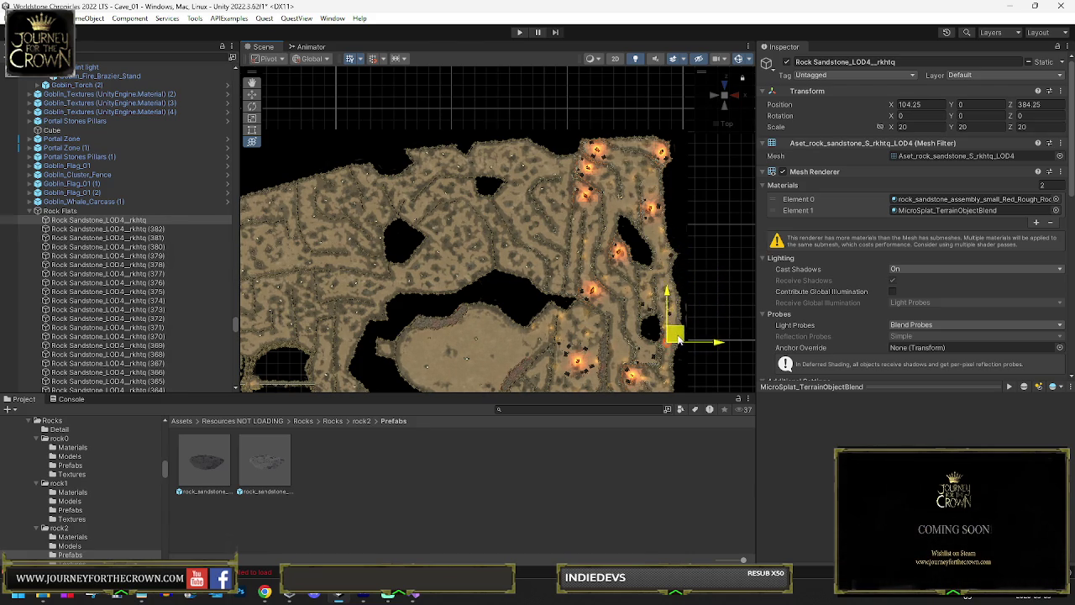
Line the eastern wall with rock copies up to (448), then select the Rock Flats group.
key("ctrl+d")
mouse_move(675, 340)
left_mouse_down()
mouse_move(661, 190)
mouse_move(652, 170)
mouse_move(649, 207)
mouse_move(634, 203)
mouse_move(633, 168)
mouse_move(604, 155)
mouse_move(620, 164)
mouse_move(604, 177)
mouse_move(592, 161)
left_mouse_up()
key("ctrl+d")
key("ctrl+d")
key("ctrl+d")
key("ctrl+d")
key("ctrl+d")
key("ctrl+d")
key("ctrl+d")
key("ctrl+d")
key("ctrl+d")
key("ctrl+d")
key("ctrl+d")
key("ctrl+d")
key("ctrl+d")
key("ctrl+d")
key("ctrl+d")
key("ctrl+d")
key("ctrl+d")
key("ctrl+d")
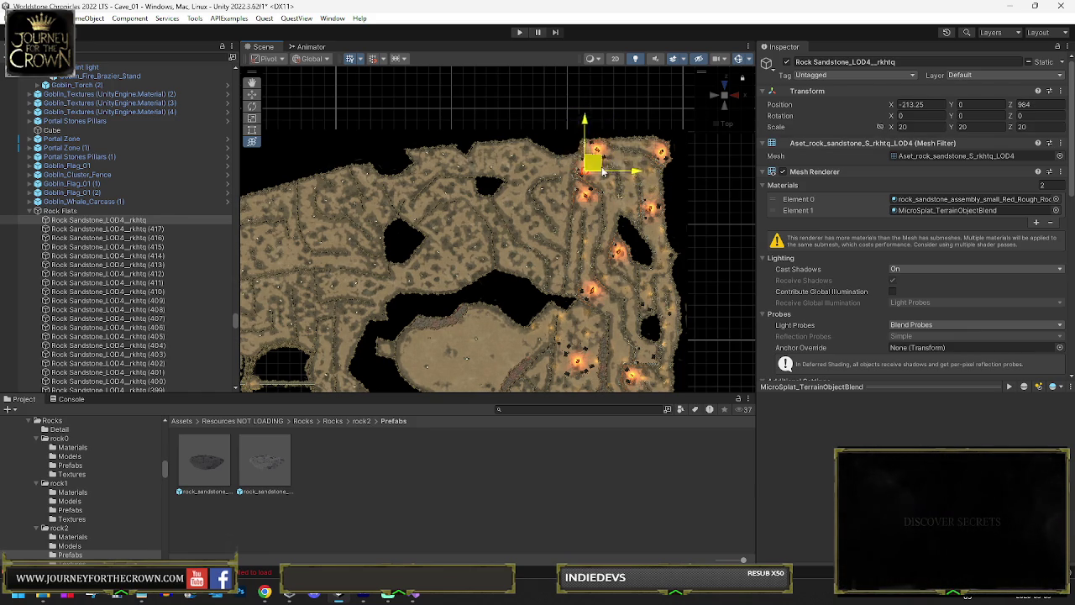
key("ctrl+d")
key("ctrl+d")
mouse_move(604, 175)
left_mouse_down()
mouse_move(625, 220)
mouse_move(610, 267)
left_mouse_up()
key("ctrl+d")
key("ctrl+d")
key("ctrl+d")
key("ctrl+d")
key("ctrl+d")
key("ctrl+d")
mouse_move(617, 283)
left_mouse_down()
mouse_move(628, 275)
mouse_move(647, 294)
mouse_move(651, 354)
mouse_move(651, 279)
left_mouse_up()
key("ctrl+d")
key("ctrl+d")
key("ctrl+d")
key("ctrl+d")
key("ctrl+d")
key("ctrl+d")
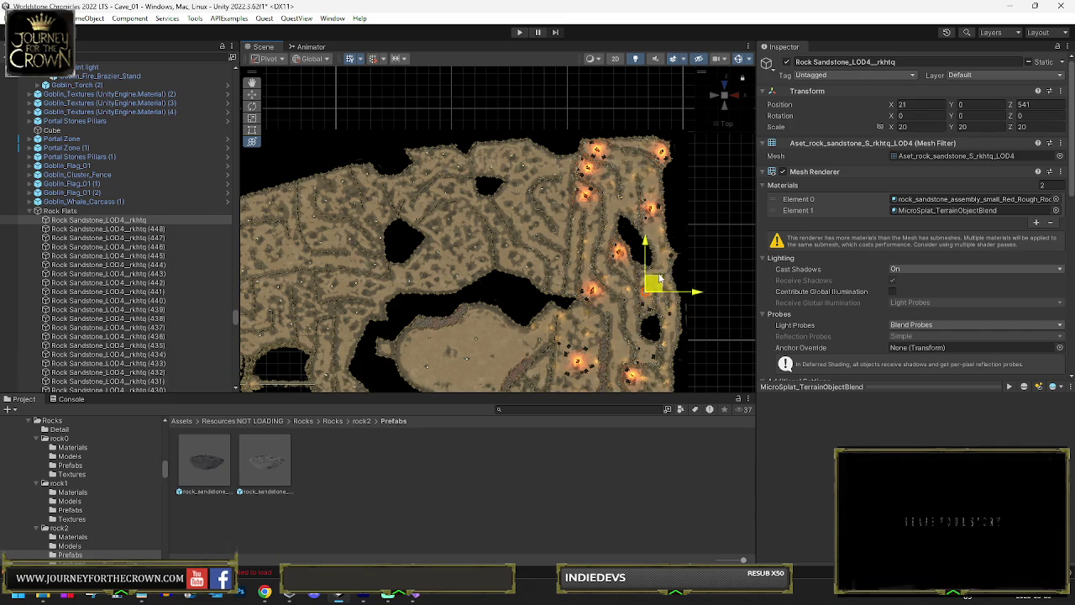
key("e")
left_click(99, 211)
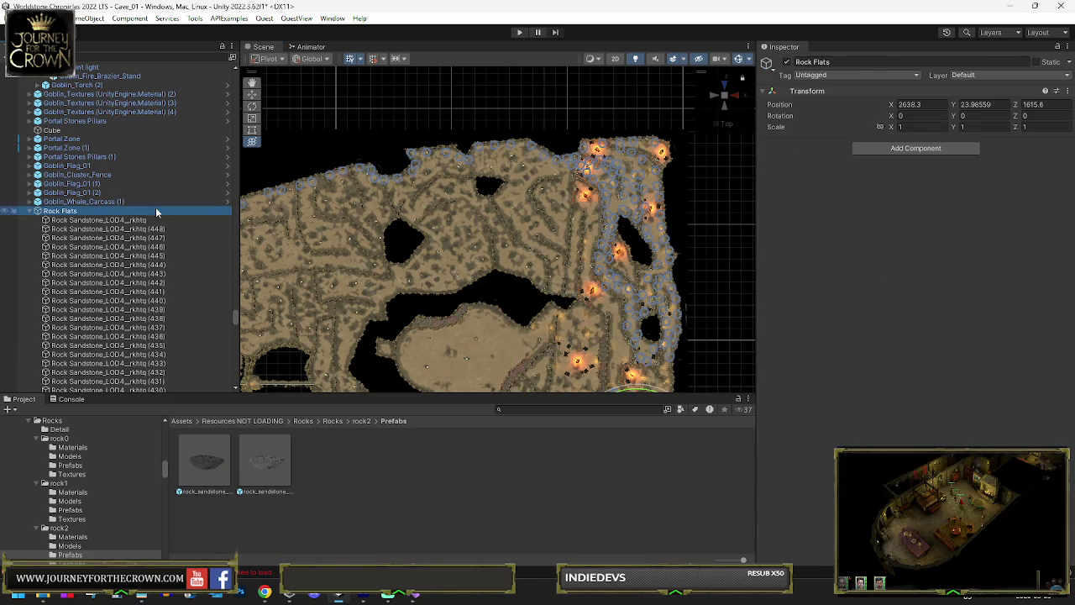
Move the first sandstone rock up-left onto the inner cave wall.
scroll(587, 297, "down", 2)
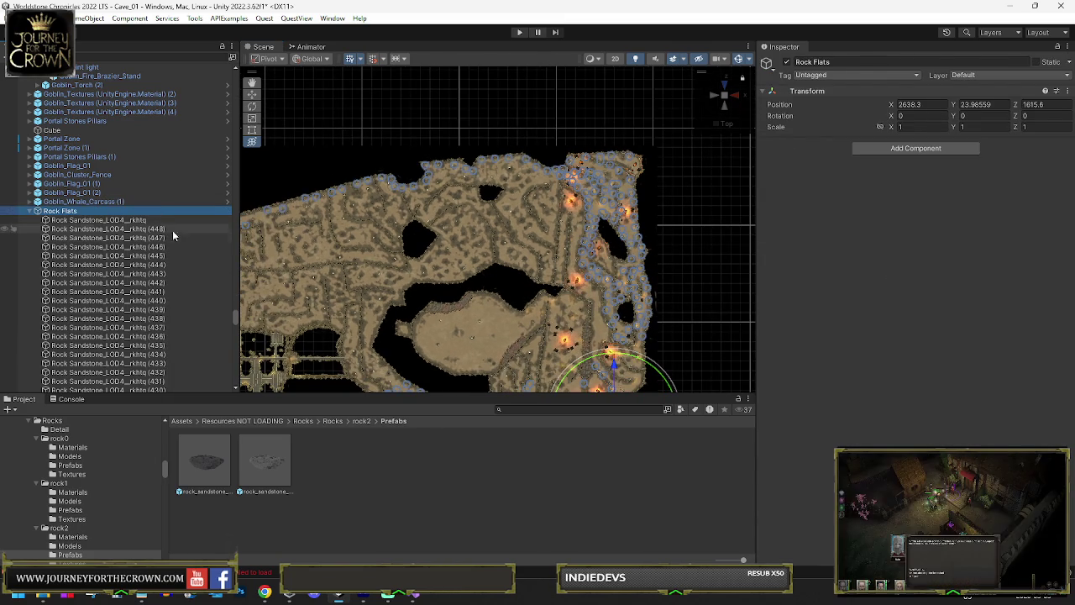
left_click(115, 222)
key("w")
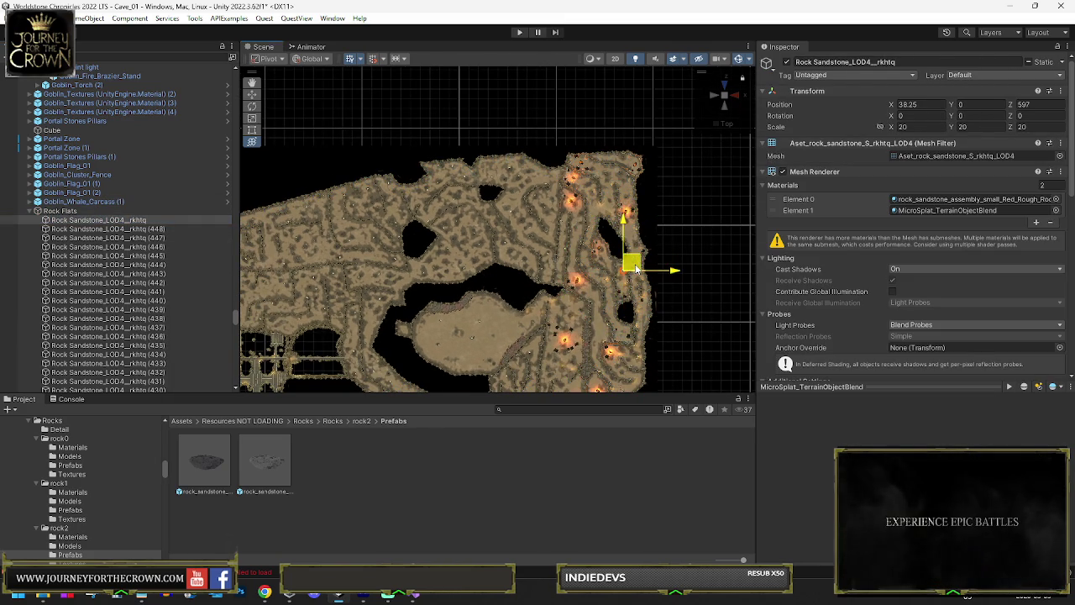
mouse_move(605, 261)
left_mouse_down()
mouse_move(573, 219)
mouse_move(582, 235)
mouse_move(570, 279)
mouse_move(559, 266)
left_mouse_up()
Duplicate the rock and slide the copy up and left along the central wall.
key("ctrl+d")
key("ctrl+d")
key("e")
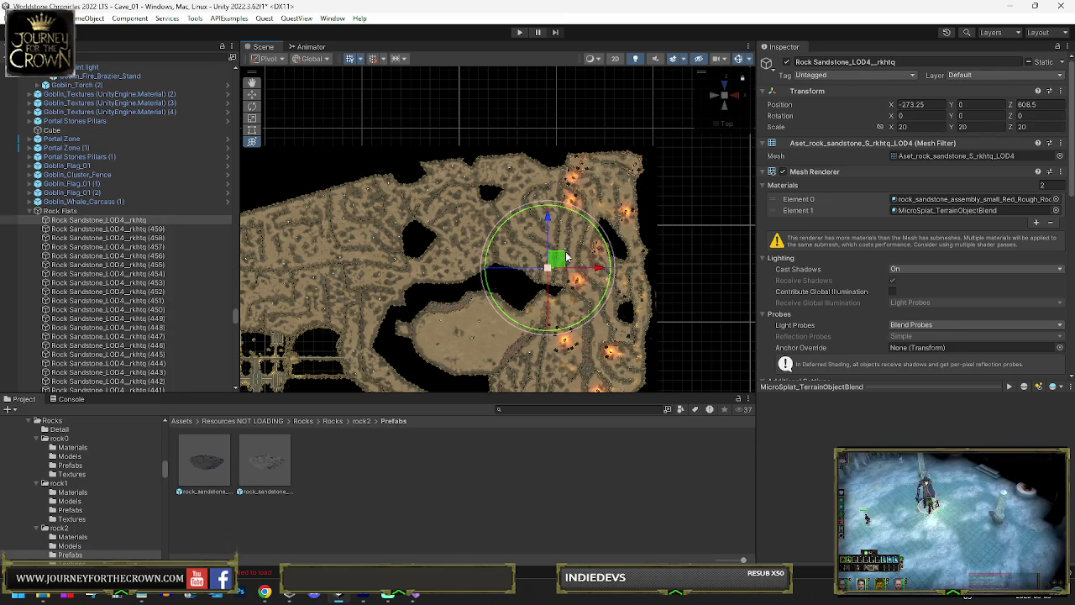
key("w")
mouse_move(559, 255)
left_mouse_down()
mouse_move(574, 228)
mouse_move(569, 247)
mouse_move(548, 235)
left_mouse_up()
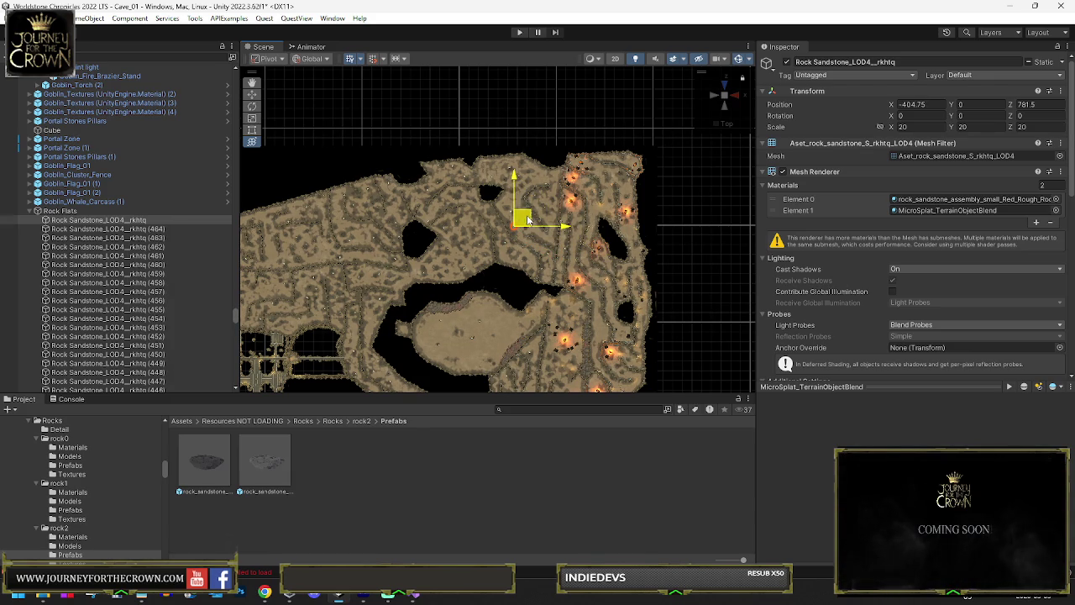
left_click_drag(521, 209, 559, 183)
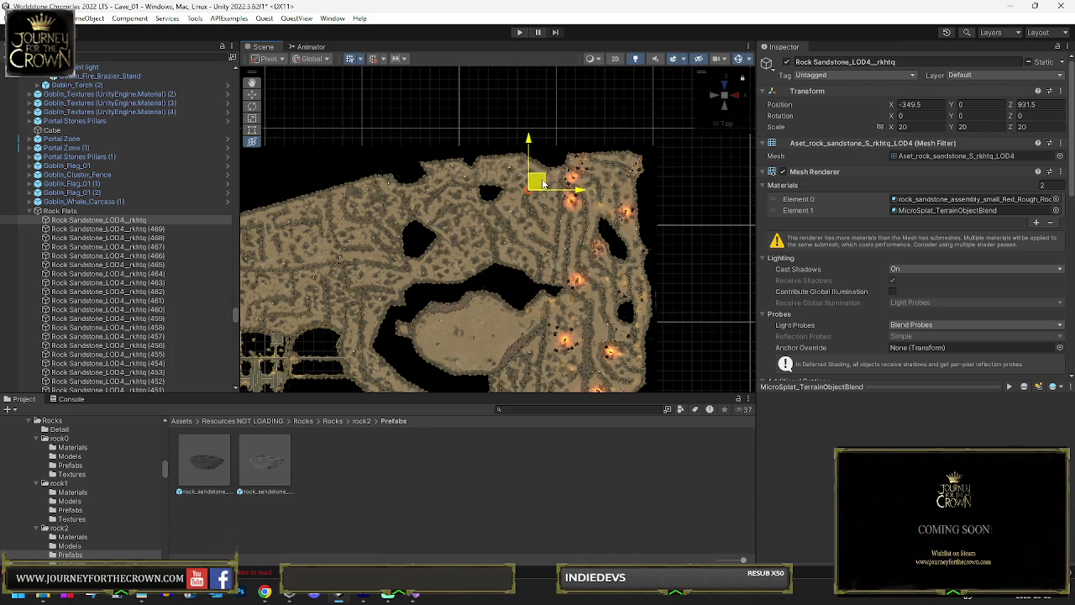
mouse_move(535, 162)
left_mouse_down()
mouse_move(496, 162)
mouse_move(509, 159)
mouse_move(437, 192)
mouse_move(435, 207)
mouse_move(472, 193)
mouse_move(498, 211)
mouse_move(476, 210)
mouse_move(425, 257)
mouse_move(418, 186)
mouse_move(423, 209)
mouse_move(400, 199)
mouse_move(393, 178)
left_mouse_up()
Add more rock copies along the wall, bringing Rock Flats up to copy (580).
key("ctrl+d")
key("ctrl+d")
key("ctrl+d")
key("ctrl+d")
key("ctrl+d")
key("ctrl+d")
key("ctrl+d")
key("ctrl+d")
key("ctrl+d")
key("ctrl+d")
key("ctrl+d")
key("ctrl+d")
key("ctrl+d")
key("ctrl+d")
key("ctrl+d")
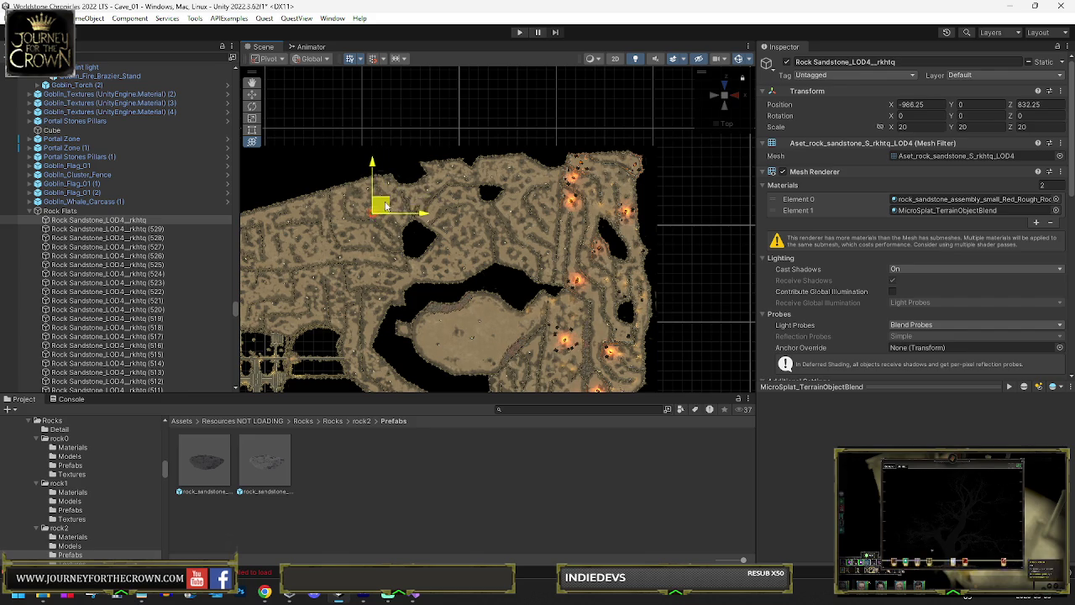
key("ctrl+d")
mouse_move(388, 208)
left_mouse_down()
mouse_move(400, 222)
mouse_move(344, 187)
mouse_move(354, 233)
mouse_move(405, 261)
mouse_move(388, 287)
mouse_move(367, 282)
mouse_move(358, 258)
mouse_move(353, 273)
mouse_move(374, 292)
mouse_move(353, 317)
mouse_move(343, 259)
mouse_move(436, 273)
left_mouse_up()
key("ctrl+d")
key("ctrl+d")
key("ctrl+d")
key("ctrl+d")
key("ctrl+d")
key("ctrl+d")
key("ctrl+d")
key("ctrl+d")
key("ctrl+d")
key("ctrl+d")
key("ctrl+d")
key("ctrl+d")
key("ctrl+d")
key("ctrl+d")
key("ctrl+d")
key("ctrl+d")
key("ctrl+d")
key("ctrl+d")
key("ctrl+d")
key("ctrl+d")
key("ctrl+d")
key("ctrl+d")
key("ctrl+d")
key("ctrl+d")
key("ctrl+d")
key("ctrl+d")
key("ctrl+d")
key("ctrl+d")
key("ctrl+d")
key("ctrl+d")
key("ctrl+d")
key("ctrl+d")
key("ctrl+d")
key("ctrl+d")
key("ctrl+d")
key("ctrl+d")
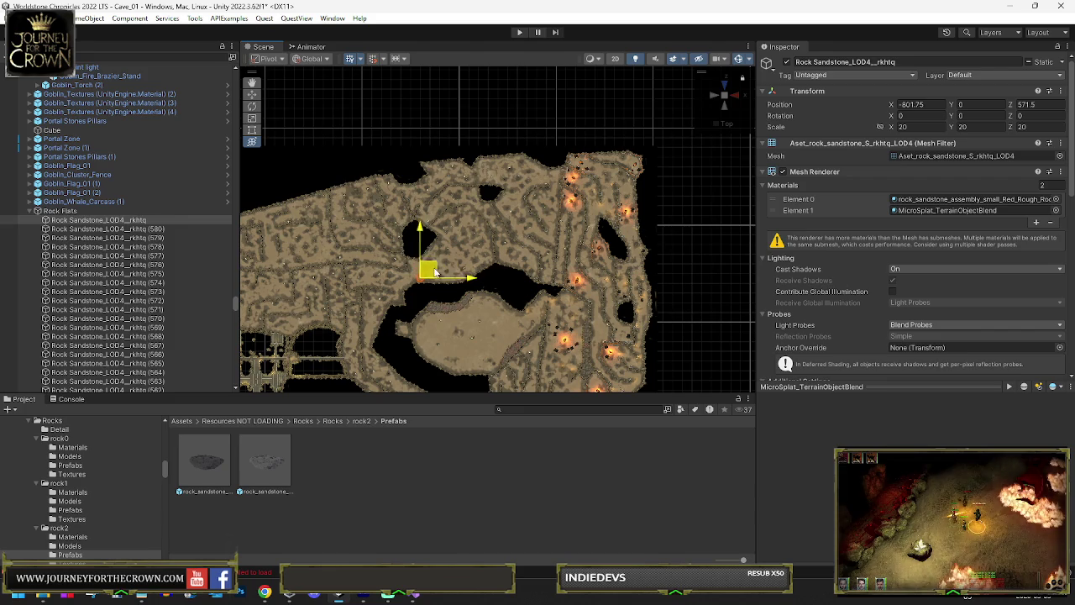
key("e")
left_click(92, 211)
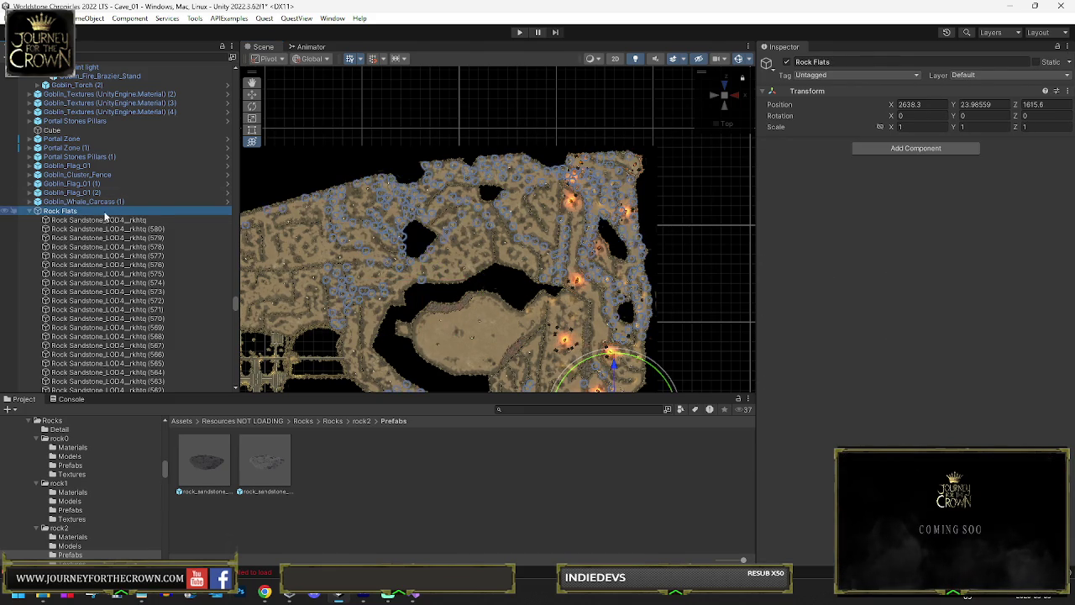
Move a placed sandstone rock right along the wall and duplicate it.
left_click(428, 252)
key("w")
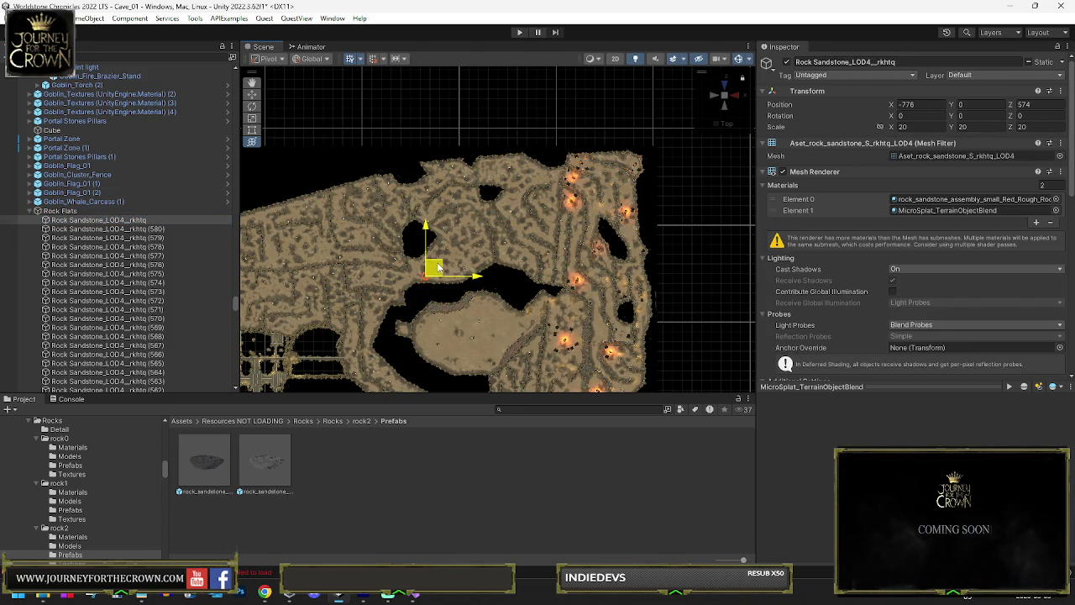
mouse_move(435, 268)
left_mouse_down()
mouse_move(504, 252)
mouse_move(441, 252)
mouse_move(517, 246)
left_mouse_up()
key("ctrl+d")
key("ctrl+d")
key("ctrl+d")
key("ctrl+d")
key("ctrl+d")
key("ctrl+d")
key("ctrl+d")
key("ctrl+d")
key("ctrl+d")
key("ctrl+d")
key("ctrl+d")
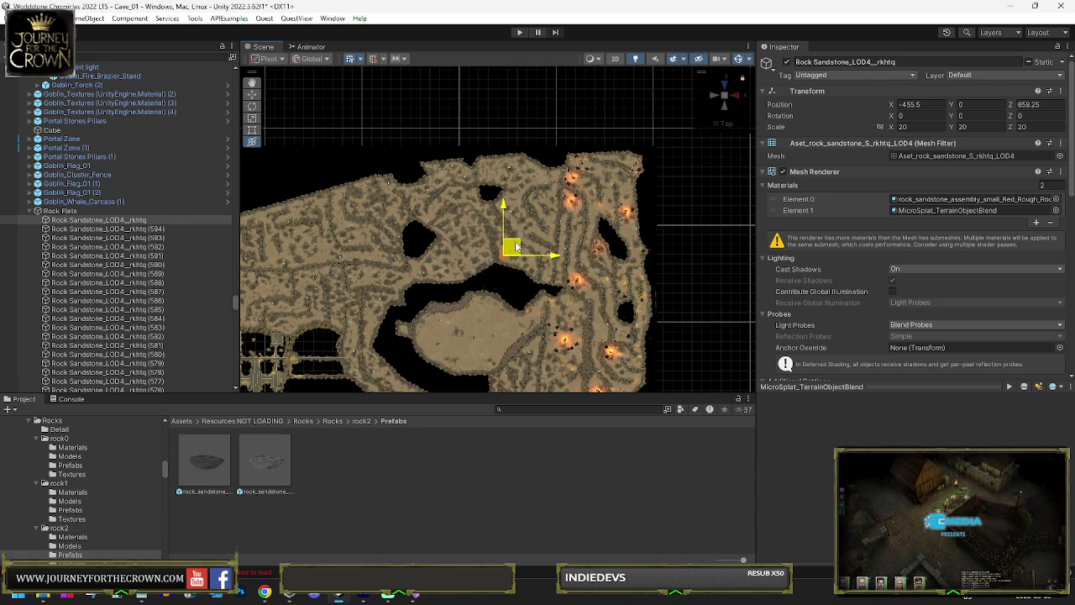
key("e")
left_click(285, 247)
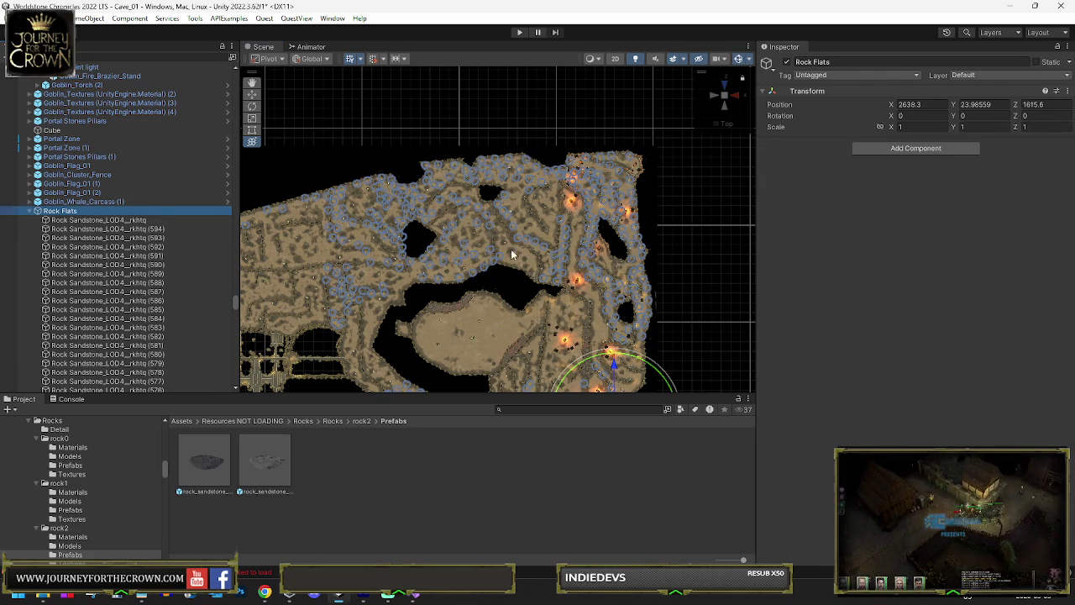
Place another rock copy farther along the wall and duplicate it again.
left_click(523, 260)
key("ctrl+d")
key("w")
mouse_move(512, 250)
left_mouse_down()
mouse_move(543, 265)
mouse_move(515, 219)
mouse_move(494, 213)
mouse_move(368, 240)
left_mouse_up()
key("ctrl+d")
key("ctrl+d")
key("ctrl+d")
key("ctrl+d")
key("ctrl+d")
key("ctrl+d")
key("ctrl+d")
key("ctrl+d")
left_click(64, 212)
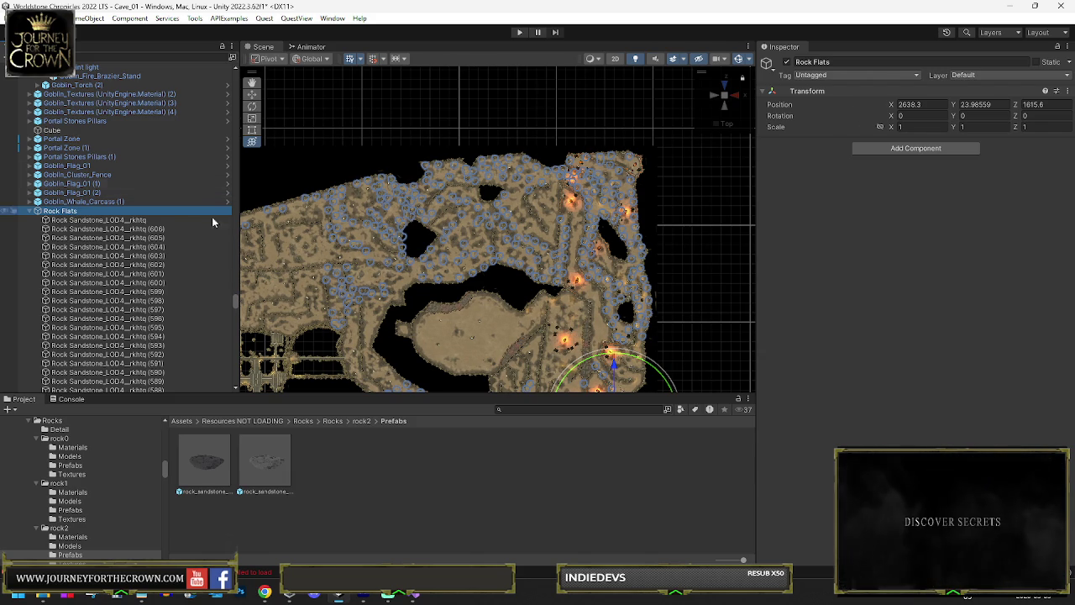
Slide the first sandstone rock to a new wall spot and duplicate it.
left_click(90, 220)
mouse_move(379, 233)
left_mouse_down()
mouse_move(518, 200)
mouse_move(560, 236)
mouse_move(568, 194)
mouse_move(556, 176)
mouse_move(544, 190)
mouse_move(560, 217)
left_mouse_up()
key("ctrl+d")
key("ctrl+d")
key("ctrl+d")
key("ctrl+d")
key("ctrl+d")
key("ctrl+d")
key("ctrl+d")
key("ctrl+d")
key("ctrl+d")
key("ctrl+d")
key("ctrl+d")
key("ctrl+d")
key("ctrl+d")
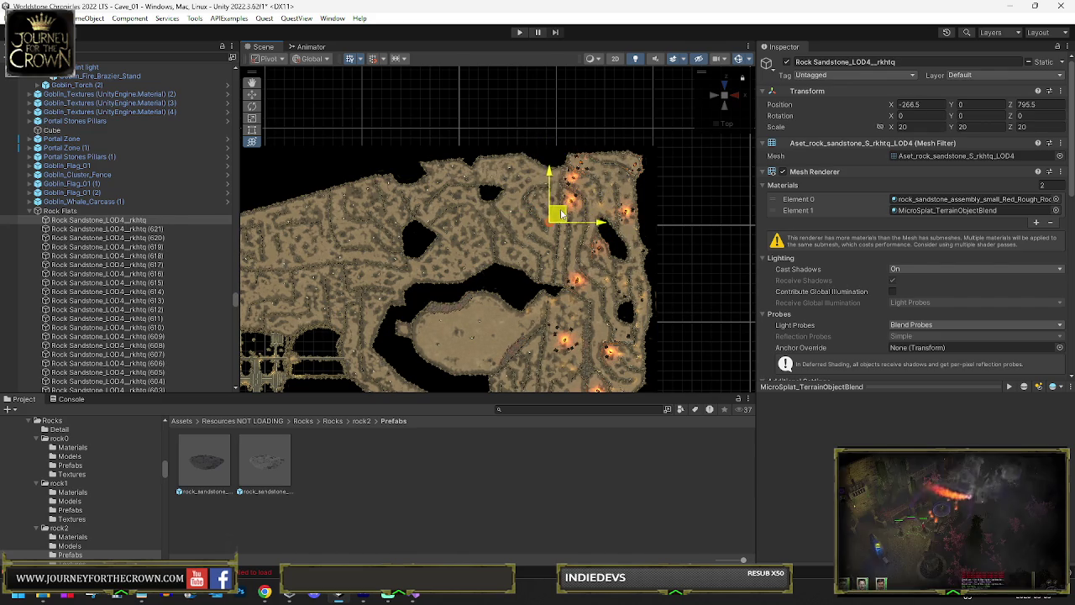
key("e")
left_click(67, 211)
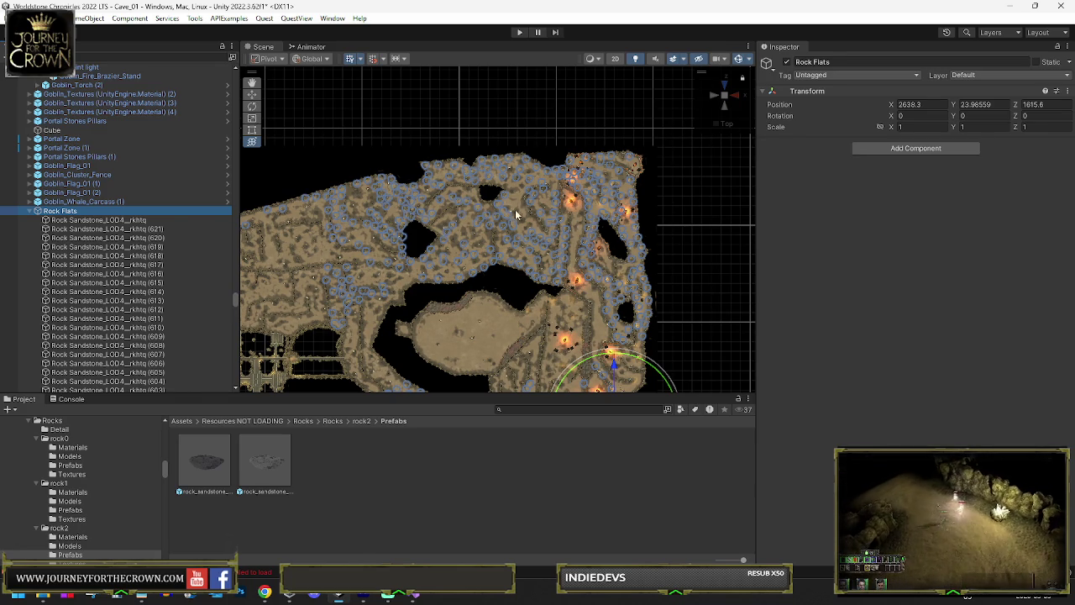
Move the first rock up and left and duplicate it for another wall piece.
left_click(84, 221)
key("w")
mouse_move(559, 209)
left_mouse_down()
mouse_move(521, 195)
mouse_move(339, 194)
left_mouse_up()
key("ctrl+d")
key("e")
left_click(147, 211)
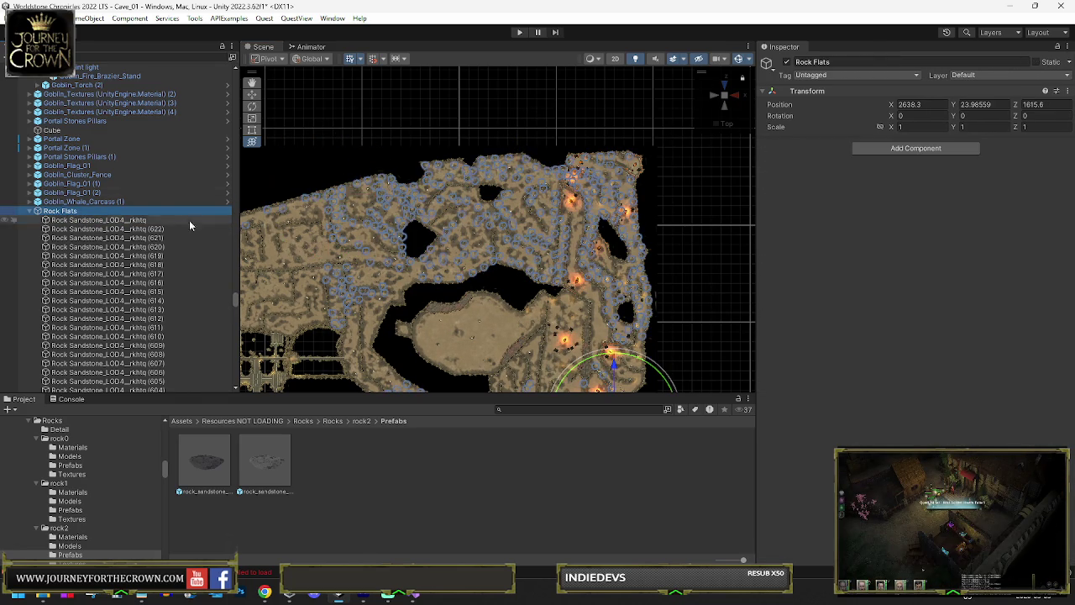
left_click(370, 220)
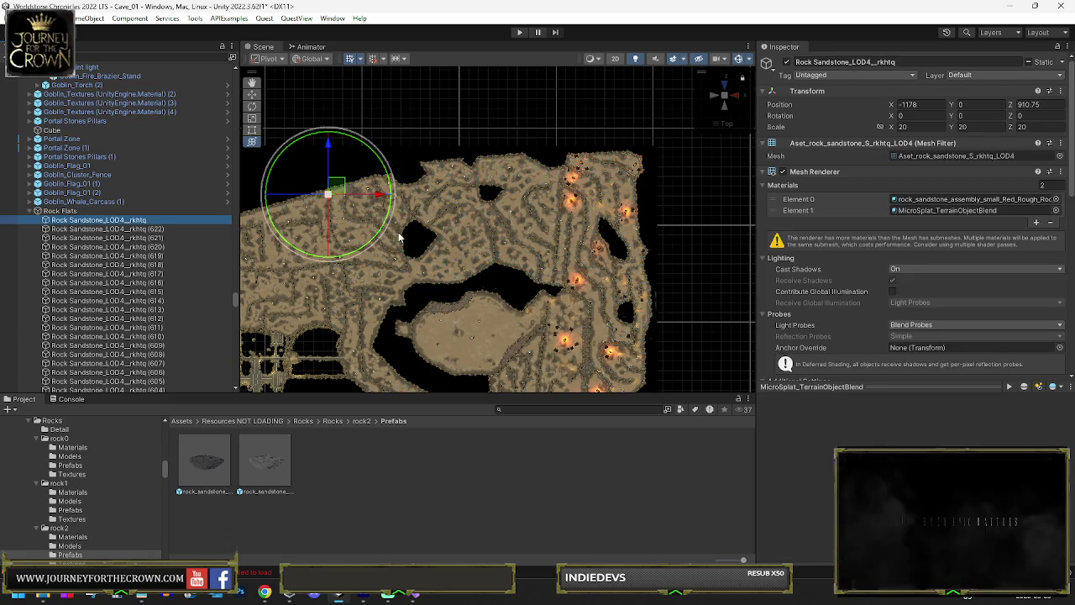
Inspect a placed rock's components, then review the whole Rock Flats group.
left_click(81, 212)
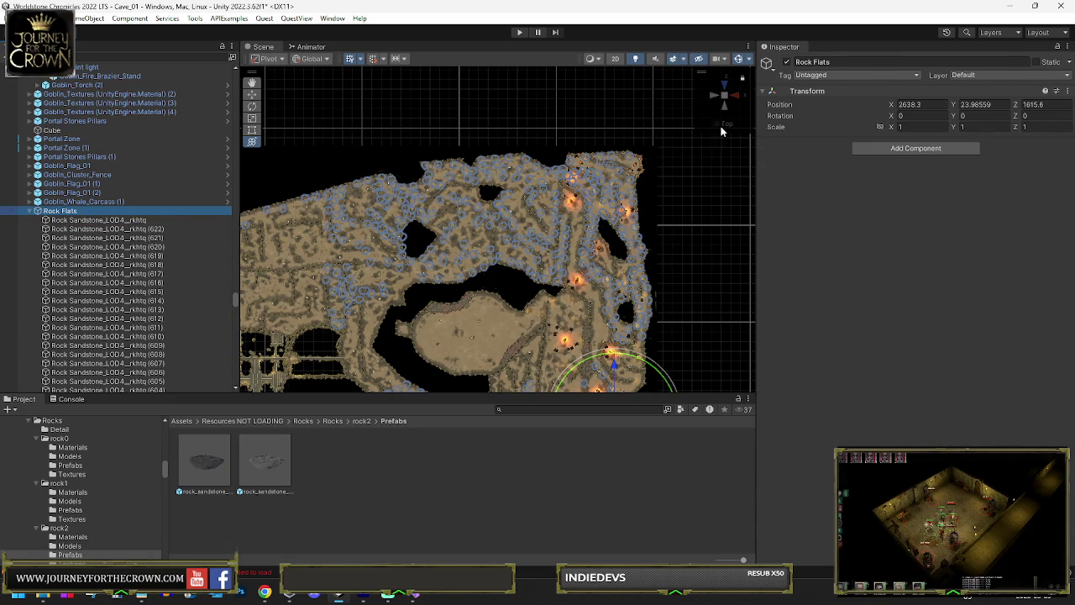
left_click(75, 220)
left_click(75, 211)
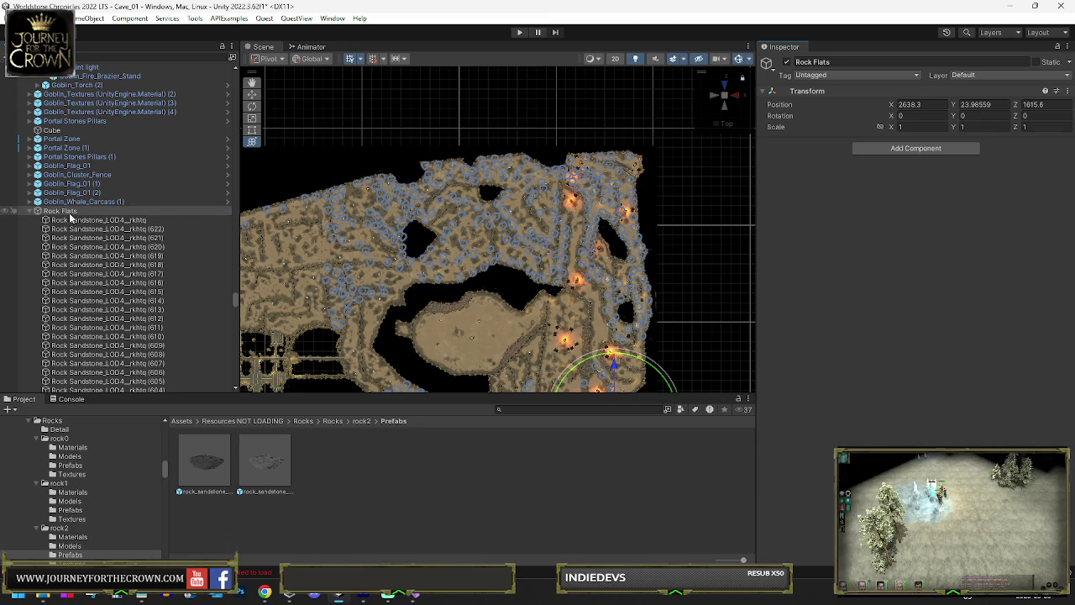
mouse_move(504, 252)
left_mouse_down()
mouse_move(748, 307)
mouse_move(484, 134)
mouse_move(504, 89)
mouse_move(512, 144)
left_mouse_up()
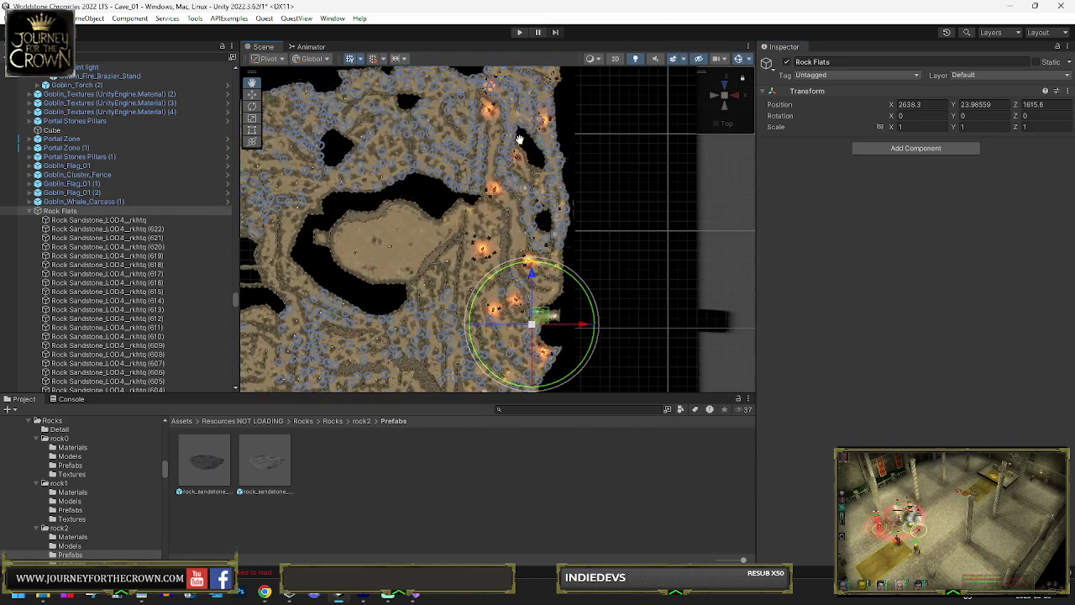
Place a sandstone rock onto the right cave wall.
left_click(98, 219)
mouse_move(269, 203)
left_mouse_down()
mouse_move(311, 193)
mouse_move(356, 134)
mouse_move(619, 246)
left_mouse_up()
left_click(59, 211)
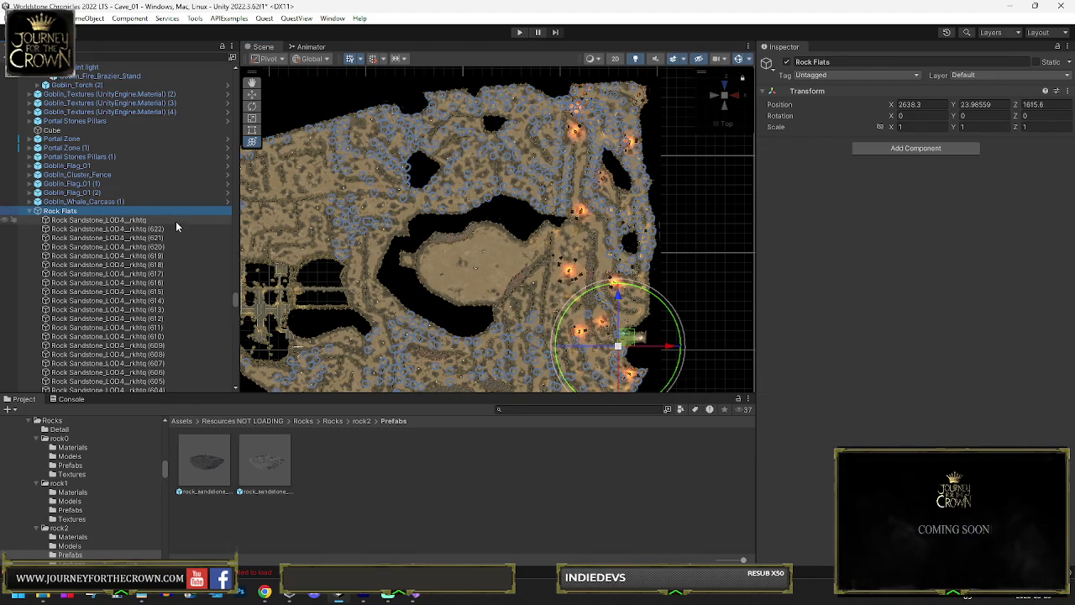
left_click(94, 220)
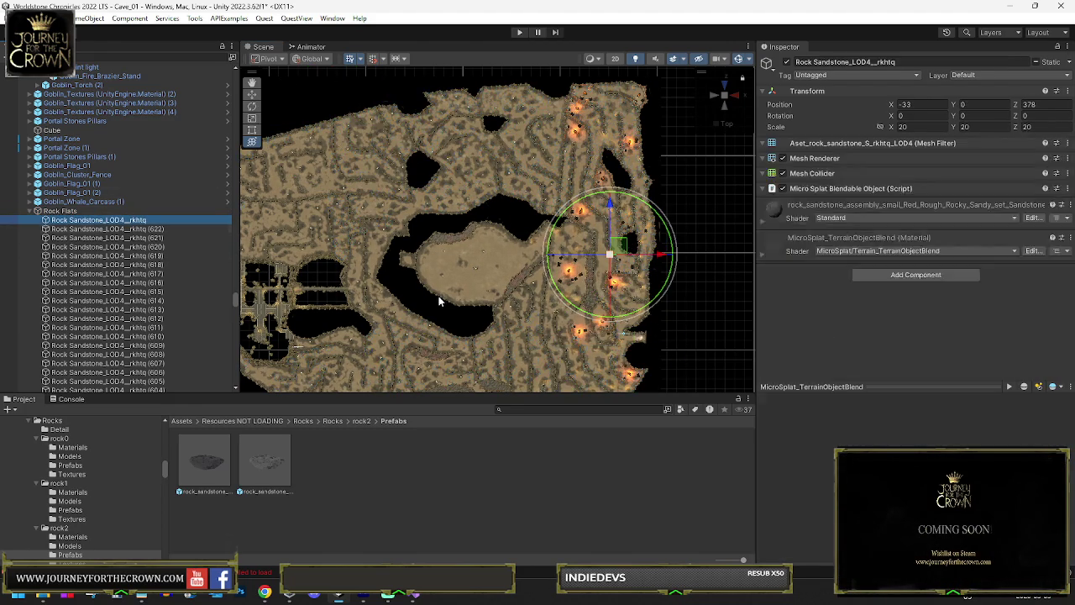
mouse_move(621, 249)
left_mouse_down()
mouse_move(647, 271)
mouse_move(647, 285)
mouse_move(630, 291)
mouse_move(656, 310)
mouse_move(619, 300)
left_mouse_up()
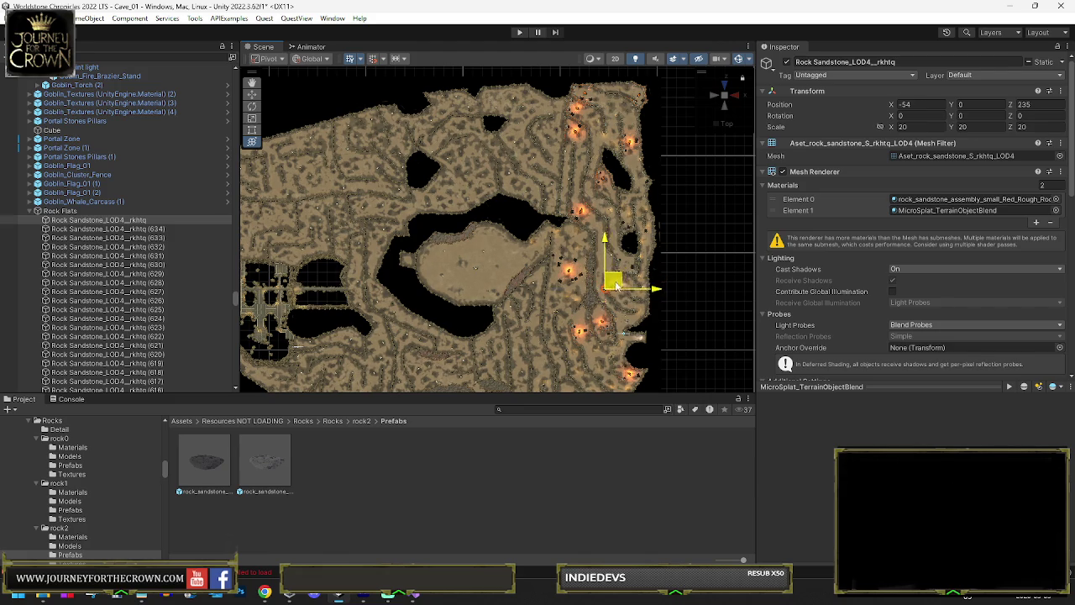
key("e")
key("w")
Work the rock down the right wall and snug it against the central island's edge.
mouse_move(614, 281)
left_mouse_down()
mouse_move(624, 267)
mouse_move(613, 217)
mouse_move(586, 225)
left_mouse_up()
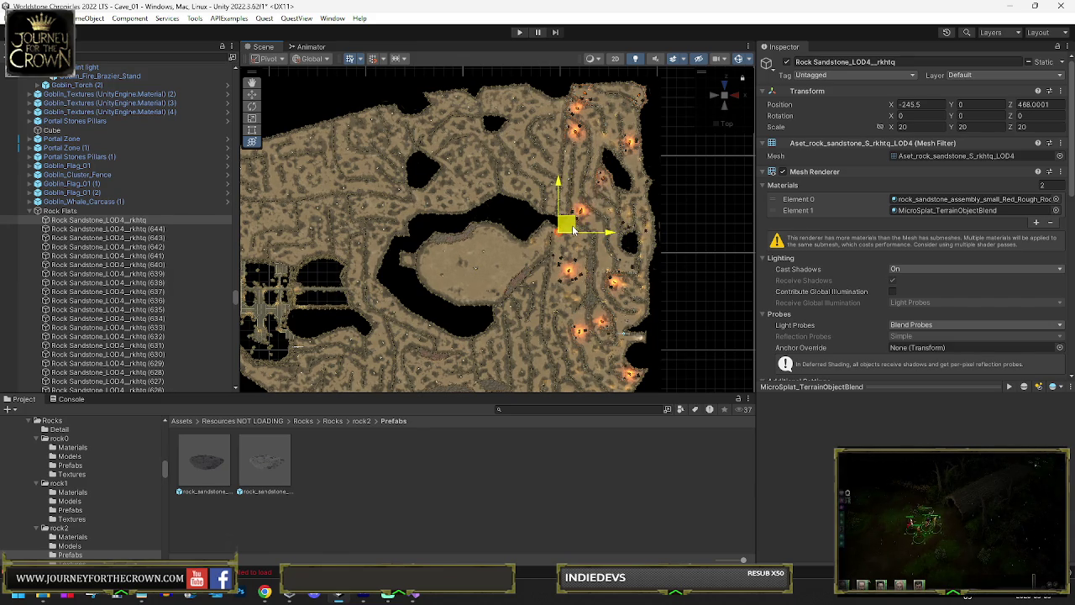
left_click_drag(556, 225, 484, 252)
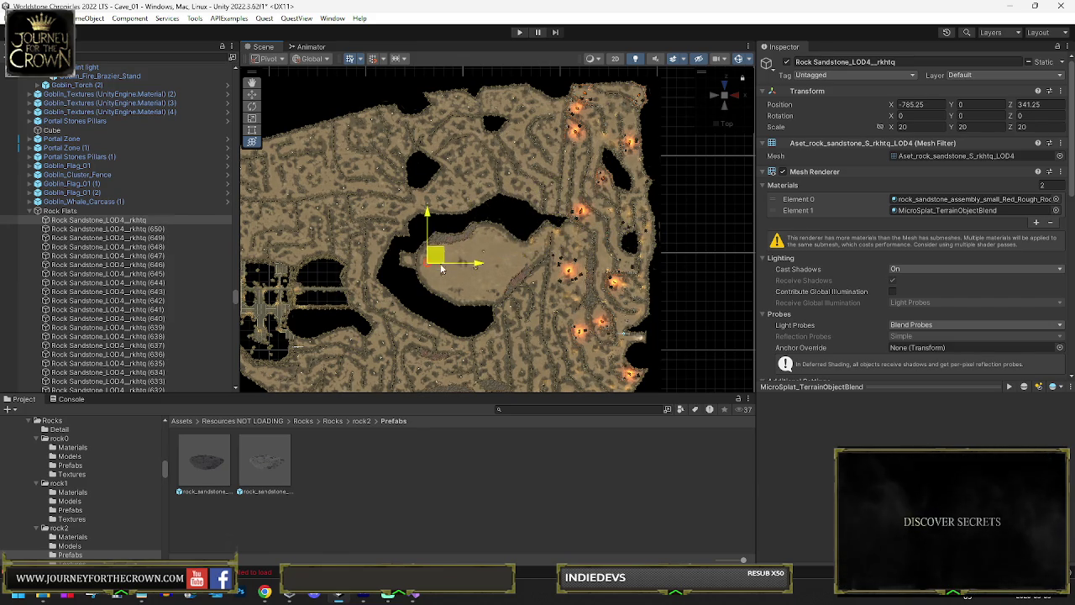
mouse_move(473, 290)
left_mouse_down()
mouse_move(504, 289)
mouse_move(557, 244)
left_mouse_up()
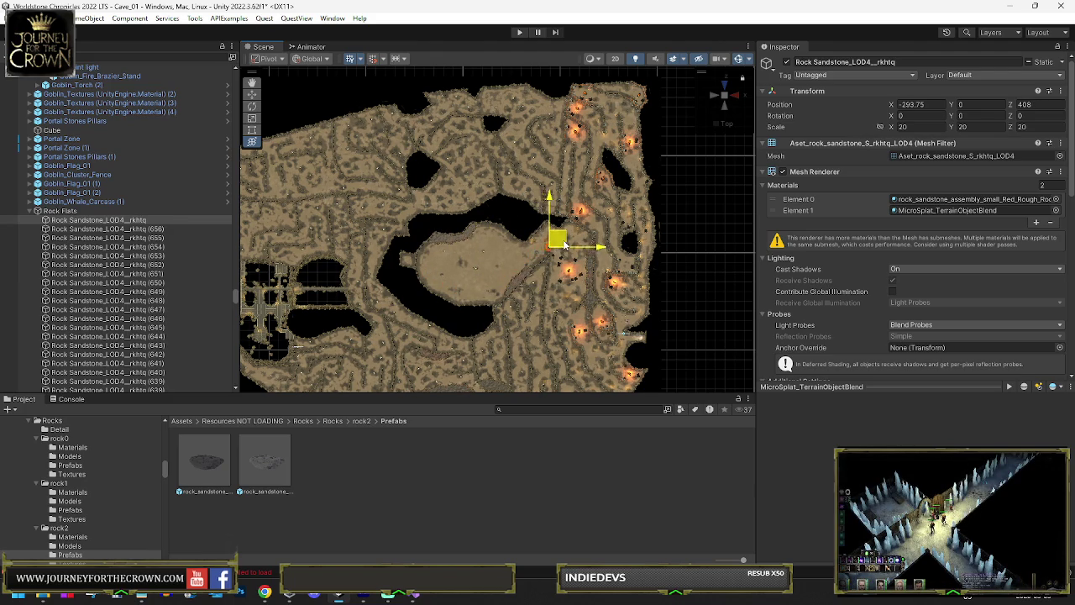
scroll(565, 244, "up", 6)
mouse_move(552, 281)
left_mouse_down()
mouse_move(420, 247)
mouse_move(391, 254)
mouse_move(424, 239)
left_mouse_up()
mouse_move(504, 233)
left_mouse_down()
mouse_move(410, 209)
mouse_move(292, 147)
mouse_move(384, 216)
mouse_move(451, 233)
mouse_move(376, 183)
mouse_move(602, 263)
mouse_move(655, 237)
left_mouse_up()
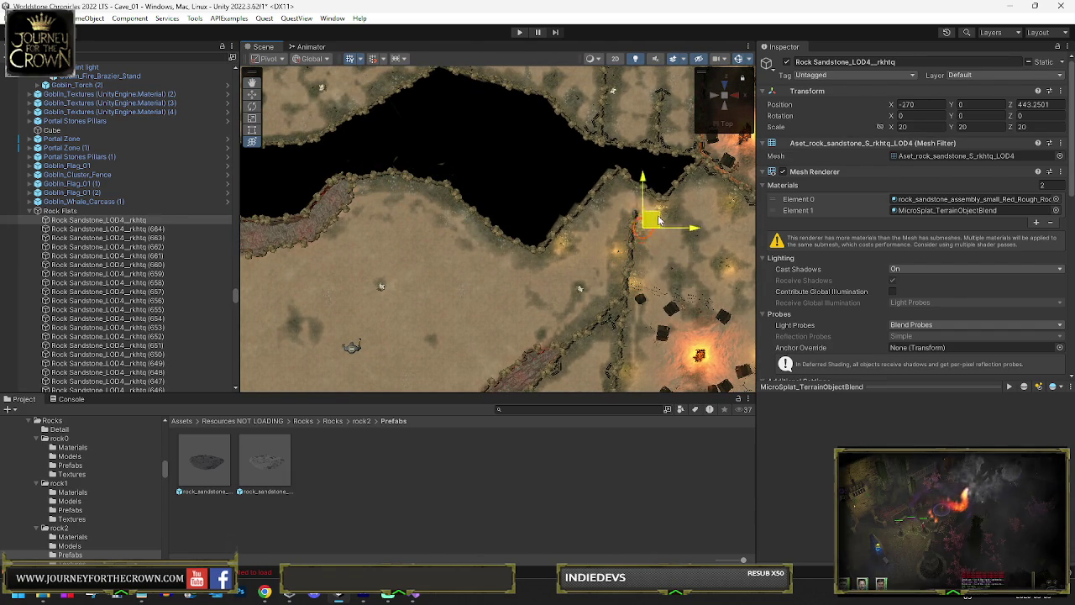
scroll(654, 322, "down", 2)
Move a sandstone rock down-left and left along the wall, then duplicate it.
left_click(654, 322)
scroll(654, 322, "down", 2)
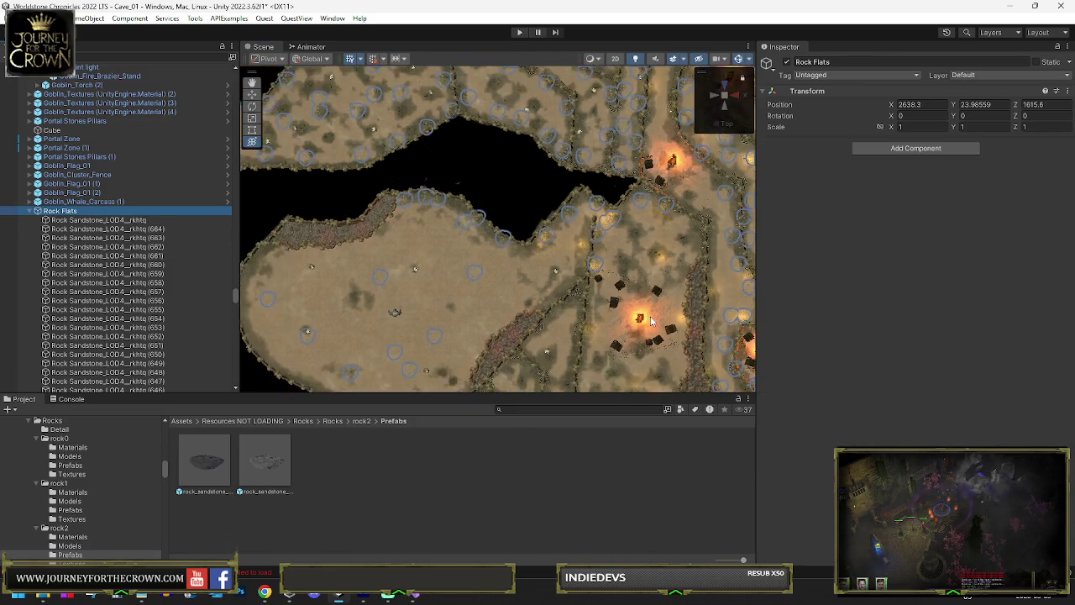
scroll(654, 322, "down", 2)
left_click(475, 96)
mouse_move(481, 101)
left_mouse_down()
mouse_move(458, 211)
mouse_move(450, 201)
mouse_move(436, 209)
mouse_move(440, 261)
mouse_move(466, 293)
mouse_move(526, 293)
left_mouse_up()
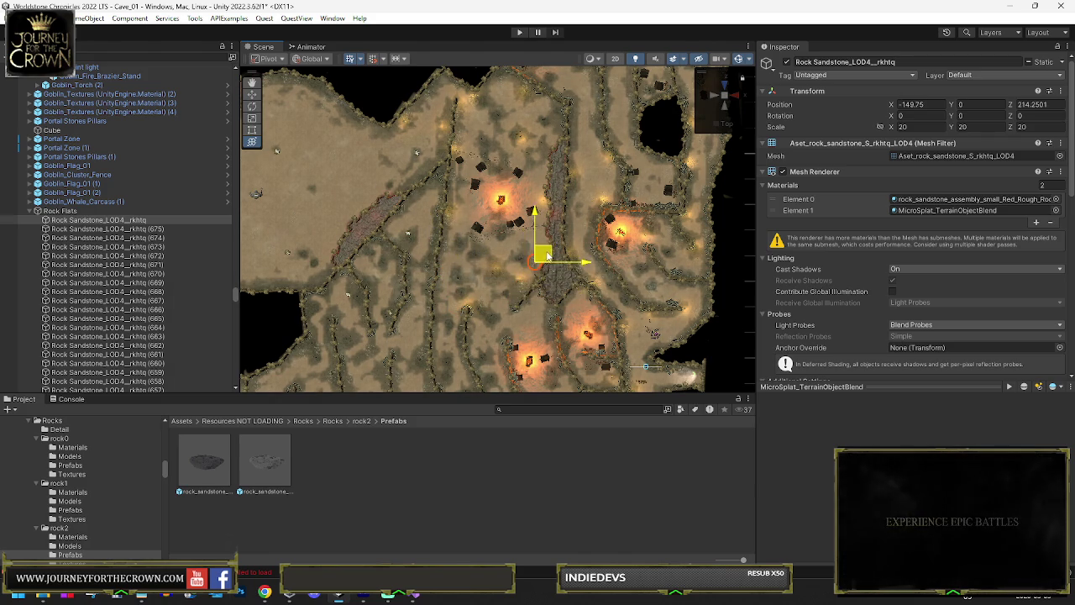
mouse_move(541, 256)
left_mouse_down()
mouse_move(521, 232)
mouse_move(526, 256)
mouse_move(527, 167)
mouse_move(489, 149)
mouse_move(552, 106)
mouse_move(511, 102)
left_mouse_up()
key("ctrl+d")
key("ctrl+d")
key("ctrl+d")
Duplicate the first sandstone rock and place the copy on the right cave wall.
left_click(142, 211)
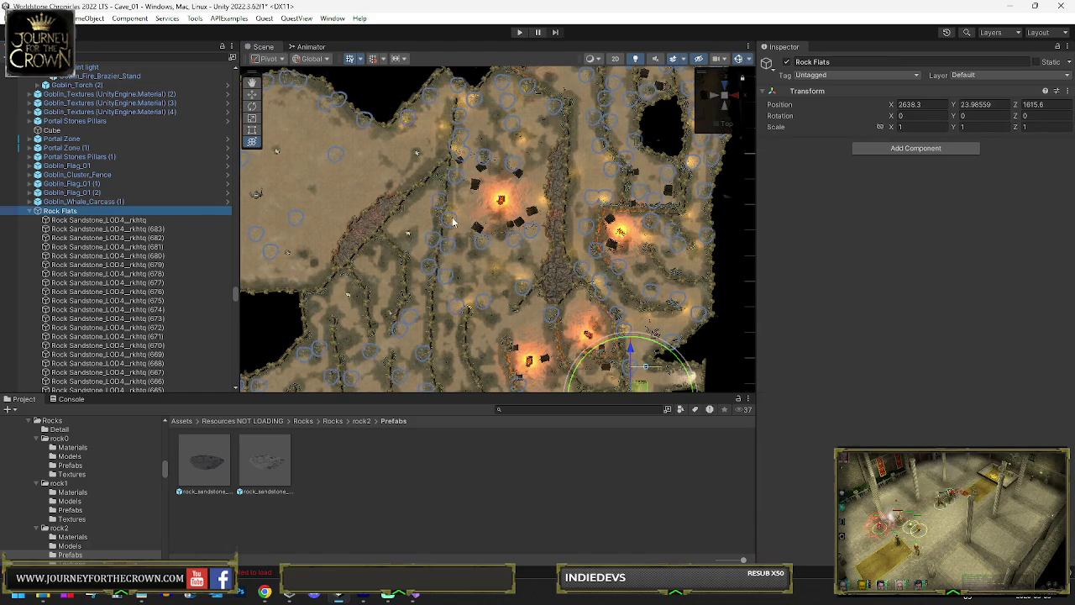
scroll(531, 279, "down", 1)
scroll(531, 279, "down", 3)
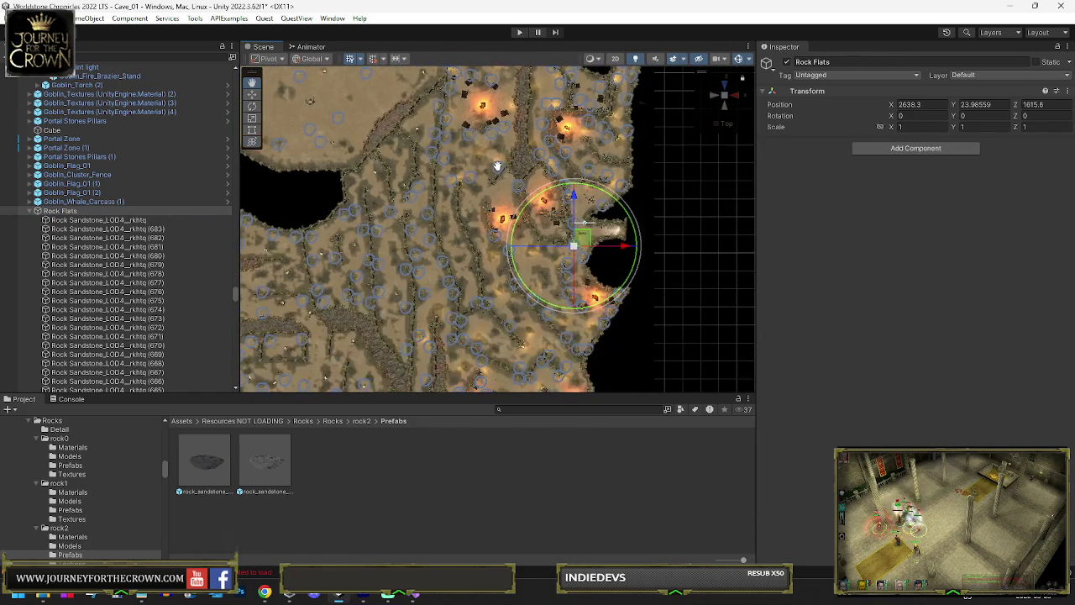
key("Down")
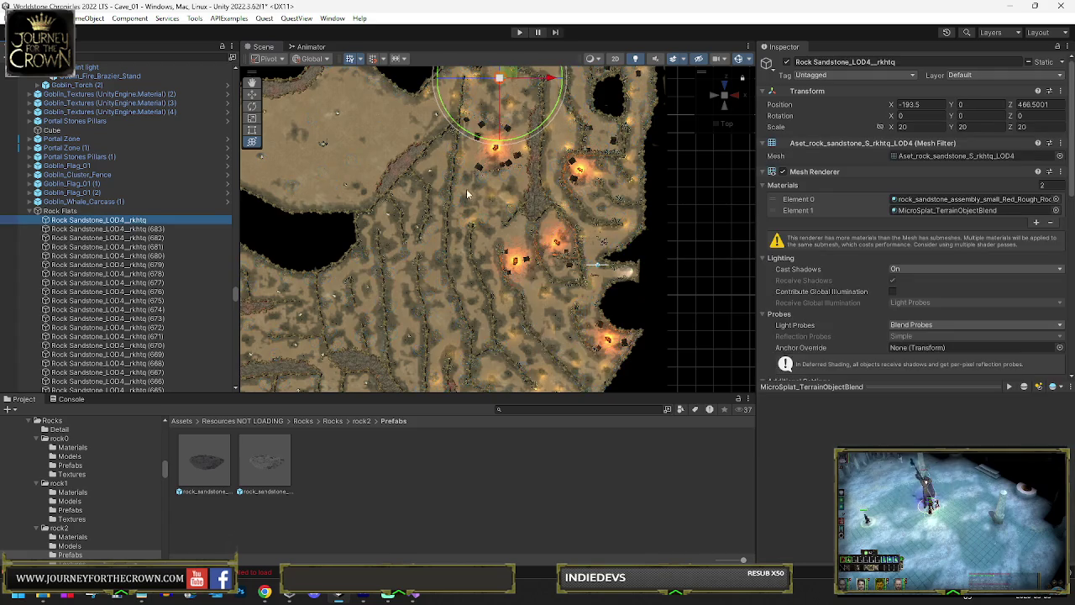
key("ctrl+d")
mouse_move(507, 84)
left_mouse_down()
mouse_move(506, 238)
mouse_move(485, 242)
mouse_move(494, 291)
mouse_move(376, 199)
mouse_move(315, 205)
mouse_move(312, 190)
mouse_move(441, 193)
left_mouse_up()
key("ctrl+d")
key("ctrl+d")
key("ctrl+d")
key("ctrl+d")
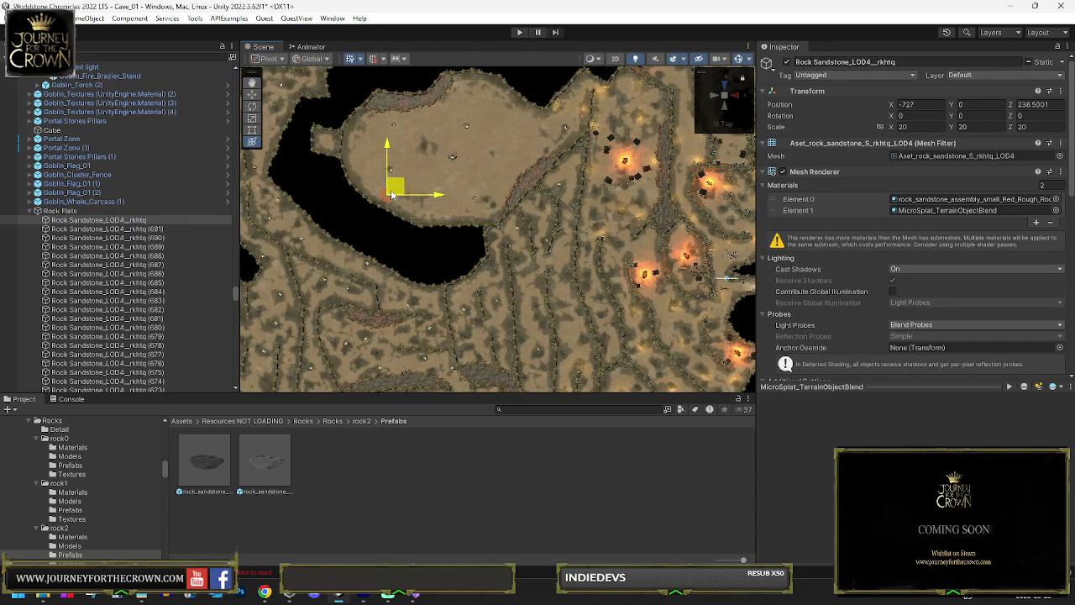
Add rock copies up the island wall and onto the island's west edge.
key("ctrl+d")
key("ctrl+d")
mouse_move(361, 153)
left_mouse_down()
mouse_move(359, 133)
mouse_move(321, 157)
left_mouse_up()
key("ctrl+d")
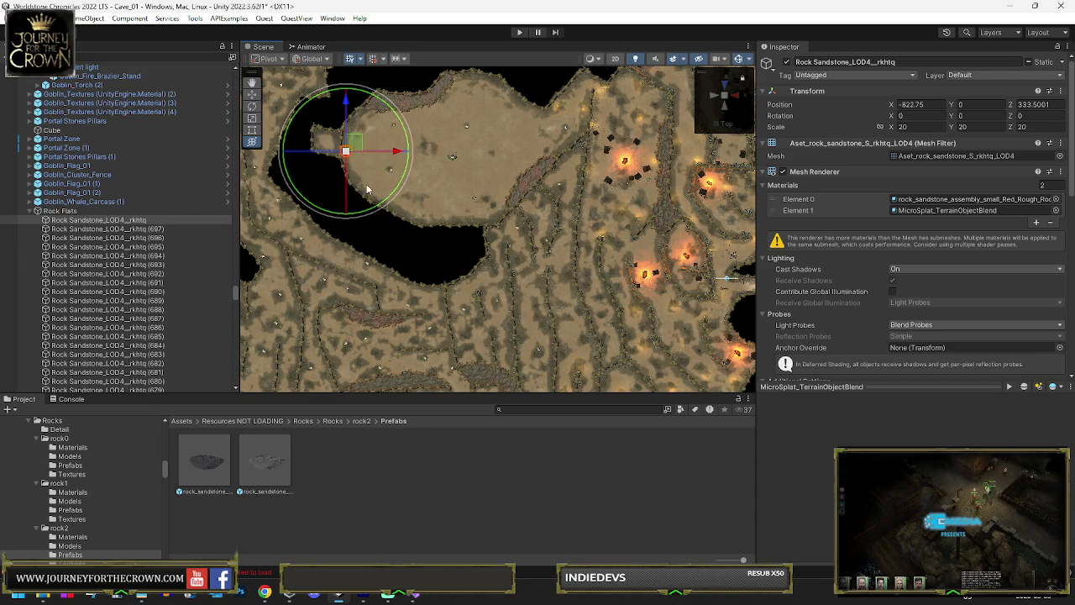
key("f")
left_click_drag(519, 210, 473, 218)
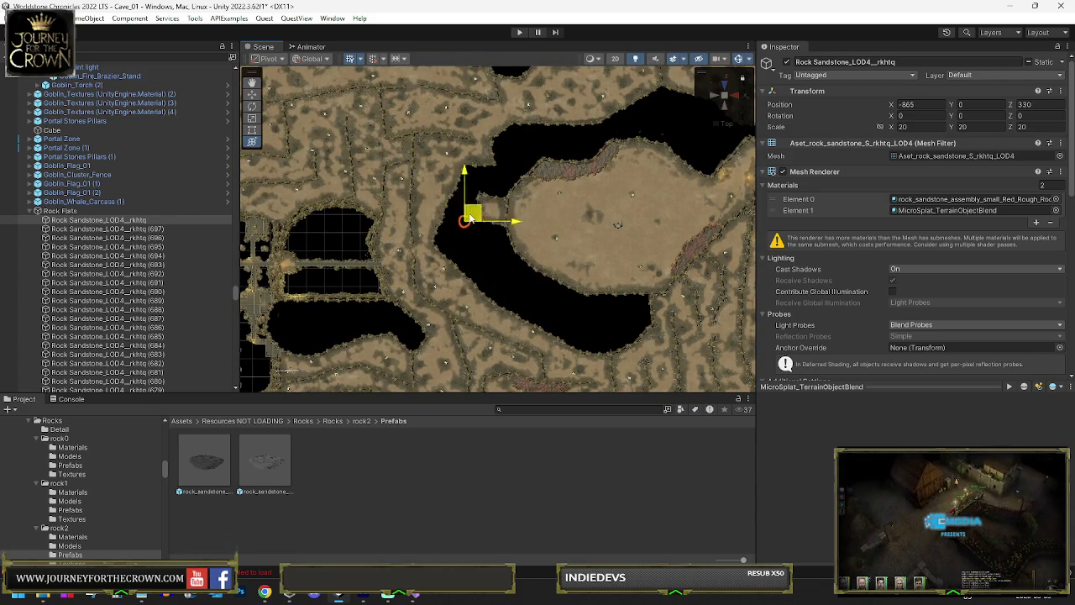
key("e")
left_click(222, 211)
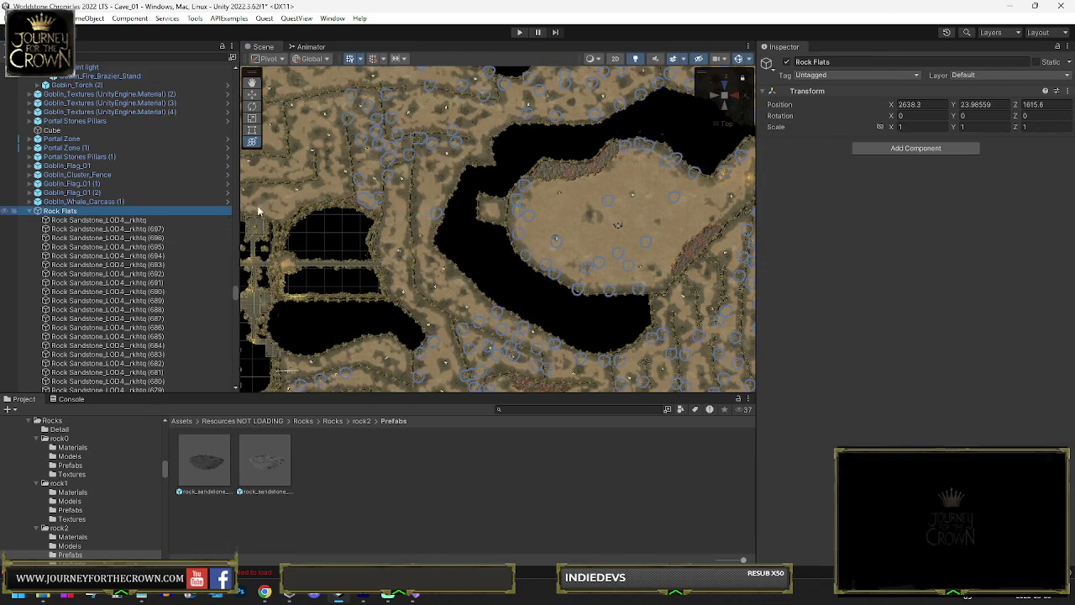
Duplicate a rock repeatedly, nudging copies up and left along the wall.
left_click(483, 202)
key("ctrl+d")
key("w")
left_click_drag(452, 220, 450, 204)
key("ctrl+d")
mouse_move(470, 168)
left_mouse_down()
mouse_move(430, 162)
mouse_move(424, 285)
mouse_move(499, 321)
mouse_move(449, 248)
mouse_move(544, 325)
mouse_move(331, 241)
mouse_move(383, 198)
mouse_move(367, 194)
mouse_move(363, 173)
mouse_move(385, 166)
mouse_move(391, 132)
mouse_move(410, 118)
mouse_move(387, 108)
mouse_move(398, 98)
mouse_move(322, 99)
left_mouse_up()
key("ctrl+d")
key("ctrl+d")
key("ctrl+d")
key("ctrl+d")
key("ctrl+d")
key("ctrl+d")
key("ctrl+d")
key("ctrl+d")
key("ctrl+d")
key("ctrl+d")
key("ctrl+d")
key("ctrl+d")
key("ctrl+d")
key("ctrl+d")
key("ctrl+d")
key("ctrl+d")
key("ctrl+d")
key("ctrl+d")
key("ctrl+d")
key("ctrl+d")
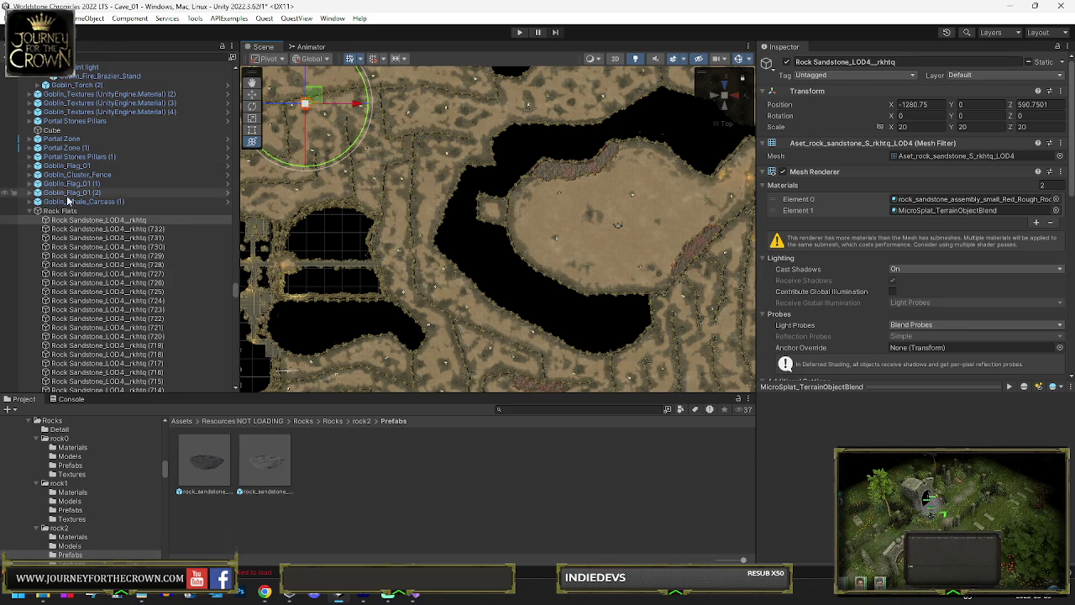
Move the first sandstone rock into the upper-left passage along its wall.
left_click(76, 210)
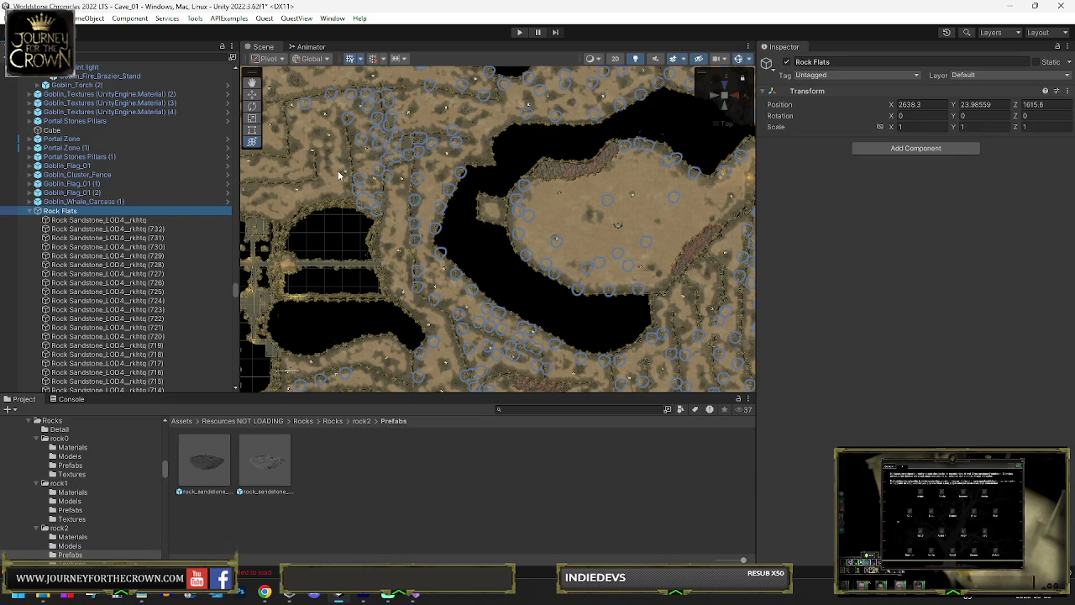
left_click_drag(409, 181, 413, 213)
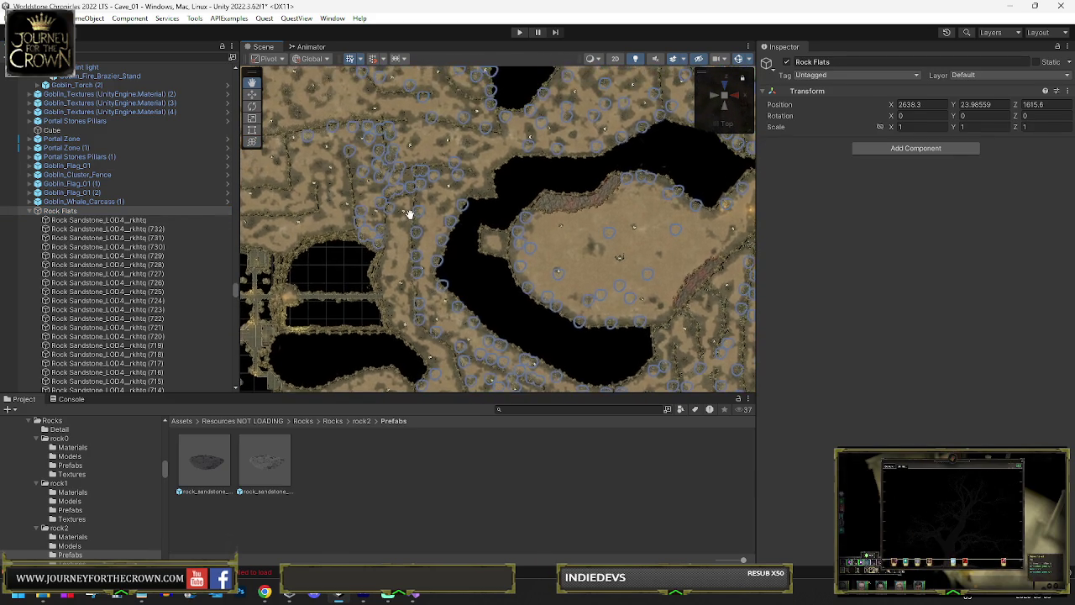
left_click(109, 220)
mouse_move(317, 129)
left_mouse_down()
mouse_move(431, 111)
mouse_move(415, 92)
mouse_move(373, 84)
mouse_move(283, 132)
left_mouse_up()
mouse_move(349, 123)
left_mouse_down()
mouse_move(486, 155)
mouse_move(349, 153)
mouse_move(383, 135)
mouse_move(391, 102)
mouse_move(369, 79)
mouse_move(353, 84)
left_mouse_up()
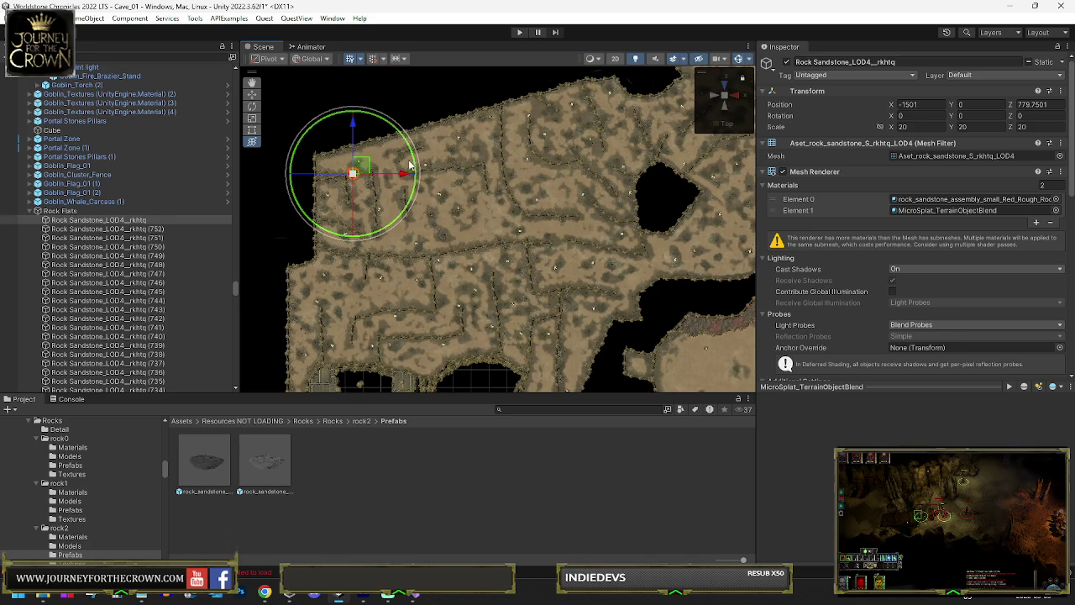
Set a rock into place along the upper wall of the western passage.
key("w")
mouse_move(371, 167)
left_mouse_down()
mouse_move(418, 202)
mouse_move(422, 164)
mouse_move(488, 161)
mouse_move(498, 179)
mouse_move(514, 165)
left_mouse_up()
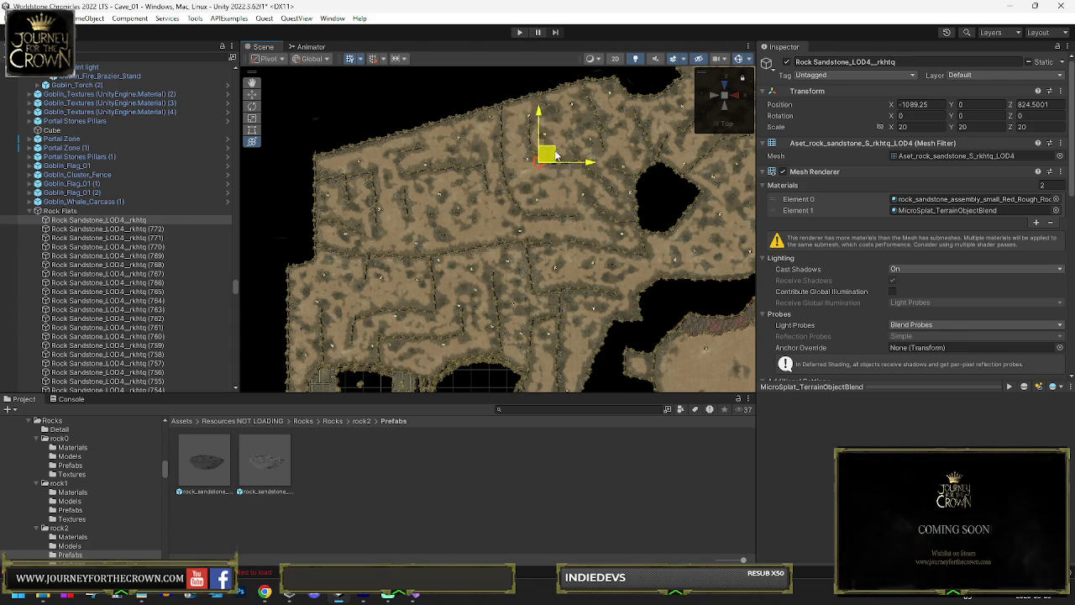
mouse_move(568, 151)
left_mouse_down()
mouse_move(627, 171)
mouse_move(614, 189)
mouse_move(560, 211)
mouse_move(533, 208)
left_mouse_up()
left_click(84, 210)
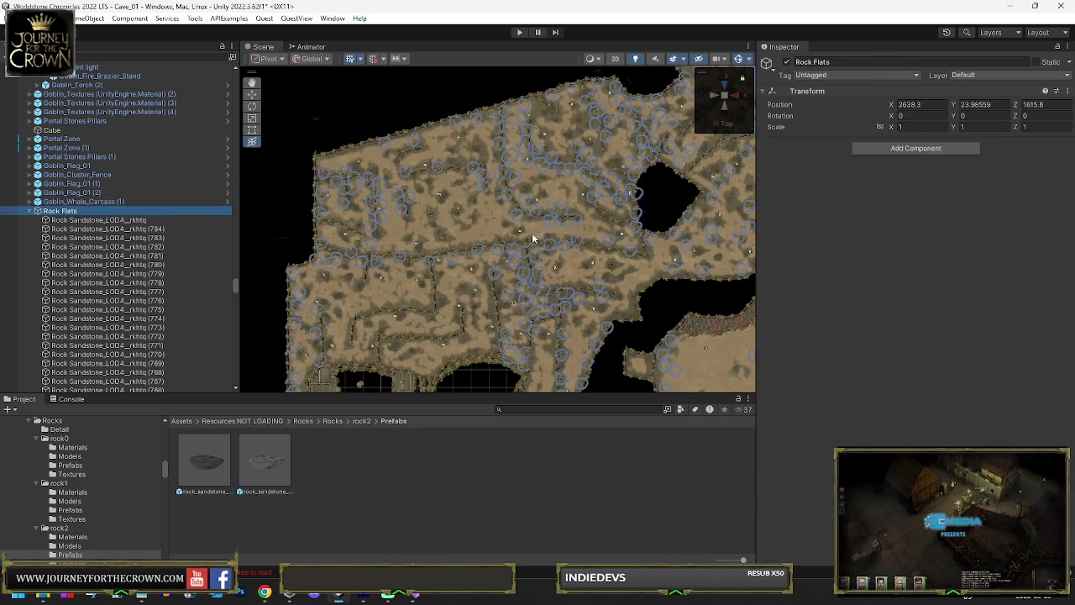
Move more rocks along the inner passage walls, reaching copy (812).
left_click(523, 210)
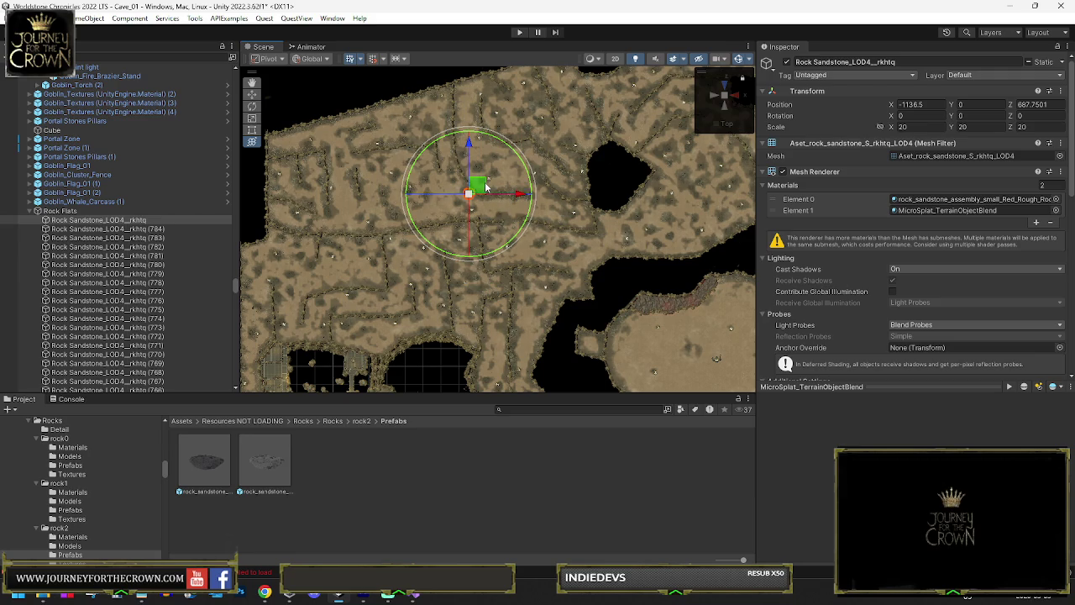
mouse_move(485, 185)
left_mouse_down()
mouse_move(402, 151)
mouse_move(388, 172)
mouse_move(422, 179)
mouse_move(402, 198)
mouse_move(480, 205)
mouse_move(465, 217)
mouse_move(523, 224)
left_mouse_up()
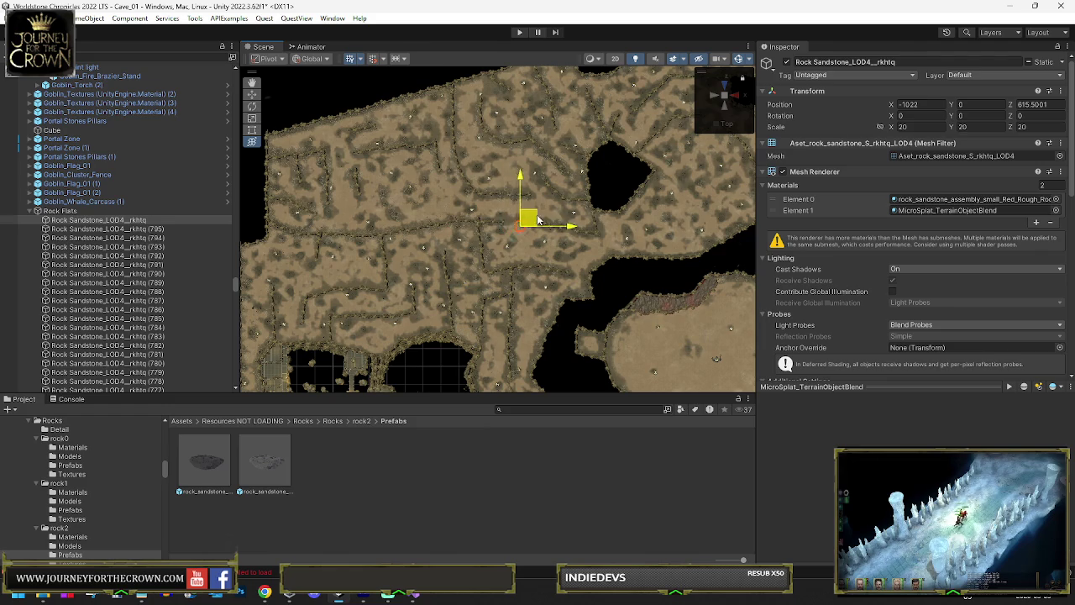
left_click(81, 211)
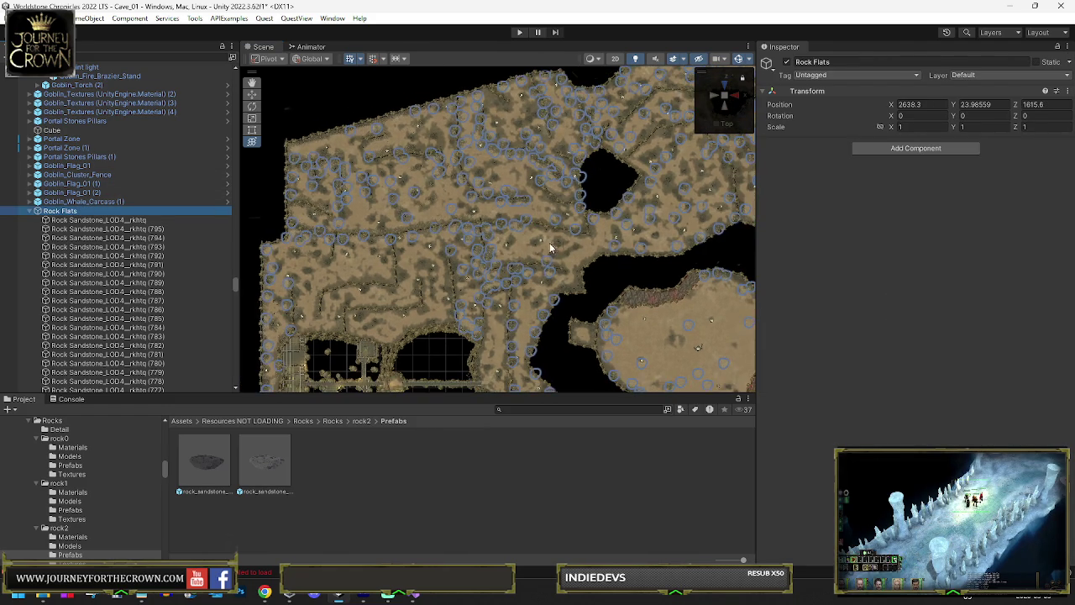
left_click(523, 226)
mouse_move(522, 225)
left_mouse_down()
mouse_move(424, 280)
mouse_move(435, 281)
mouse_move(424, 290)
mouse_move(406, 280)
mouse_move(415, 235)
mouse_move(395, 269)
mouse_move(330, 291)
mouse_move(400, 336)
mouse_move(411, 316)
mouse_move(394, 309)
mouse_move(436, 290)
left_mouse_up()
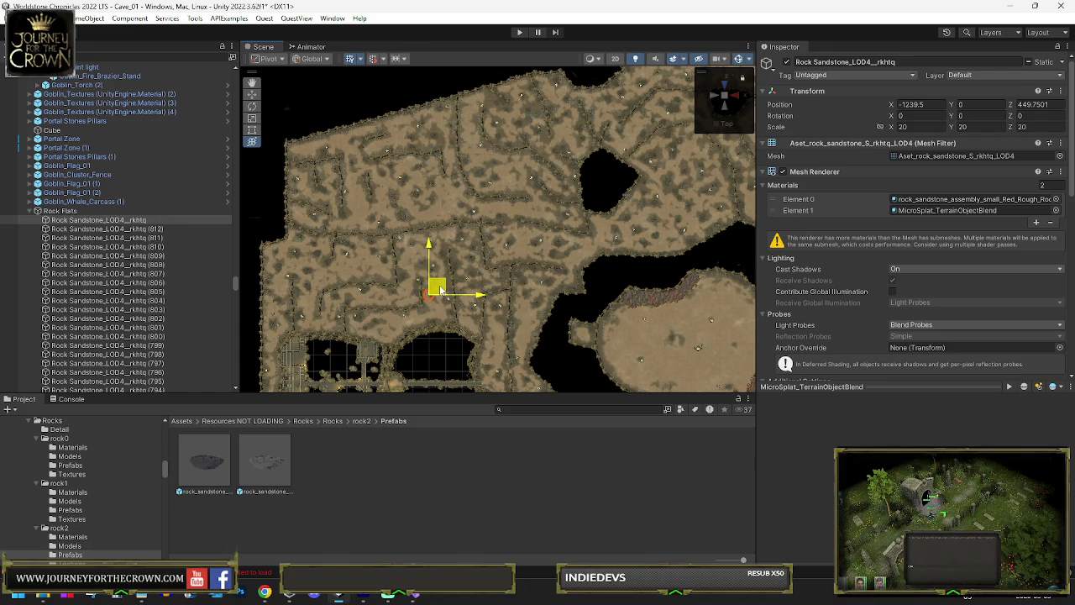
left_click(118, 211)
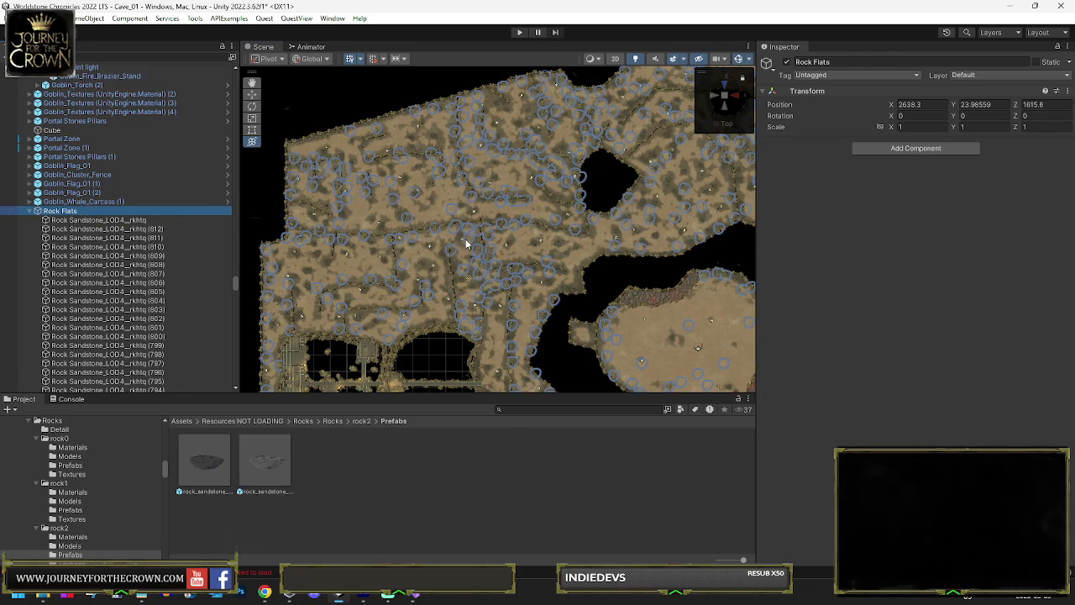
mouse_move(509, 247)
left_mouse_down()
mouse_move(521, 192)
mouse_move(462, 108)
left_mouse_up()
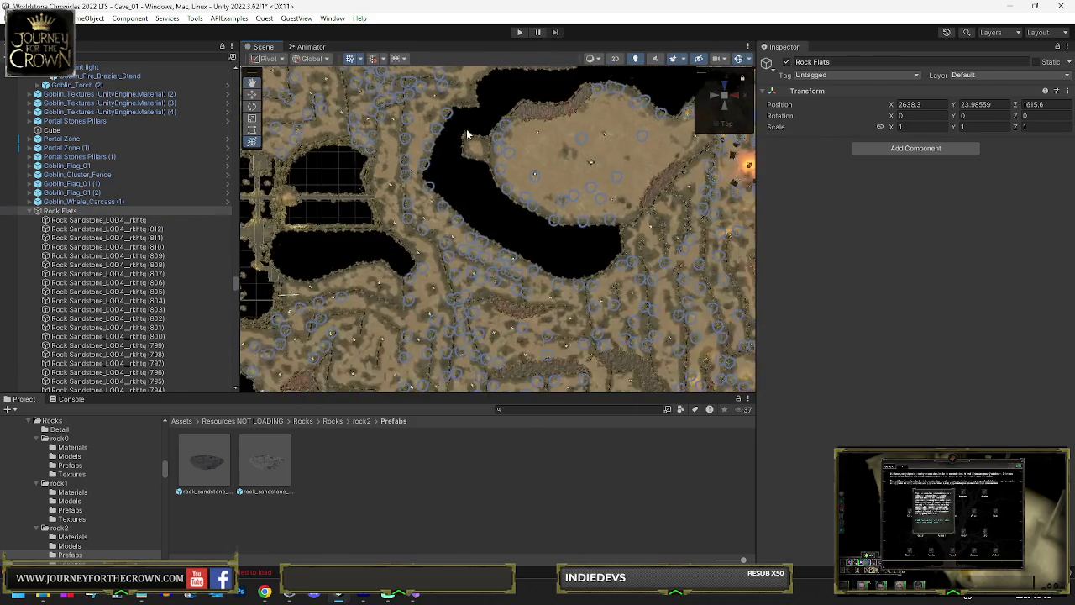
Select Rock Sandstone_LOD4_rkhtq and nudge it down on the map.
left_click_drag(463, 238, 435, 139)
scroll(475, 208, "down", 3)
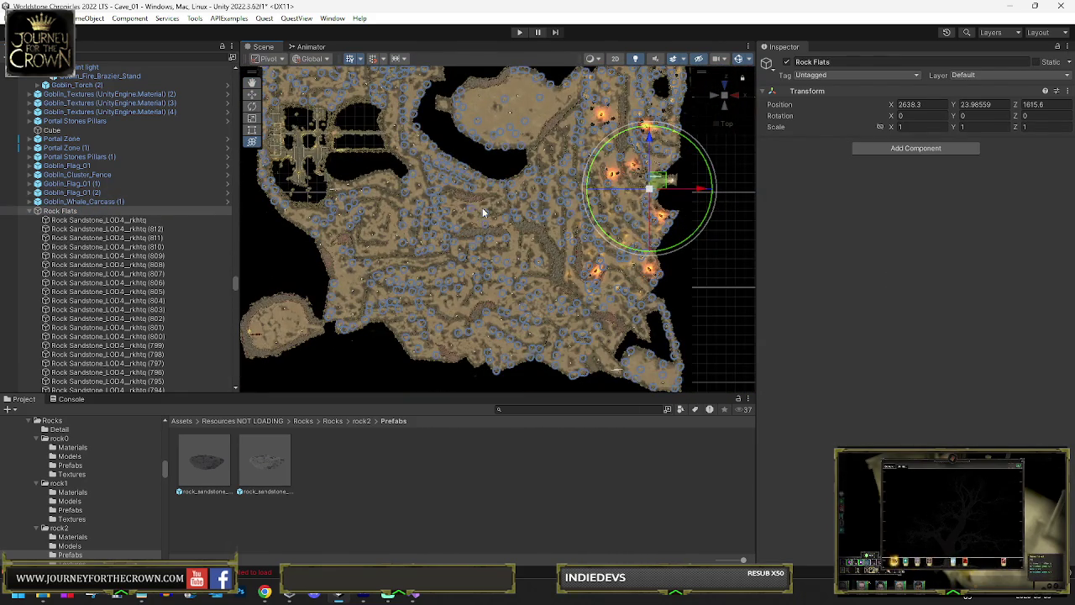
scroll(458, 261, "up", 2)
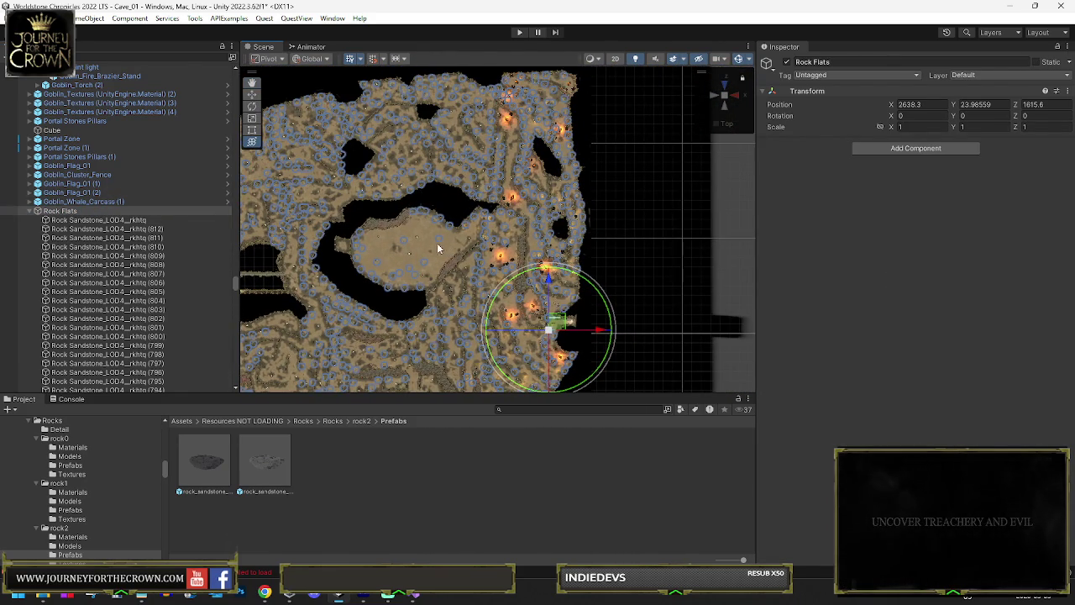
left_click_drag(459, 228, 481, 185)
scroll(398, 243, "up", 2)
scroll(328, 250, "up", 1)
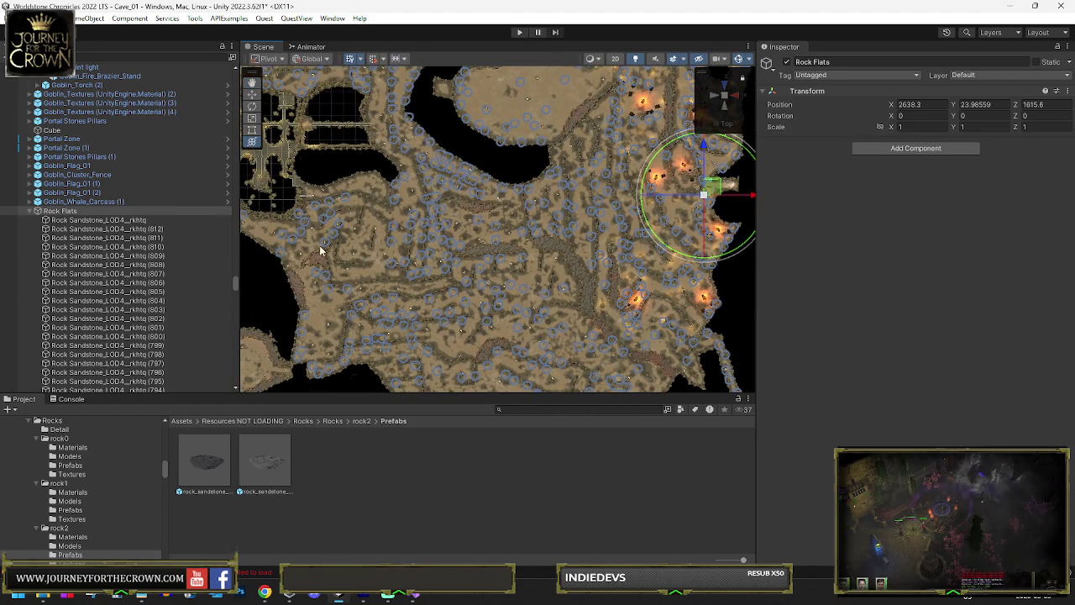
left_click(98, 222)
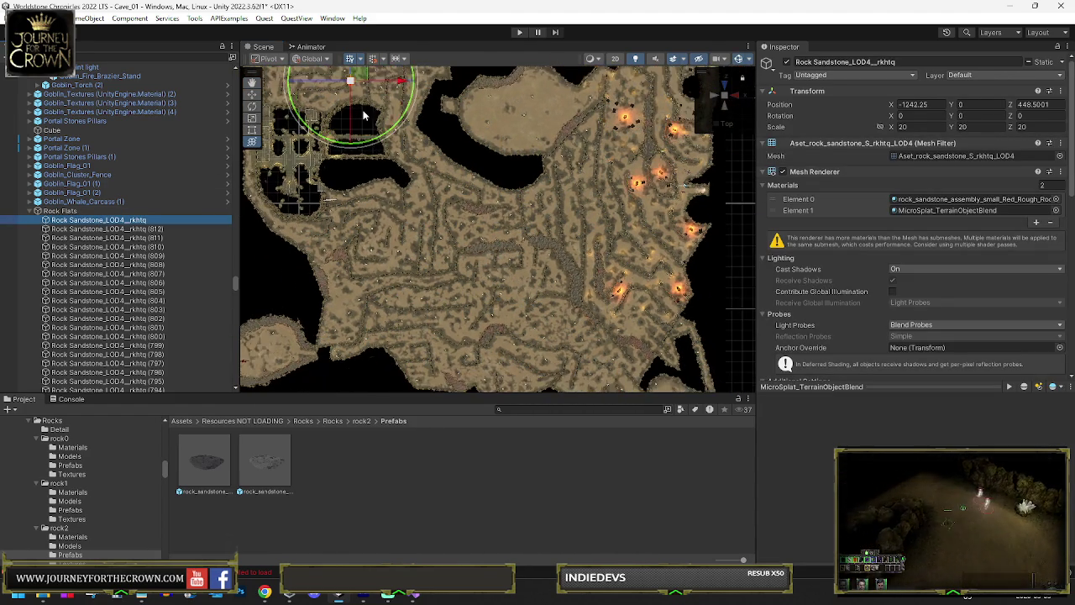
left_click(370, 97)
left_click_drag(398, 232, 397, 243)
key("f")
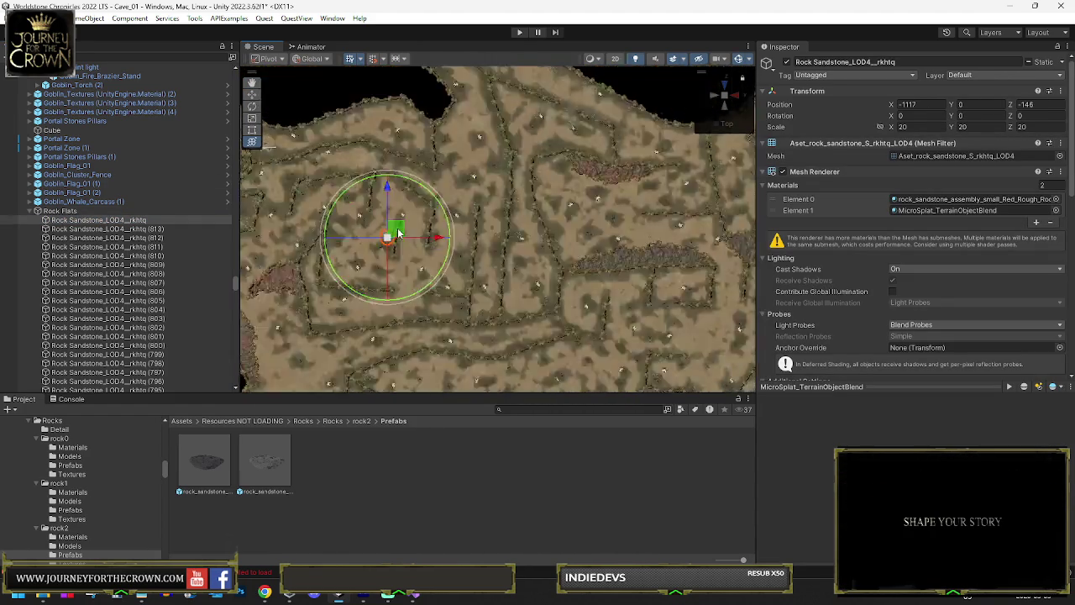
Move the rock, add duplicate (818) above it along the wall, and maximize the Scene view.
scroll(529, 244, "down", 5)
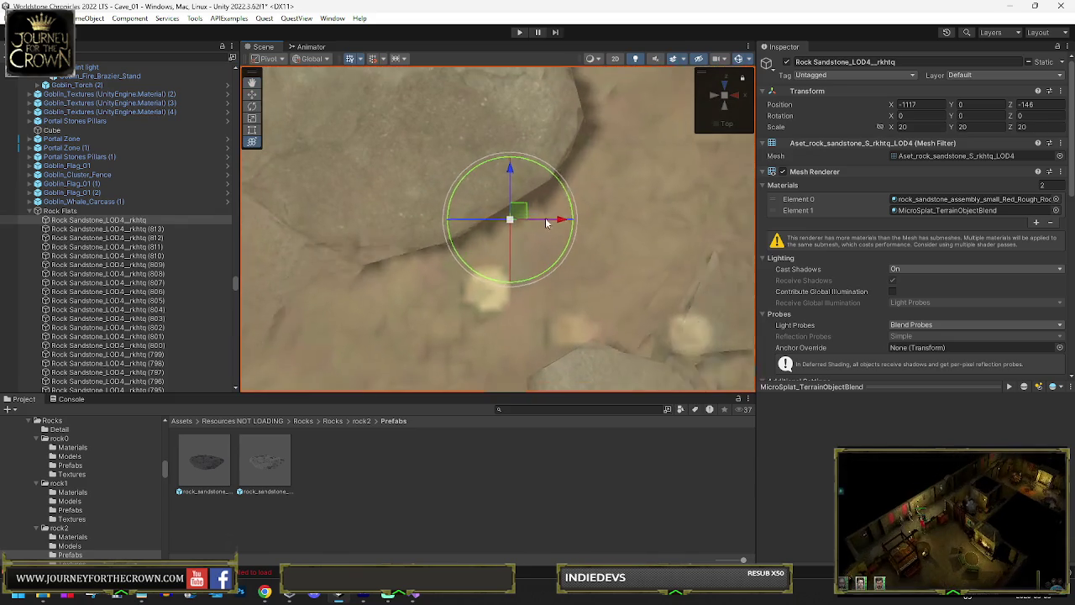
scroll(531, 263, "down", 5)
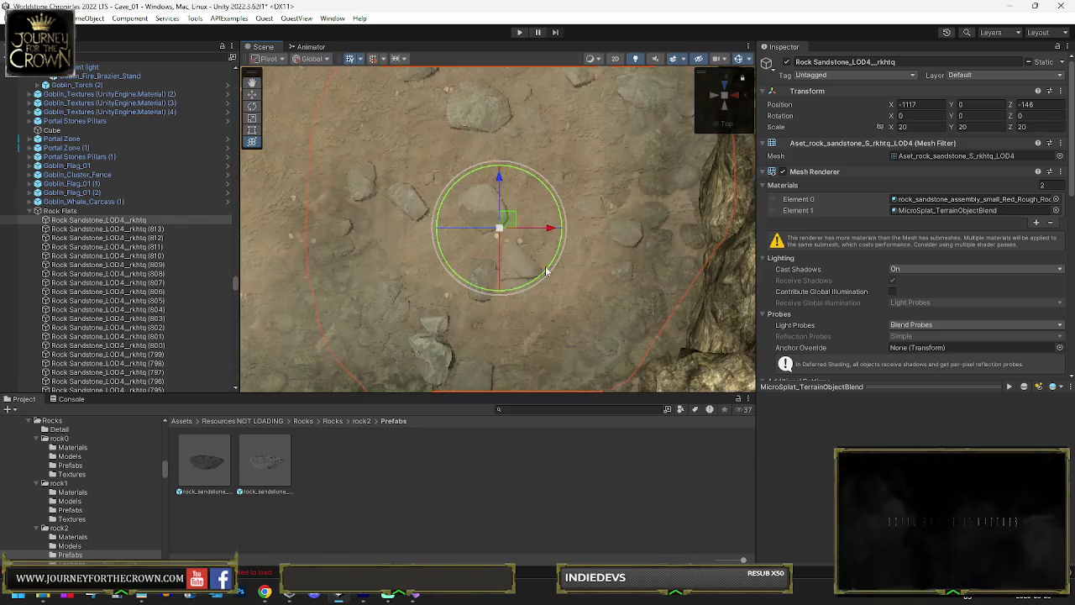
scroll(551, 264, "down", 6)
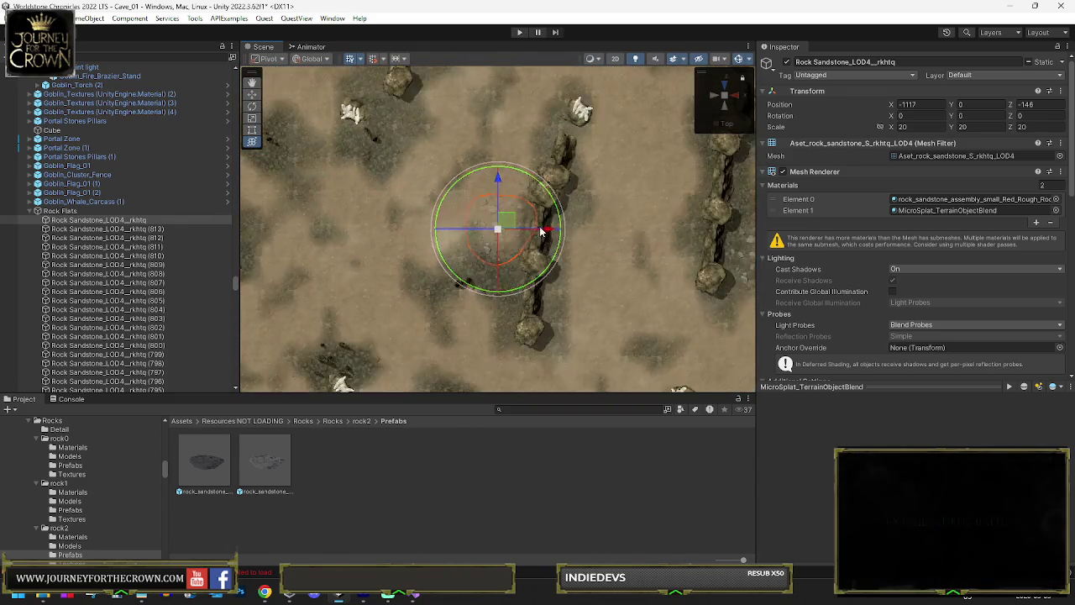
mouse_move(509, 223)
left_mouse_down()
mouse_move(534, 165)
mouse_move(518, 199)
mouse_move(519, 262)
left_mouse_up()
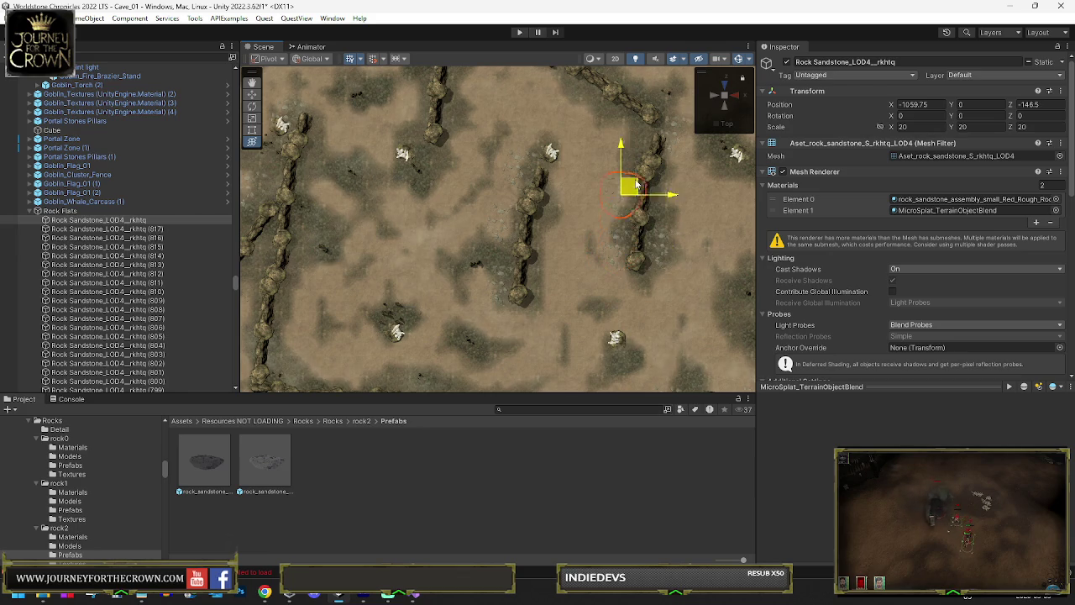
key("ctrl+d")
left_click_drag(636, 189, 637, 143)
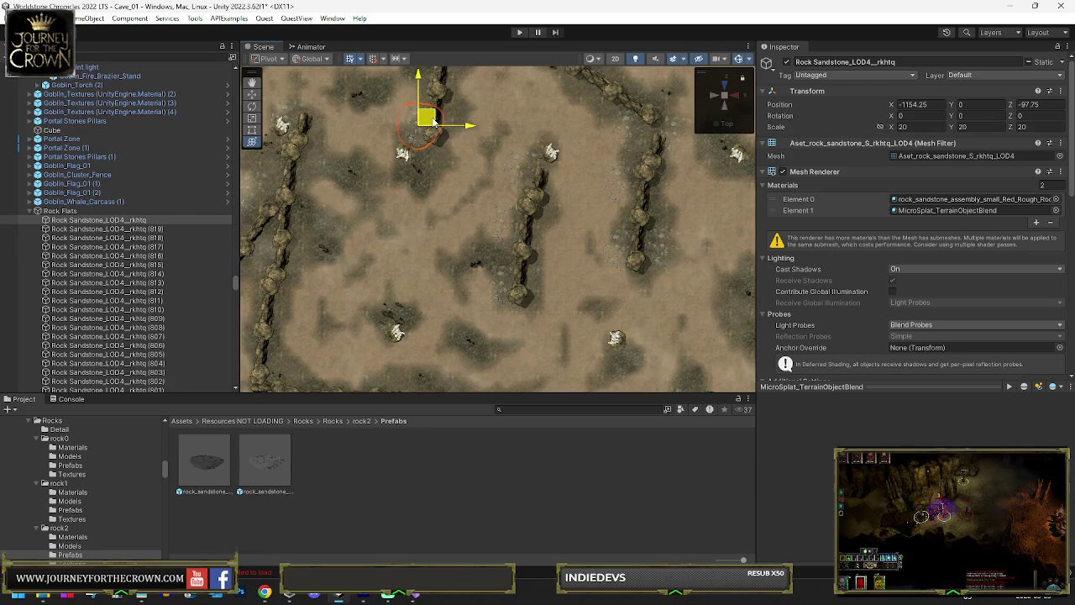
key("shift+space")
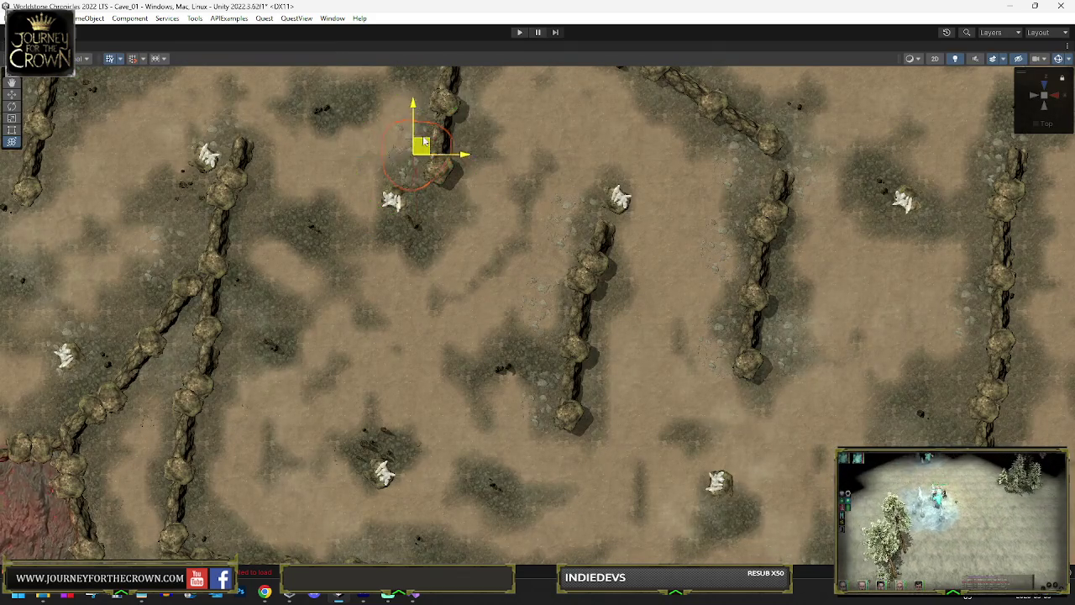
Move the upper-wall sandstone rock down along the walls and onto the lava edge.
left_click(416, 153)
left_click(404, 149)
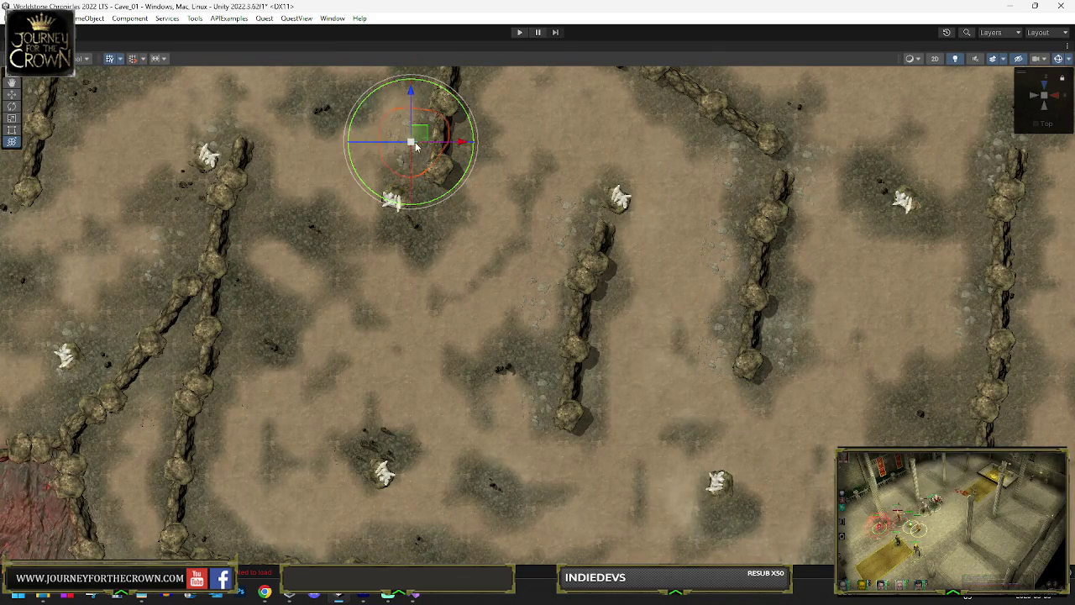
mouse_move(246, 166)
left_mouse_down()
mouse_move(224, 195)
mouse_move(206, 348)
left_mouse_up()
scroll(206, 348, "down", 2)
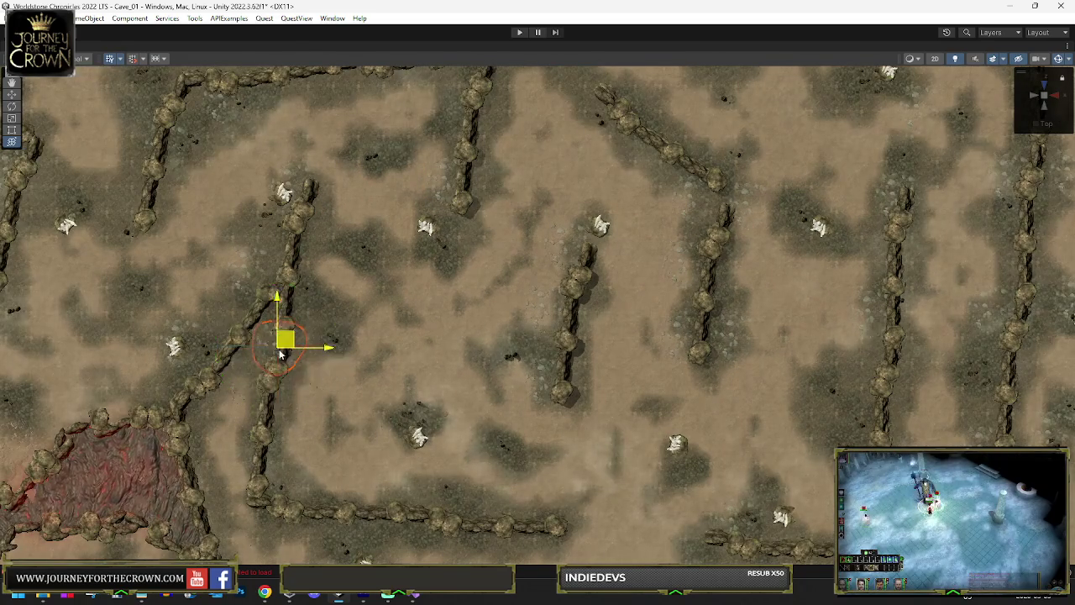
left_click_drag(285, 345, 254, 399)
left_click_drag(288, 479, 549, 496)
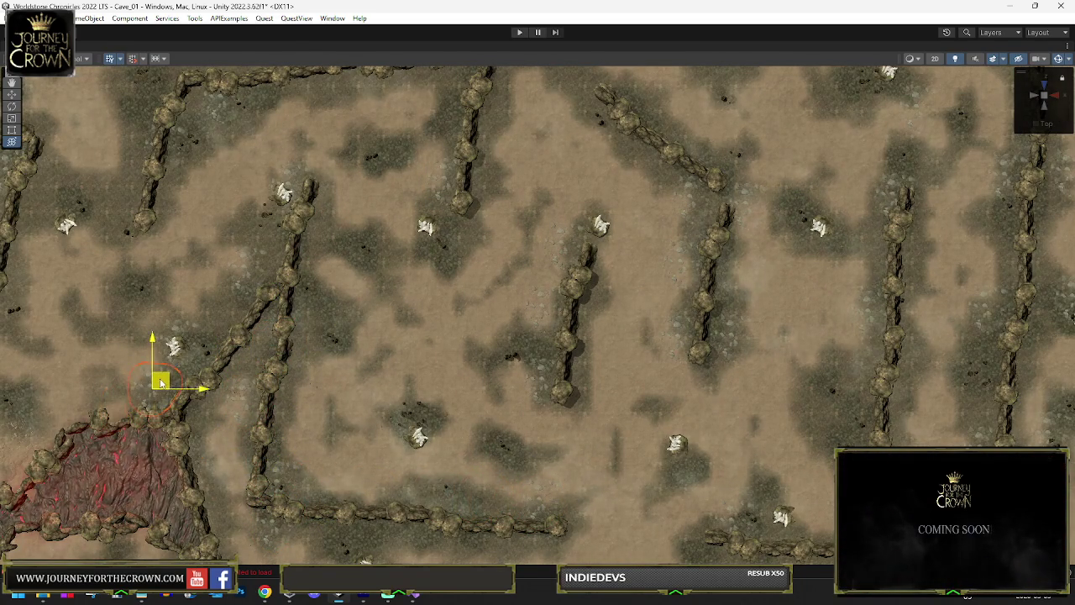
mouse_move(160, 380)
left_mouse_down()
mouse_move(79, 384)
mouse_move(336, 216)
mouse_move(366, 208)
left_mouse_up()
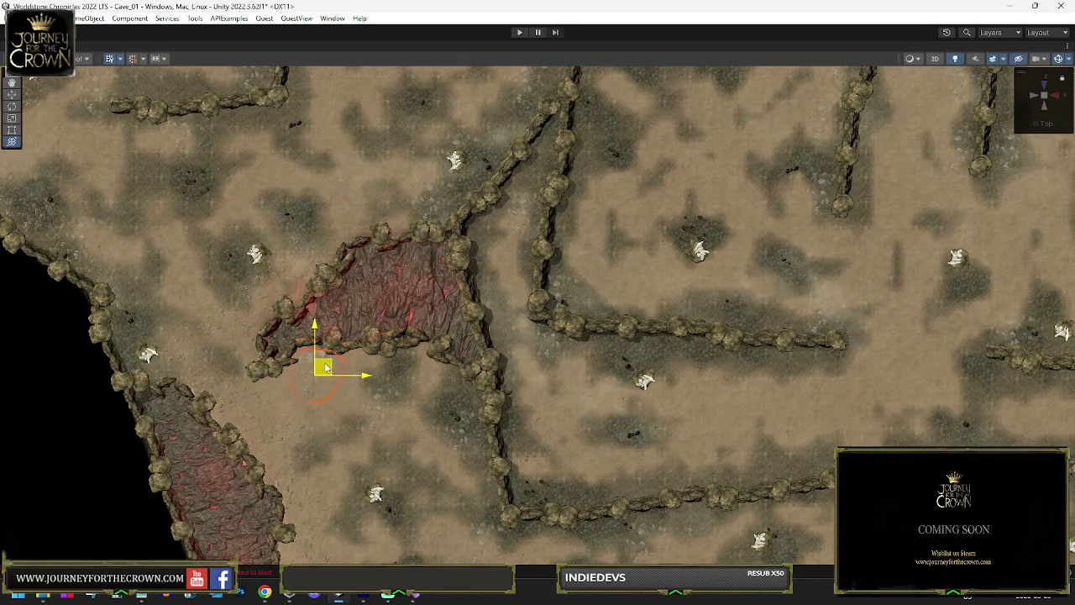
mouse_move(459, 432)
left_mouse_down()
mouse_move(322, 367)
mouse_move(328, 377)
left_mouse_up()
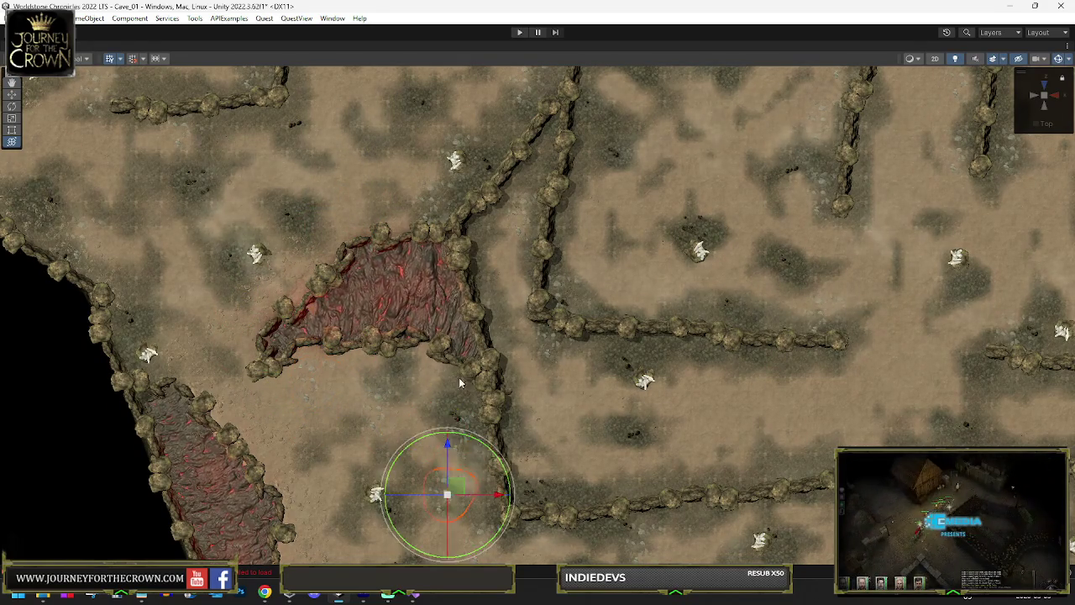
Place sandstone rocks on the lava ring and beside the lava channel.
scroll(529, 172, "down", 6)
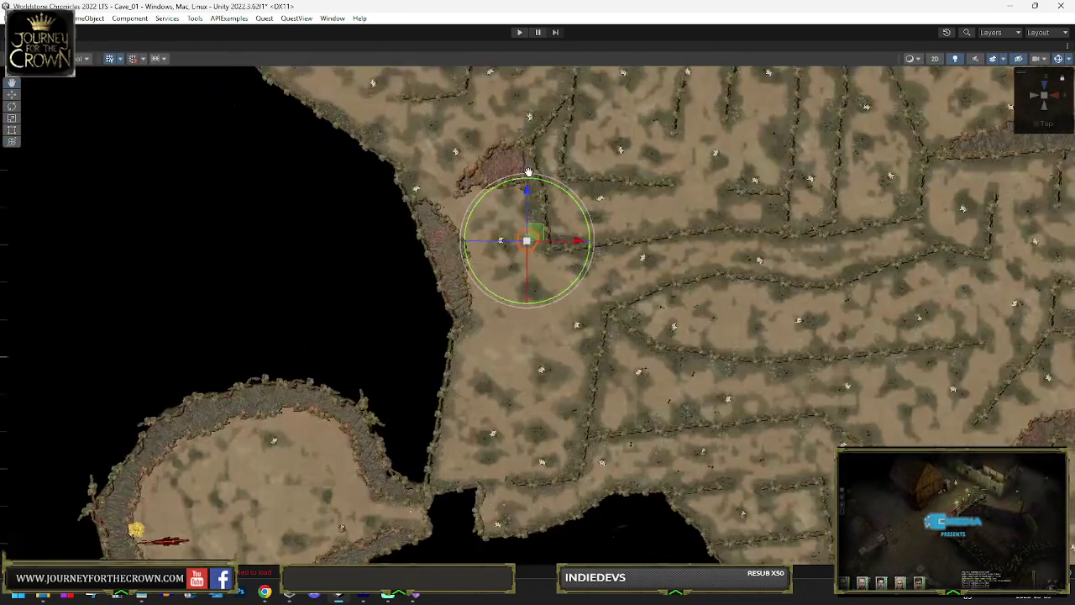
left_click_drag(528, 172, 541, 144)
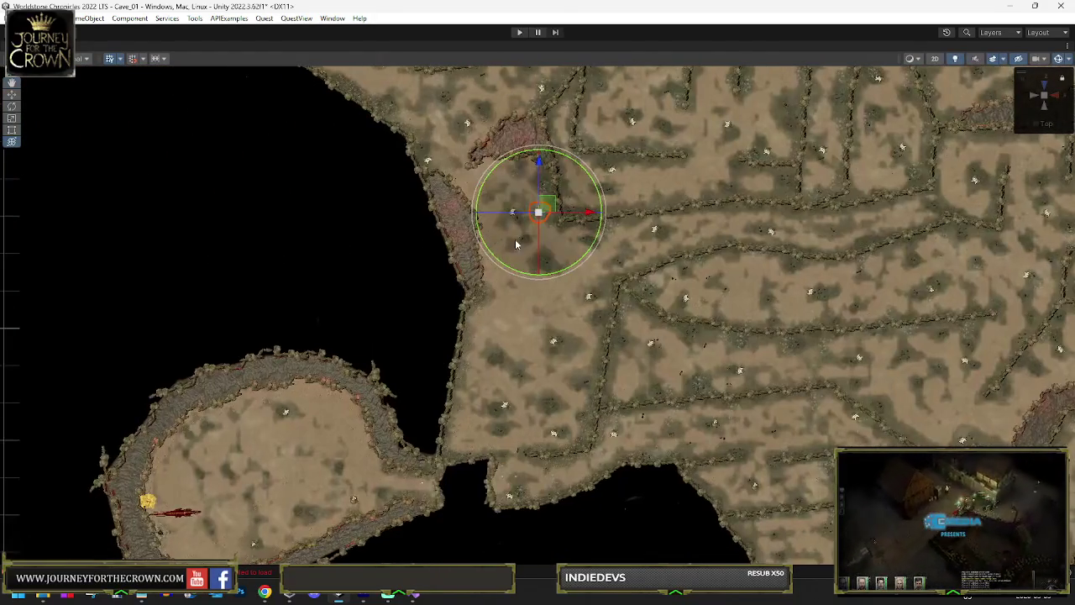
mouse_move(542, 210)
left_mouse_down()
mouse_move(384, 372)
mouse_move(326, 457)
left_mouse_up()
scroll(326, 456, "up", 10)
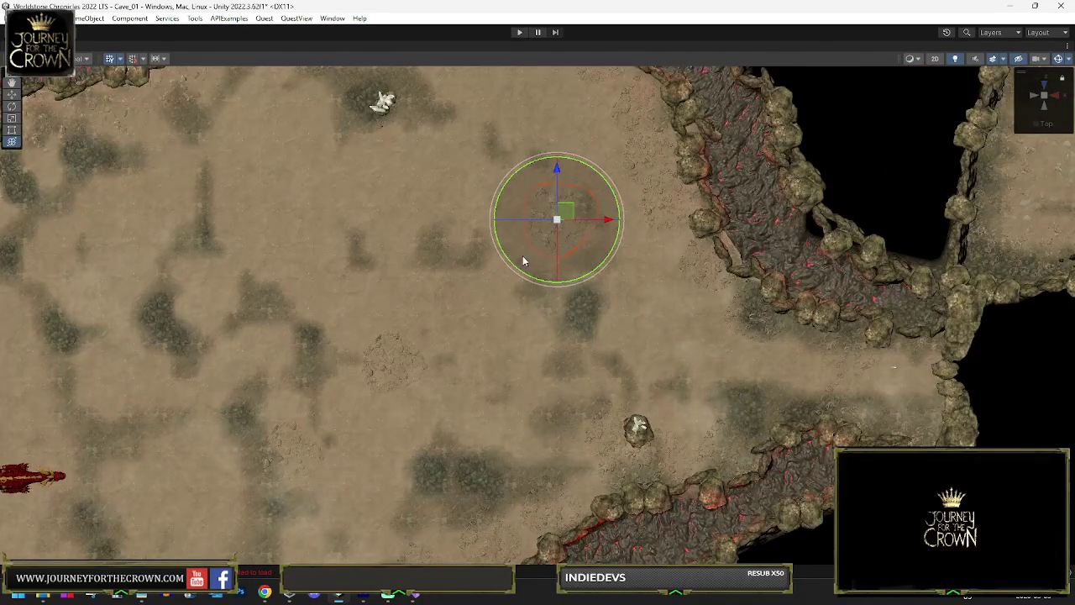
scroll(522, 255, "down", 2)
left_click_drag(665, 228, 465, 252)
left_click_drag(392, 249, 439, 289)
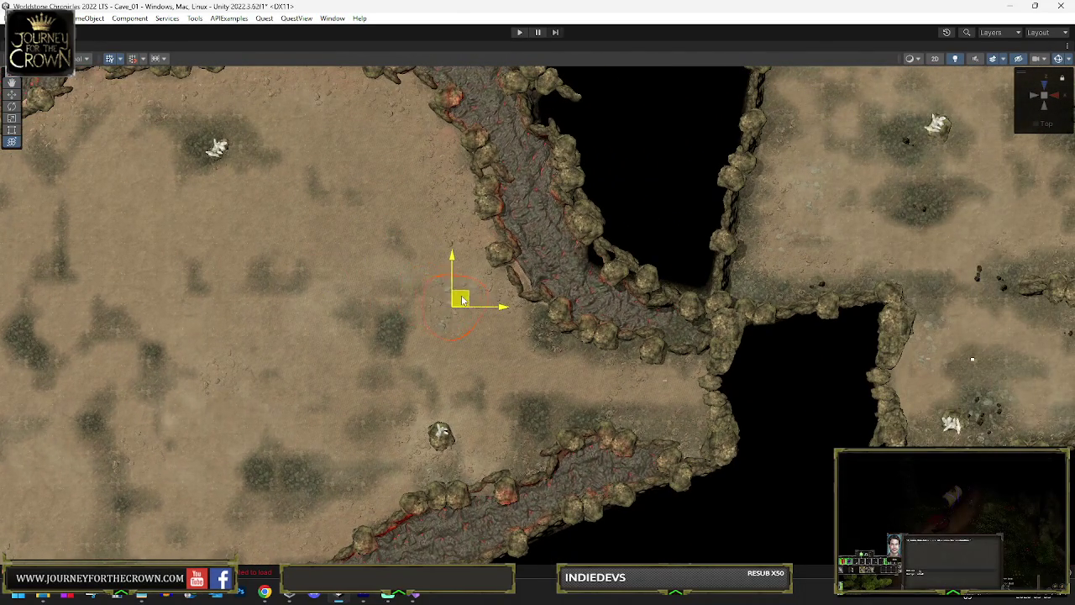
left_click_drag(187, 164, 188, 147)
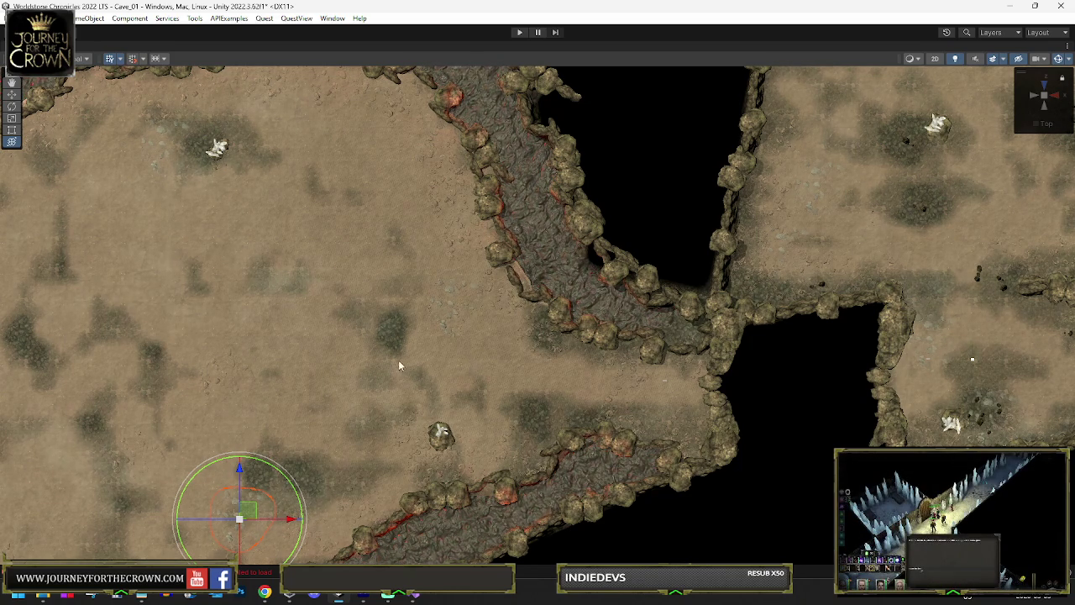
Reposition more rocks onto the open floor and vertical wall, then view the cave in perspective.
key("f")
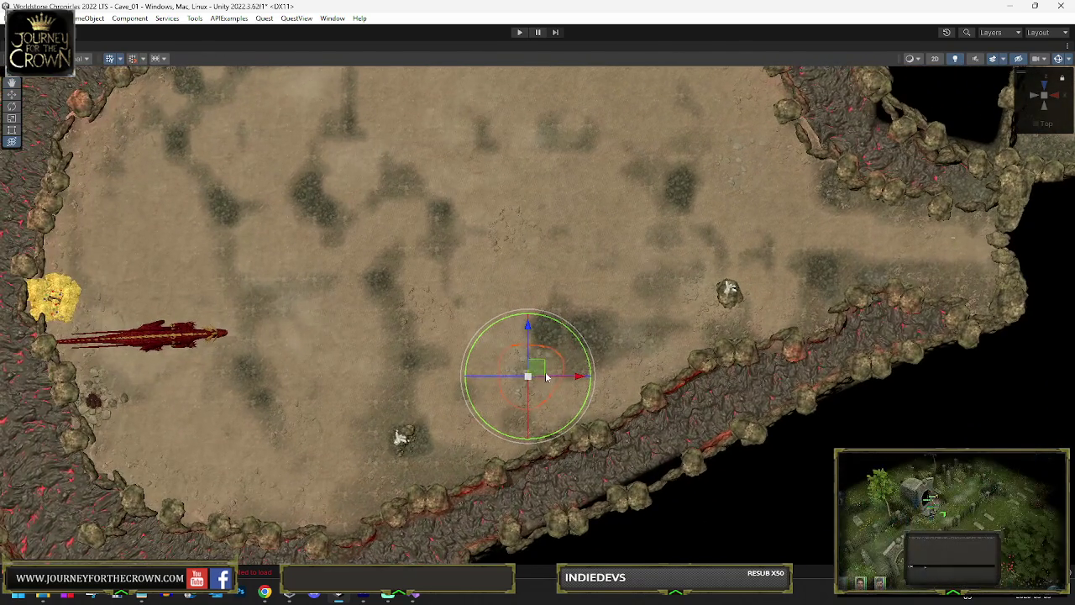
left_click_drag(139, 187, 146, 188)
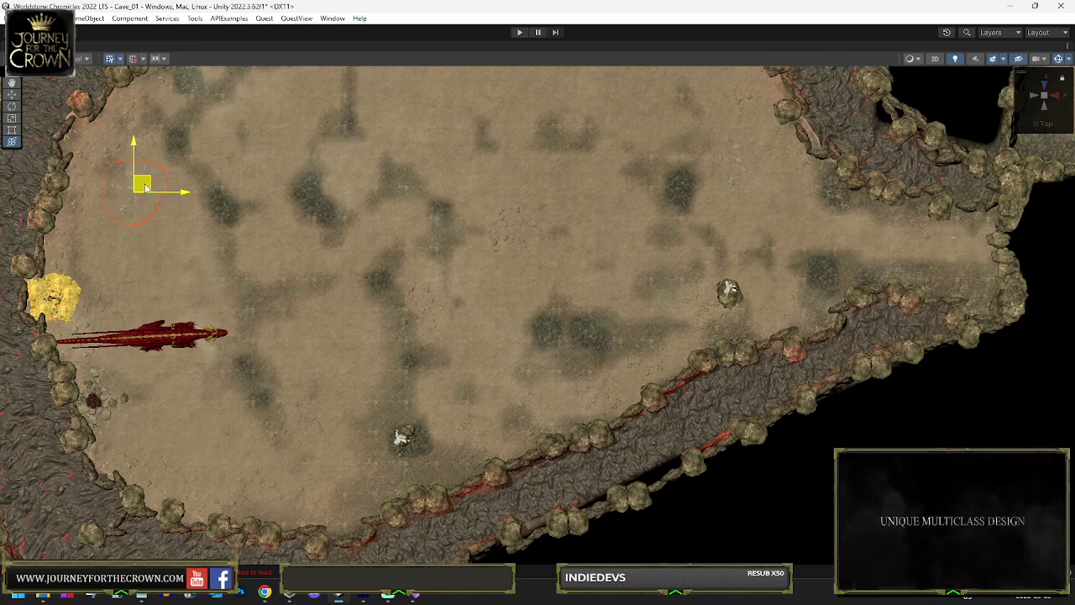
left_click_drag(423, 444, 649, 208)
key("f")
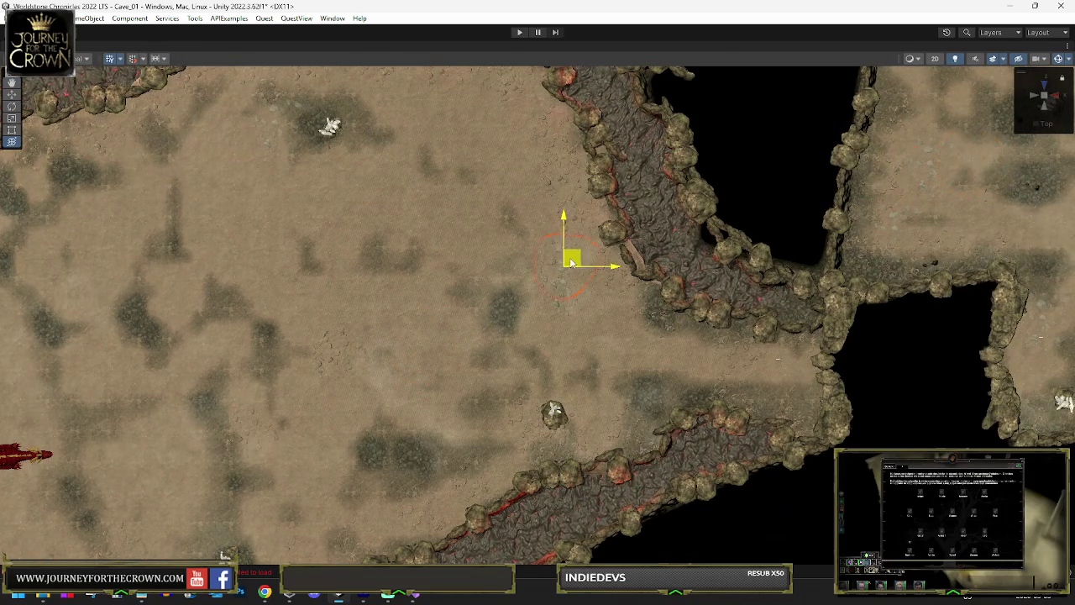
mouse_move(910, 188)
left_mouse_down()
mouse_move(454, 252)
mouse_move(105, 257)
mouse_move(117, 260)
left_mouse_up()
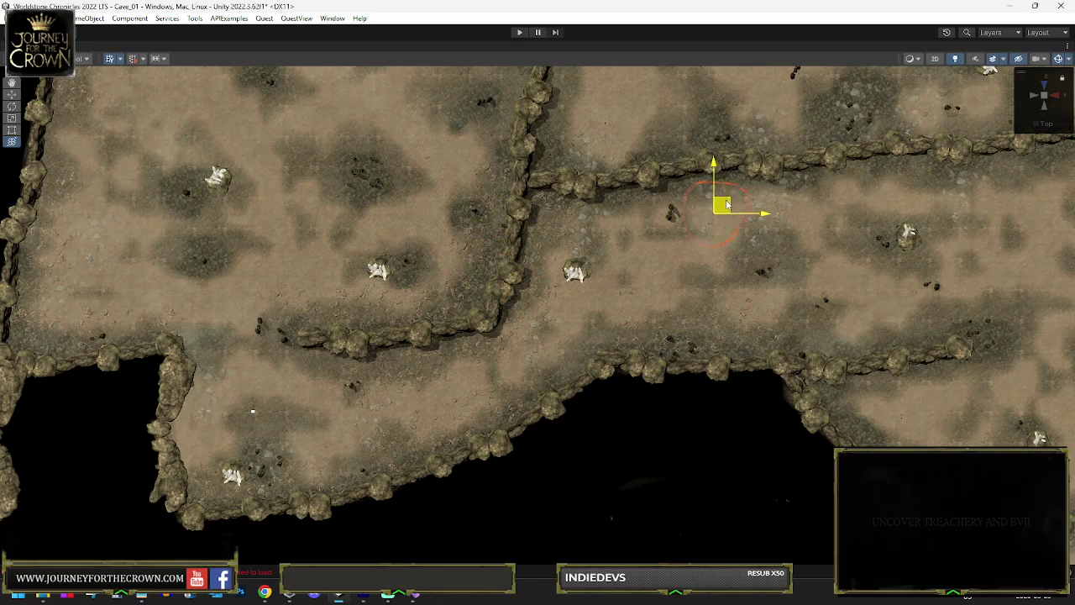
key("f")
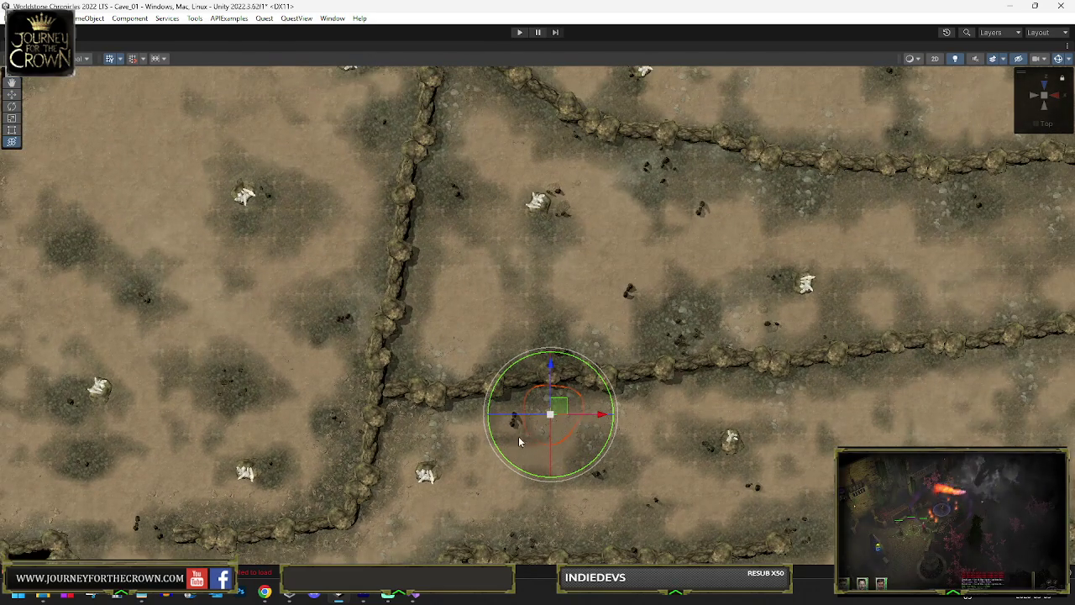
left_click_drag(428, 248, 431, 237)
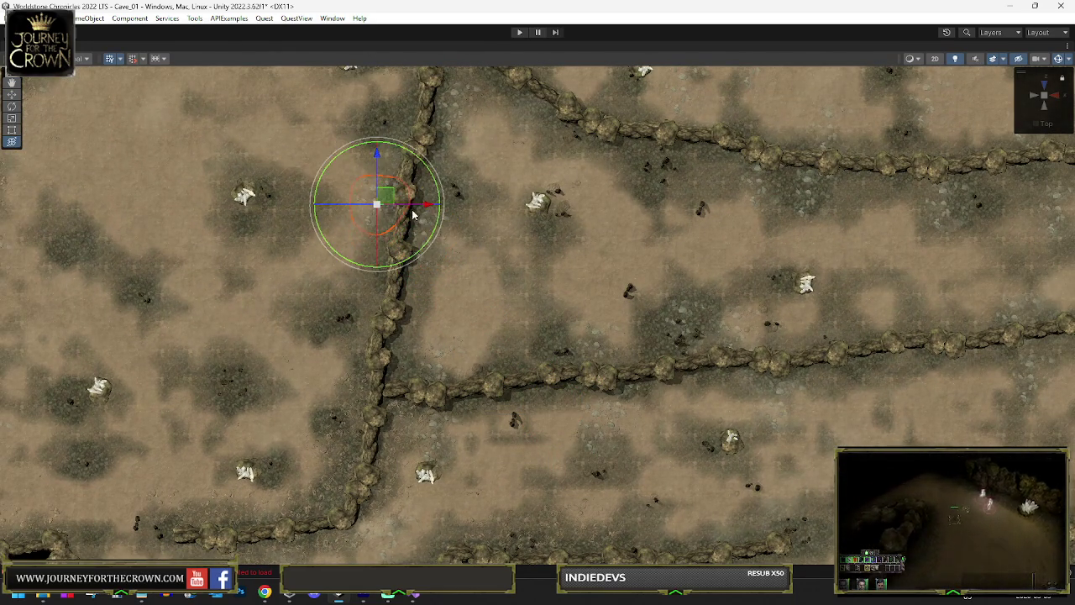
scroll(818, 74, "down", 1)
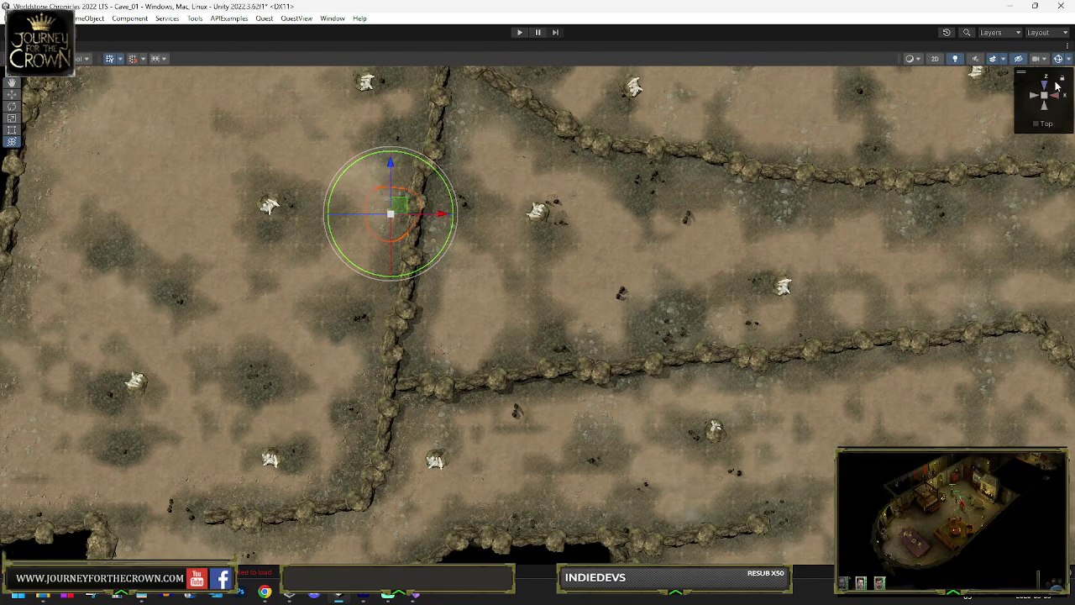
left_click(1046, 94)
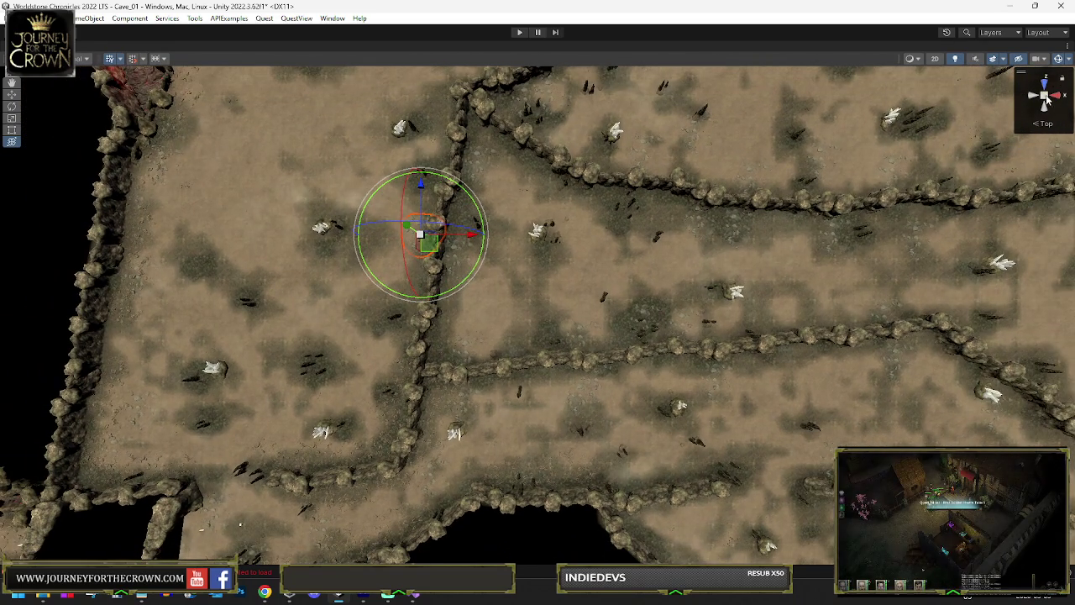
mouse_move(689, 198)
left_mouse_down()
mouse_move(711, 211)
mouse_move(617, 221)
mouse_move(604, 208)
mouse_move(619, 166)
mouse_move(741, 182)
left_mouse_up()
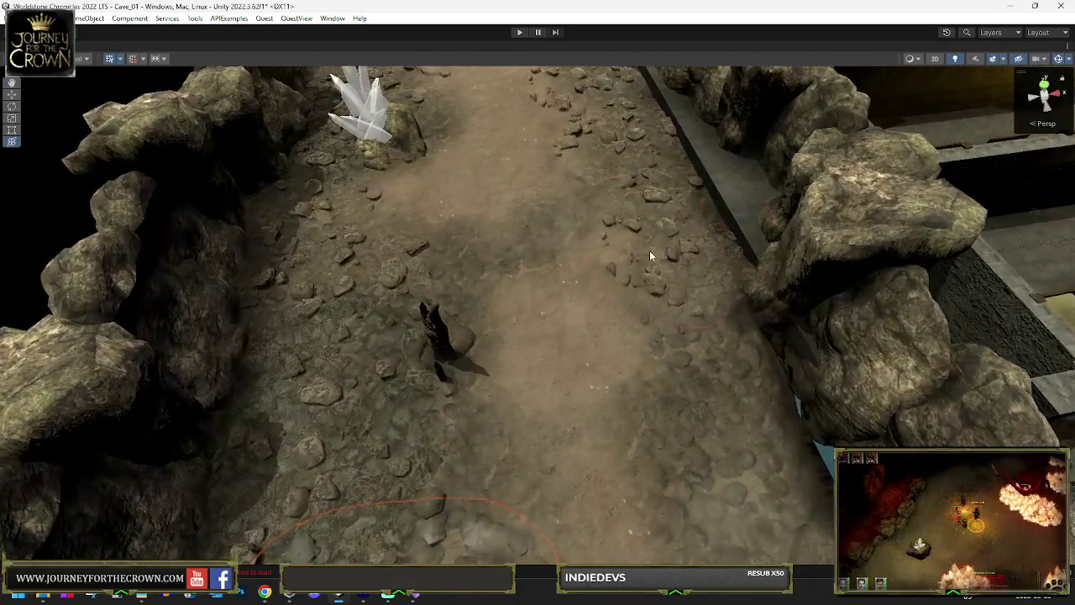
left_click(649, 250)
mouse_move(647, 258)
left_mouse_down()
mouse_move(614, 226)
mouse_move(657, 207)
mouse_move(639, 206)
mouse_move(982, 213)
mouse_move(728, 204)
mouse_move(697, 206)
mouse_move(672, 236)
mouse_move(964, 189)
mouse_move(917, 213)
left_mouse_up()
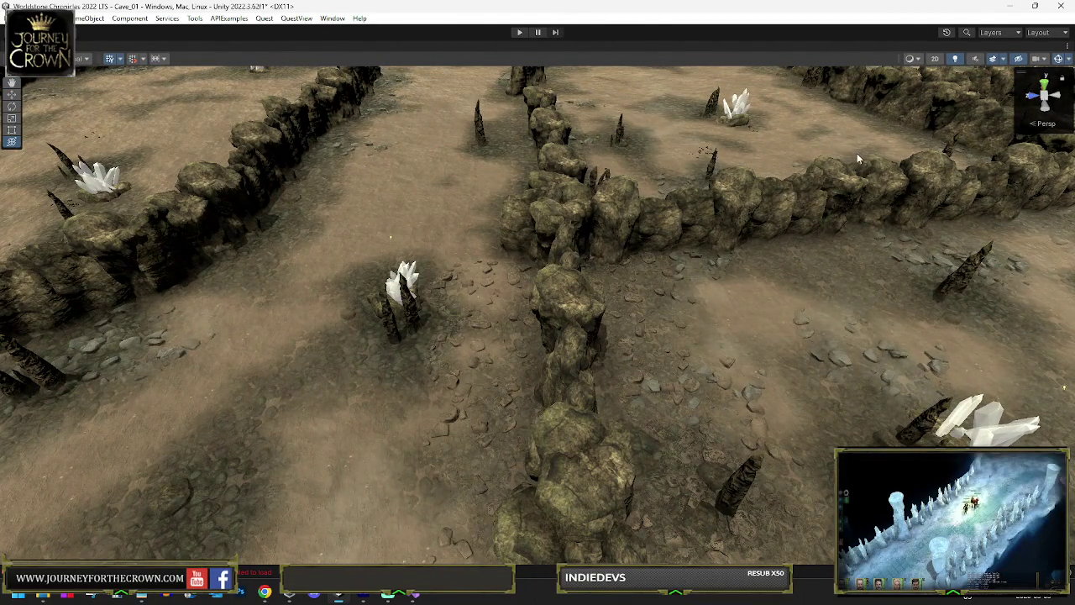
mouse_move(543, 197)
left_mouse_down()
mouse_move(577, 179)
mouse_move(527, 192)
left_mouse_up()
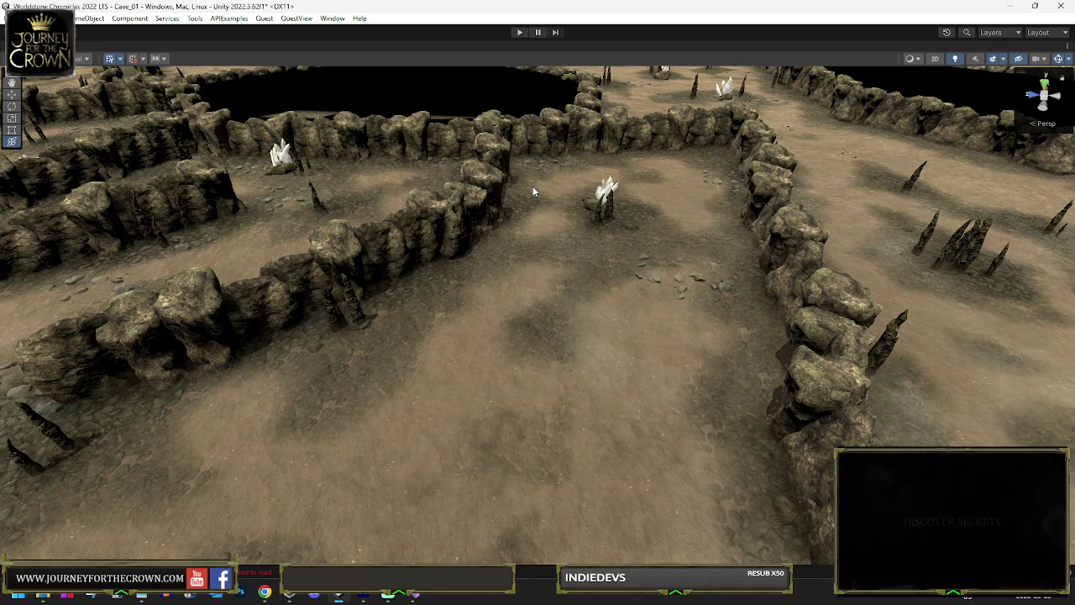
mouse_move(624, 235)
left_mouse_down()
mouse_move(428, 260)
mouse_move(379, 213)
mouse_move(458, 176)
left_mouse_up()
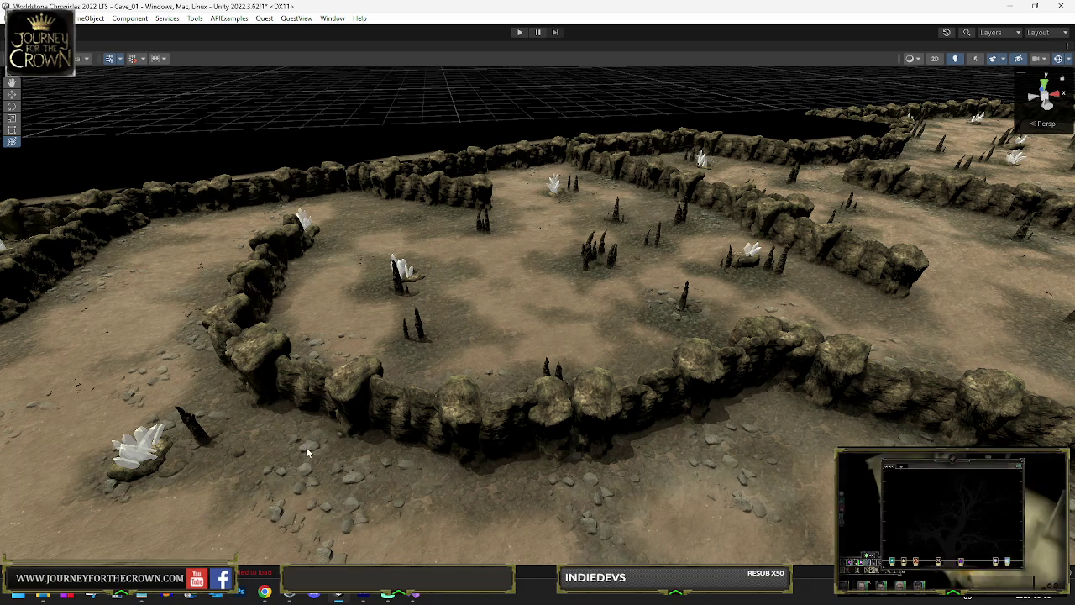
left_click(315, 479)
key("f")
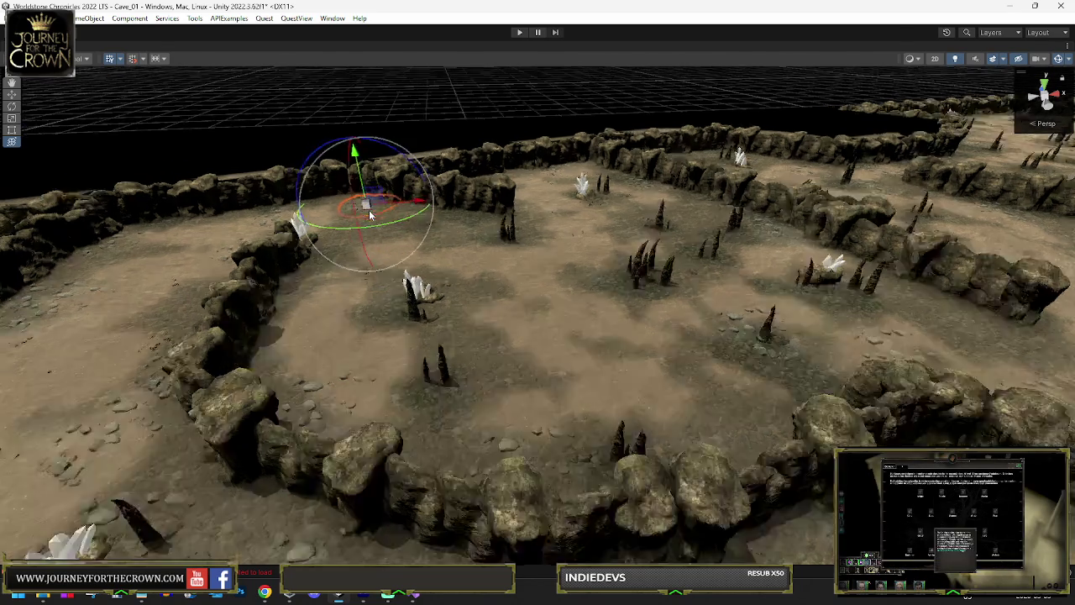
mouse_move(523, 318)
left_mouse_down()
mouse_move(504, 303)
mouse_move(537, 331)
mouse_move(640, 303)
mouse_move(568, 91)
left_mouse_up()
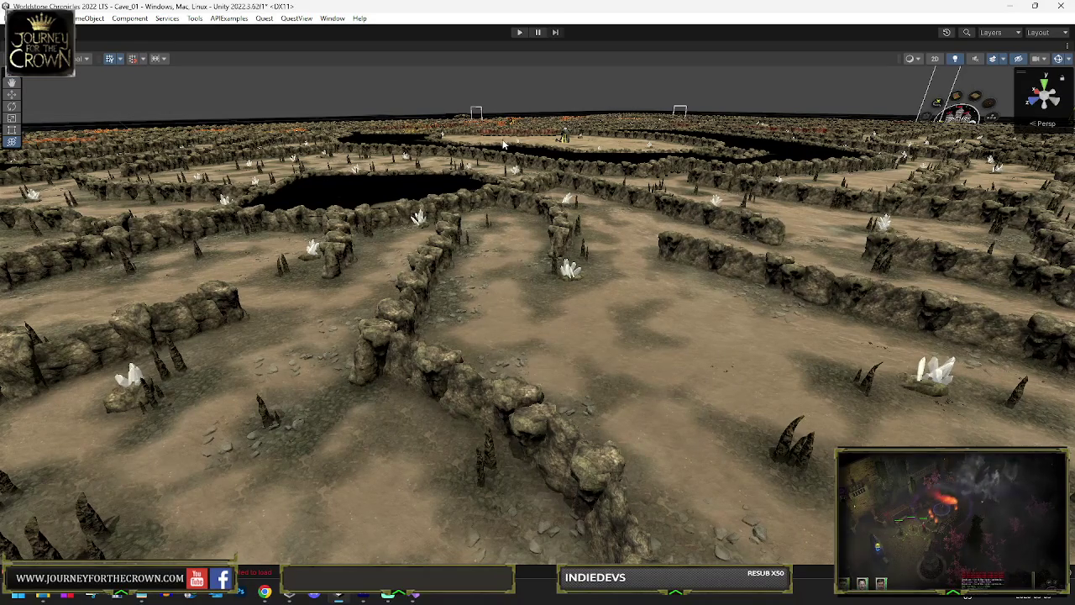
Save the cave scene and start Play mode to test the level.
key("shift+space")
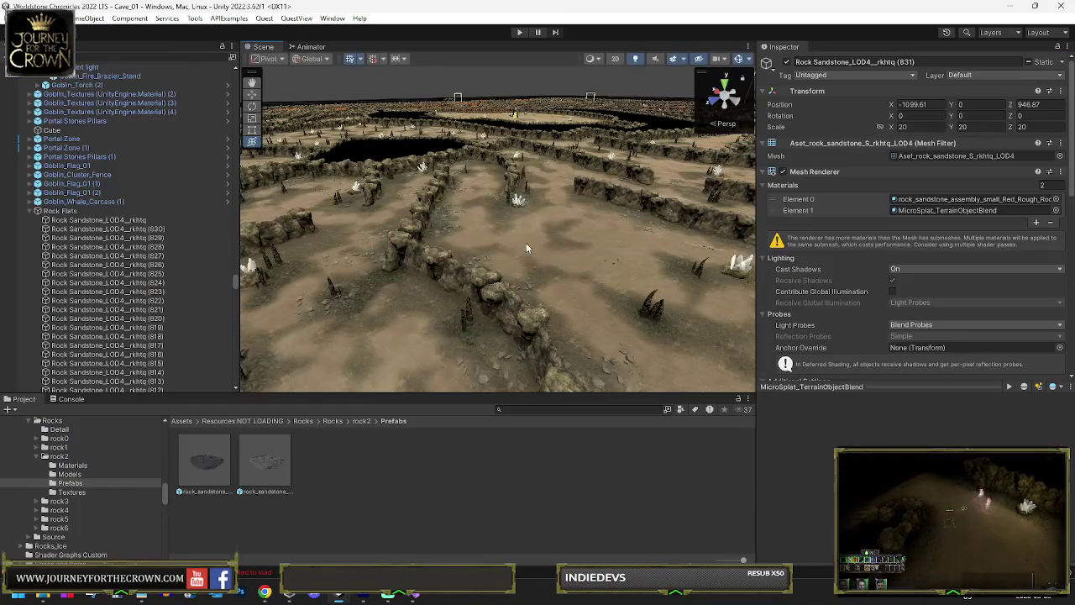
left_click(519, 32)
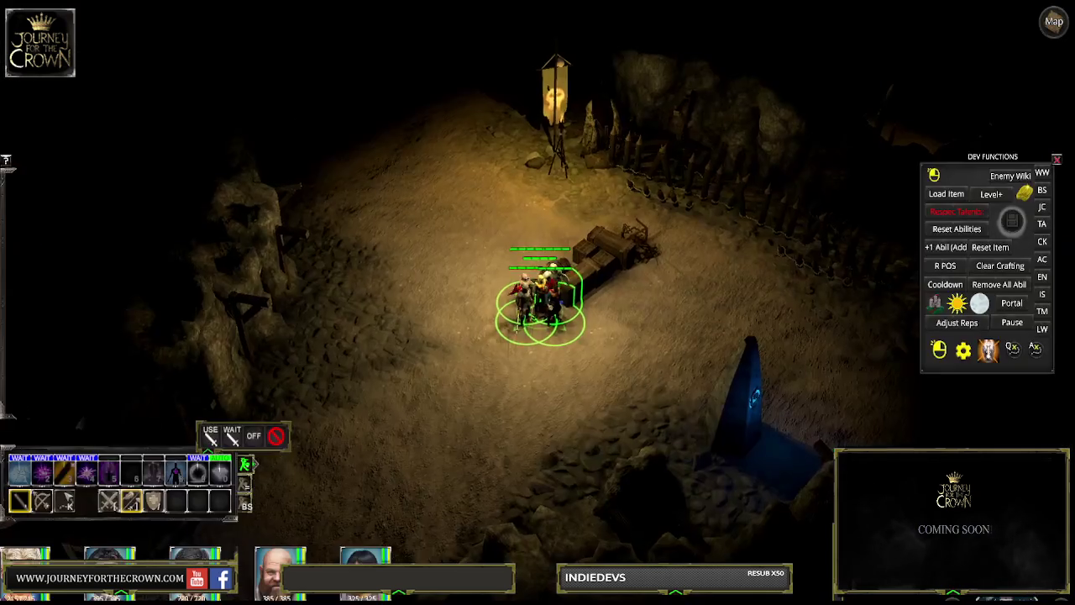
Select the whole party and walk it past the rock spikes, down the slope toward the campfire.
left_click(408, 193)
left_click_drag(404, 147, 625, 393)
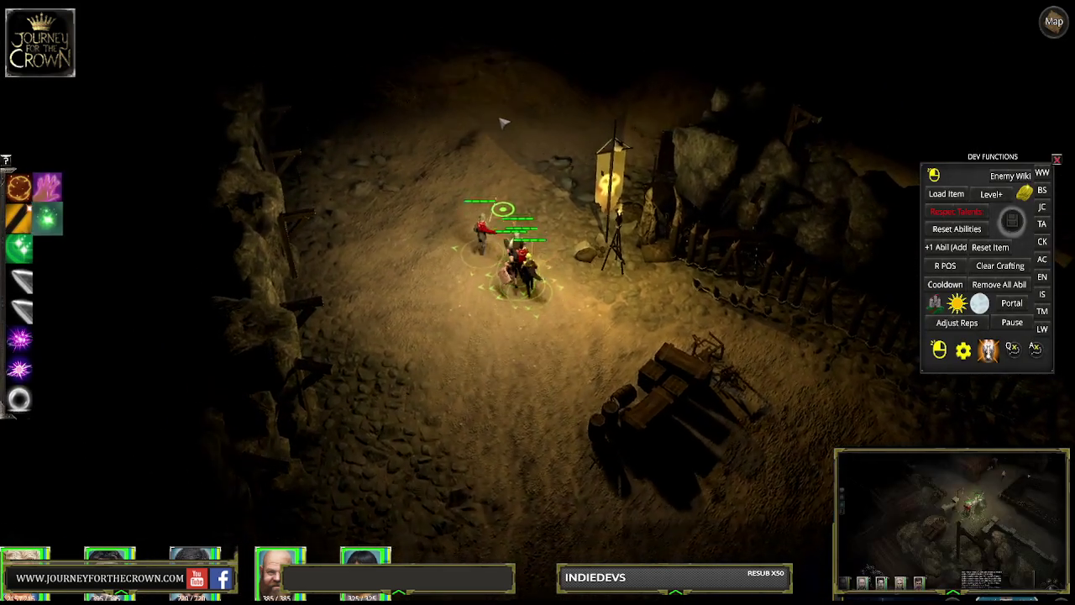
left_click(522, 141)
left_click_drag(543, 126, 370, 239)
left_click(689, 201)
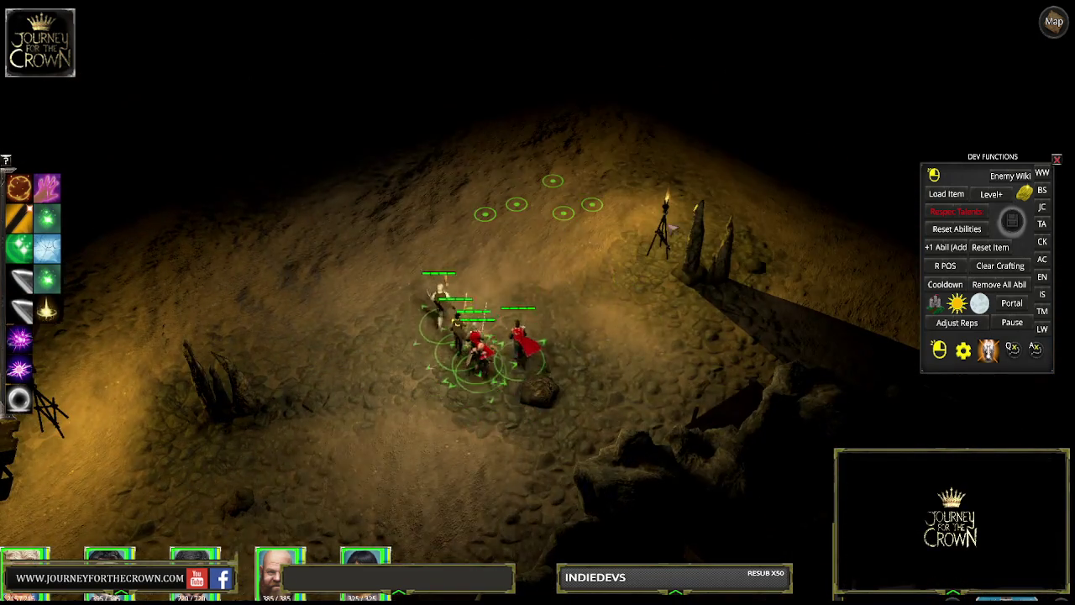
left_click(672, 228)
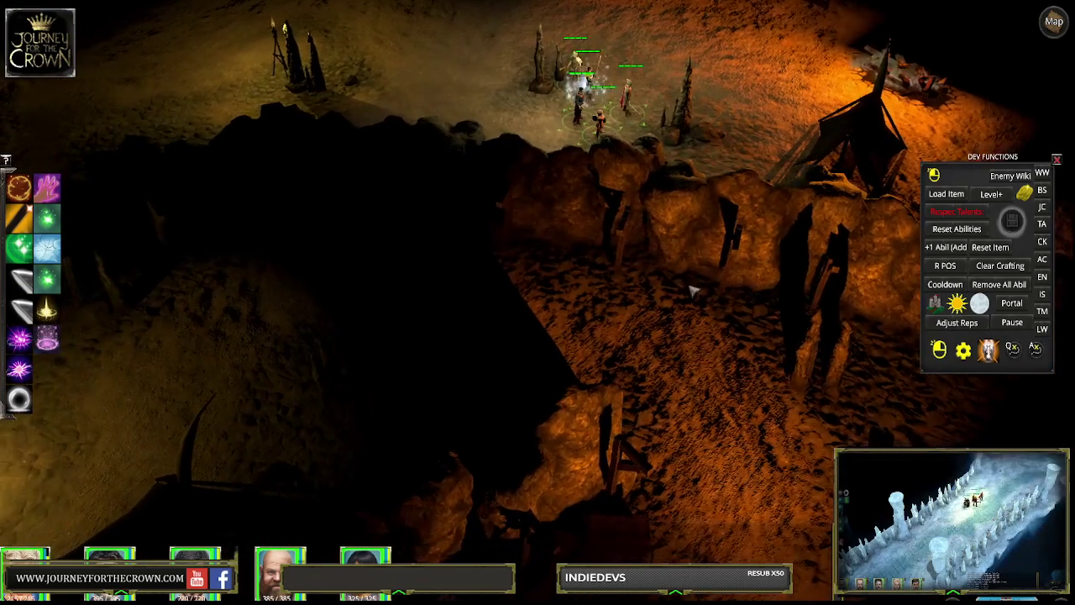
left_click(498, 283)
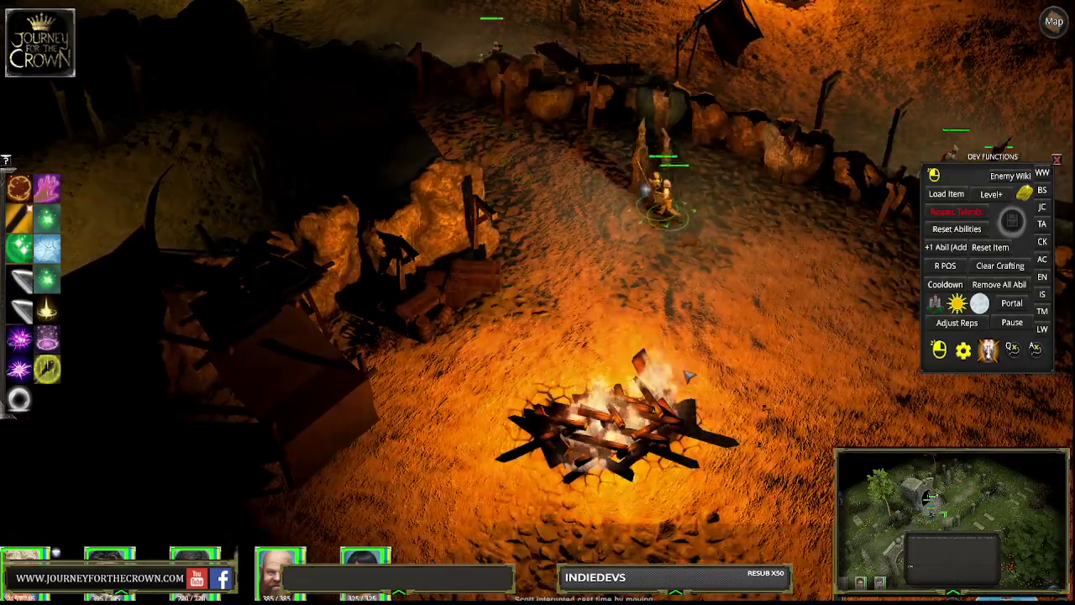
left_click(712, 378)
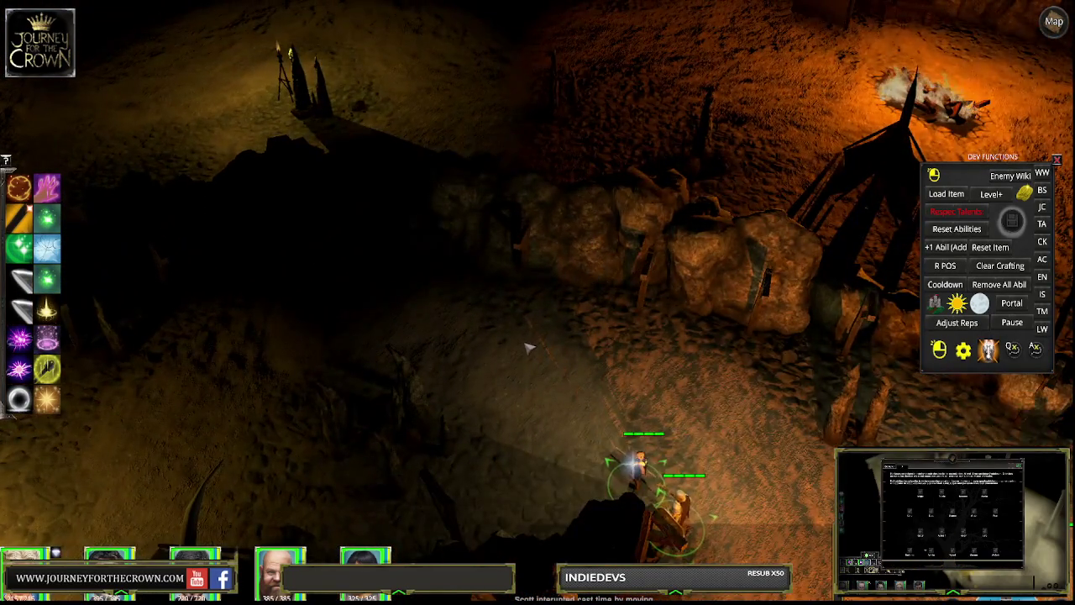
Lead the party onward, following it with the camera, until it stands beside the campfire.
left_click(534, 342)
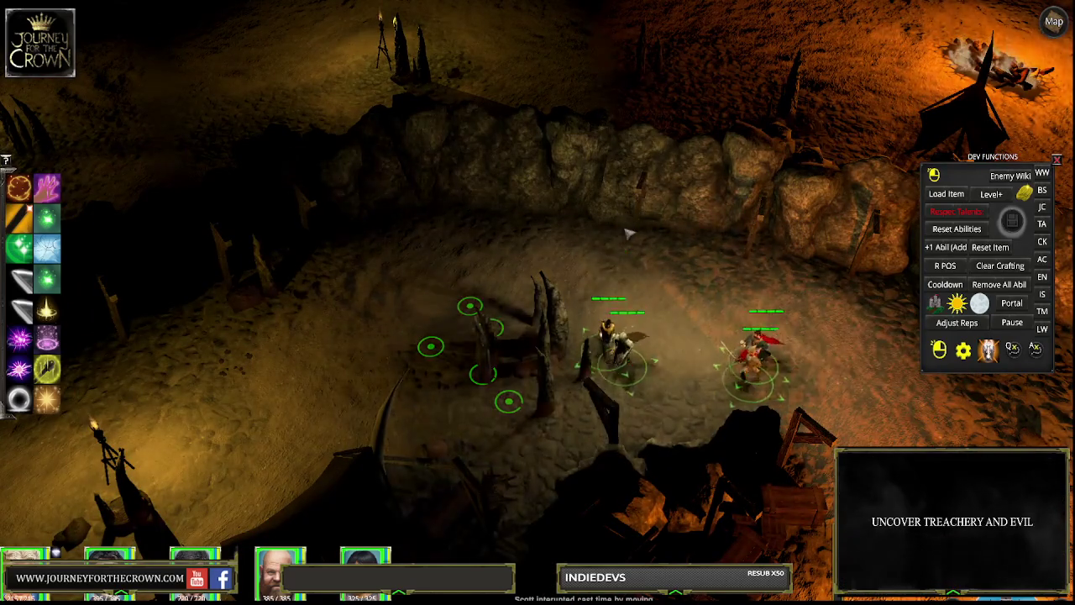
key("Down")
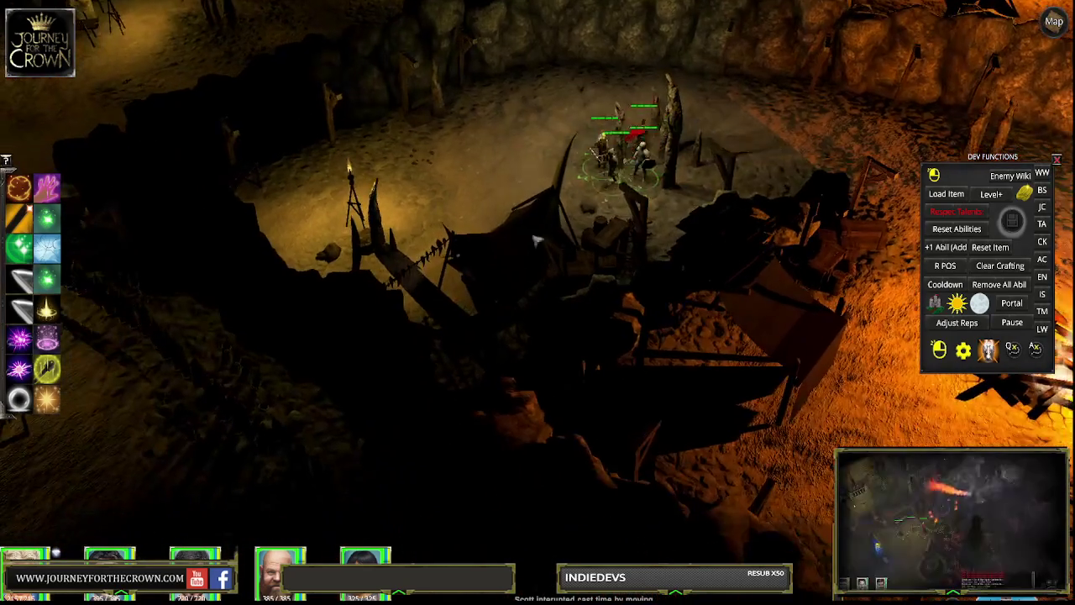
key("Up")
left_click(424, 252)
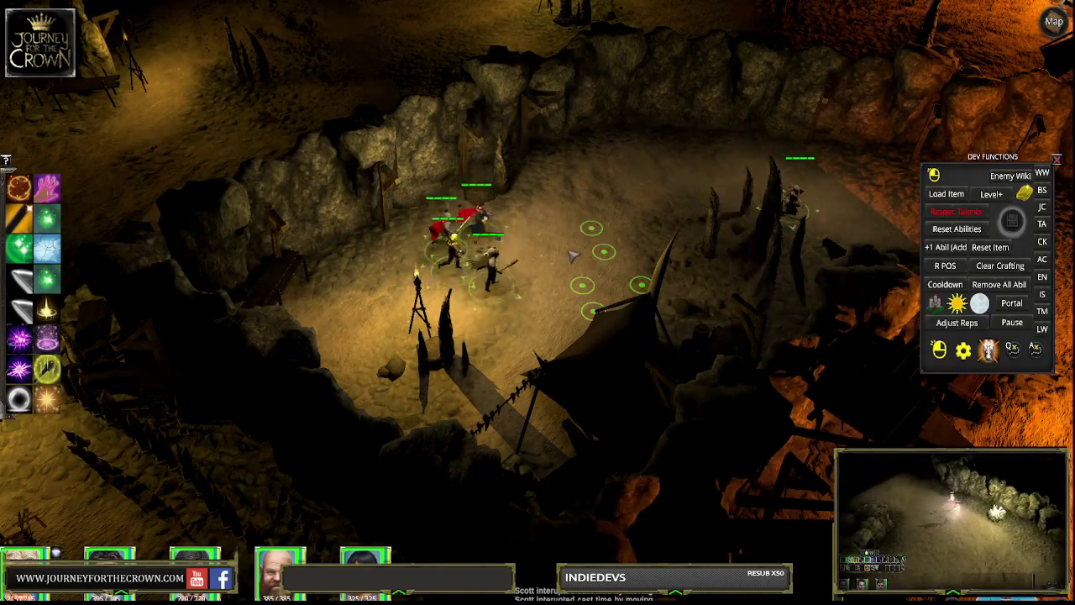
left_click(682, 227)
key("Down")
key("Right")
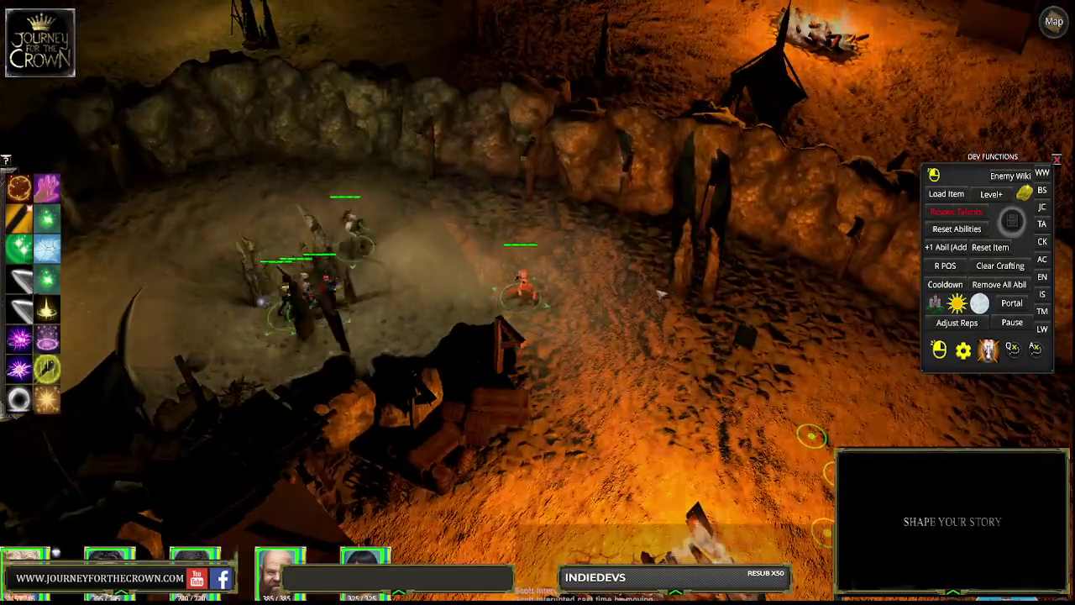
left_click(643, 312)
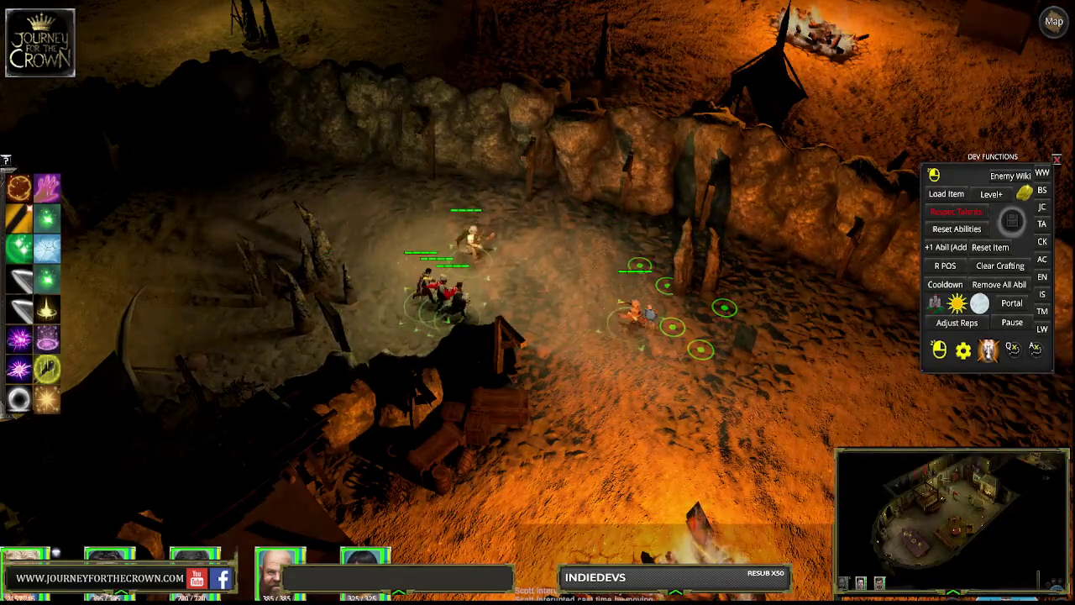
key("Left")
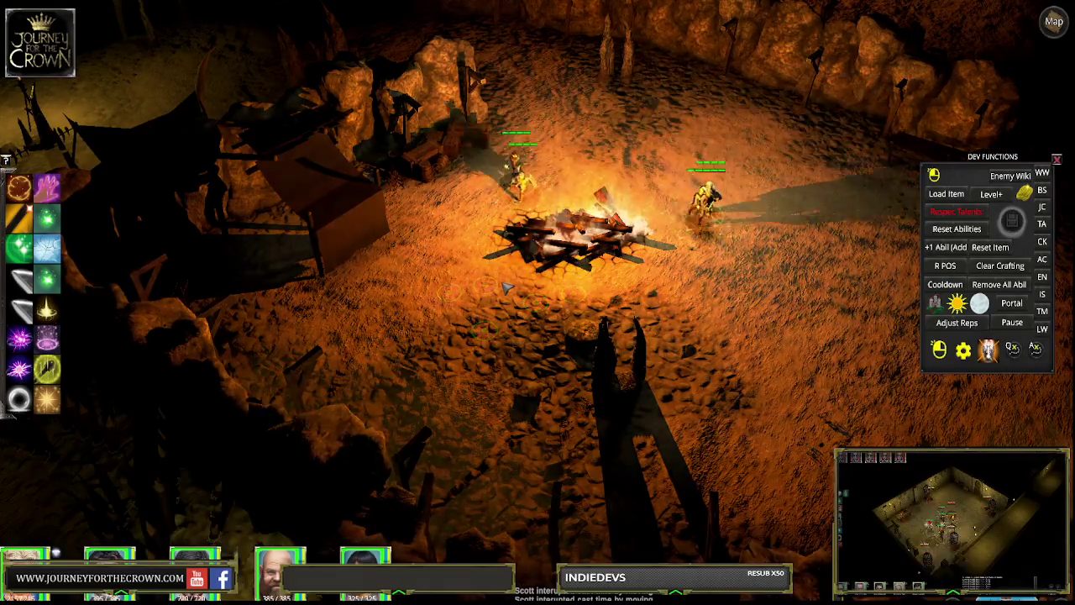
left_click(484, 286)
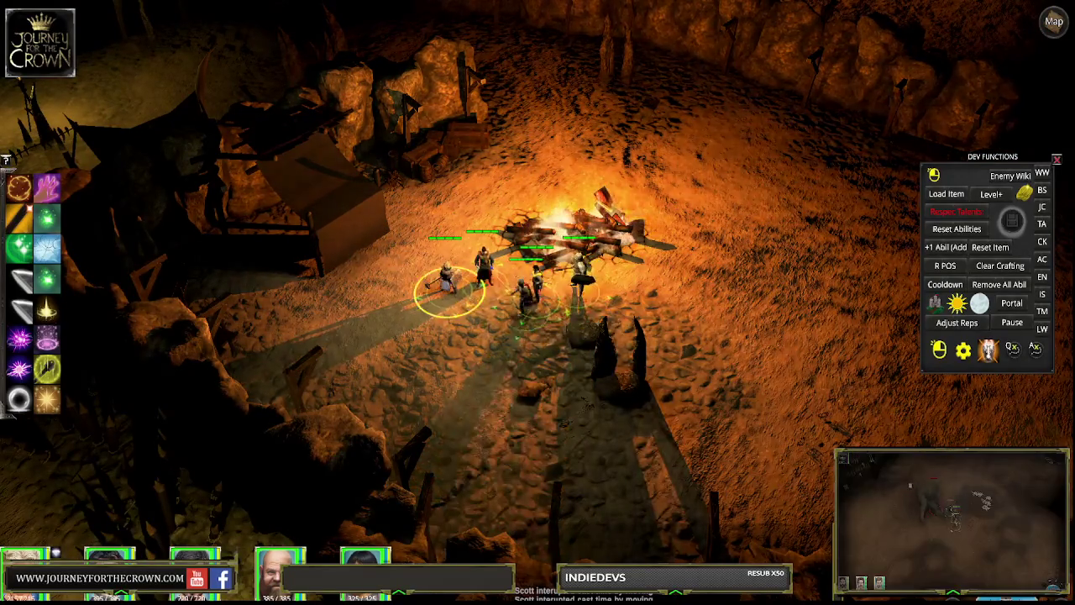
Walk the party past the lava edge, along the cave wall and toward the torches.
left_click(828, 361)
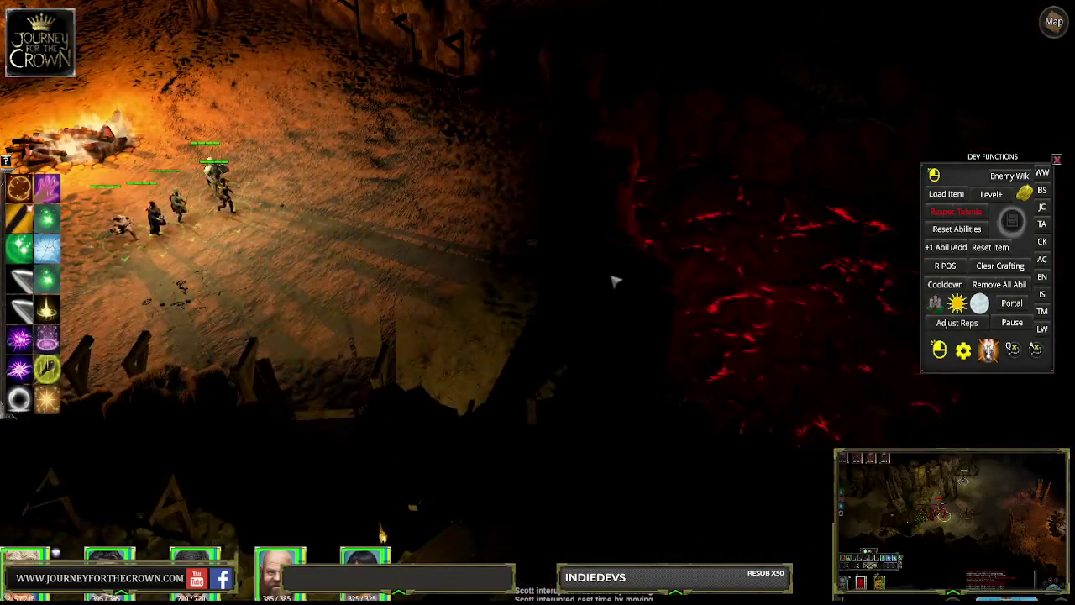
left_click(538, 236)
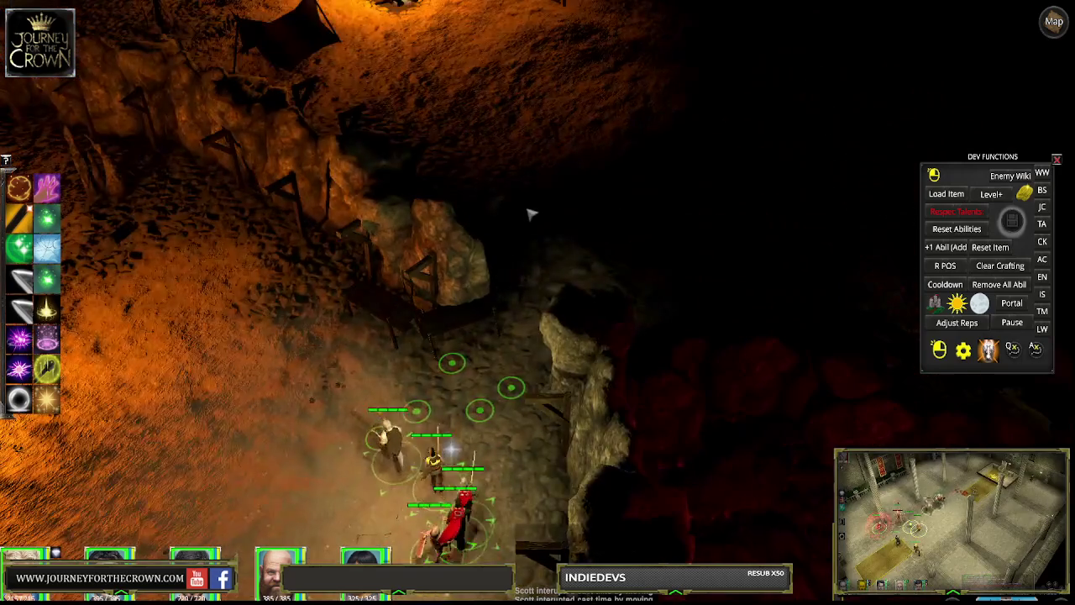
left_click(525, 206)
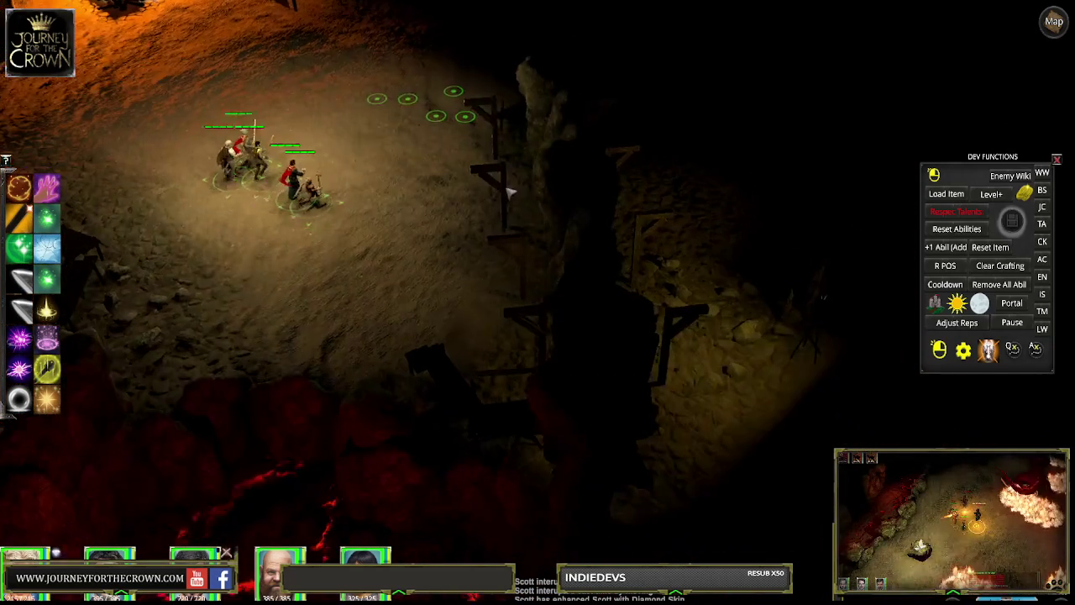
left_click(494, 228)
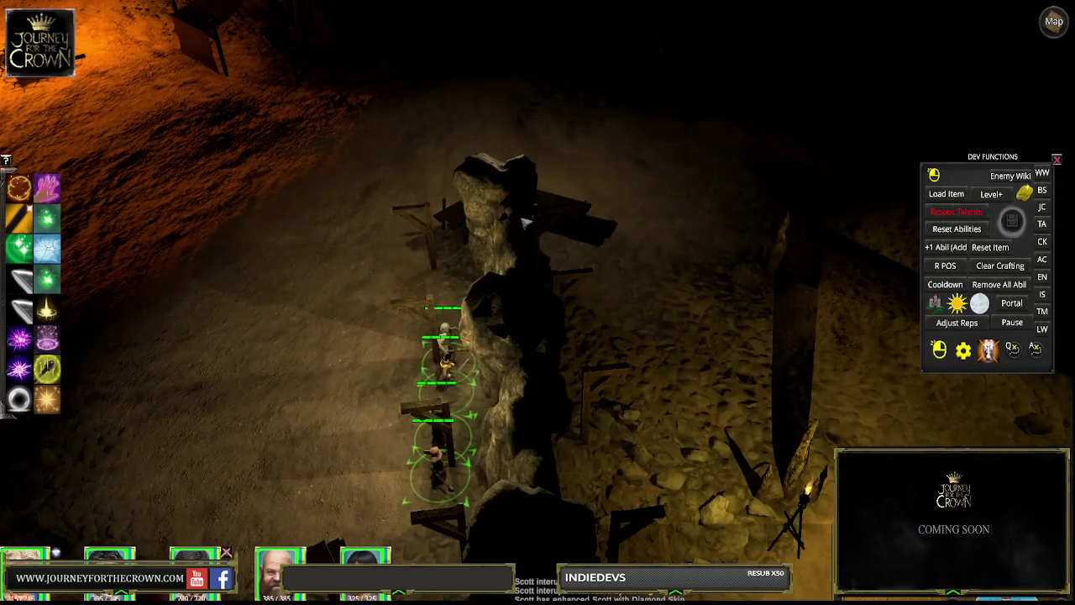
left_click(672, 336)
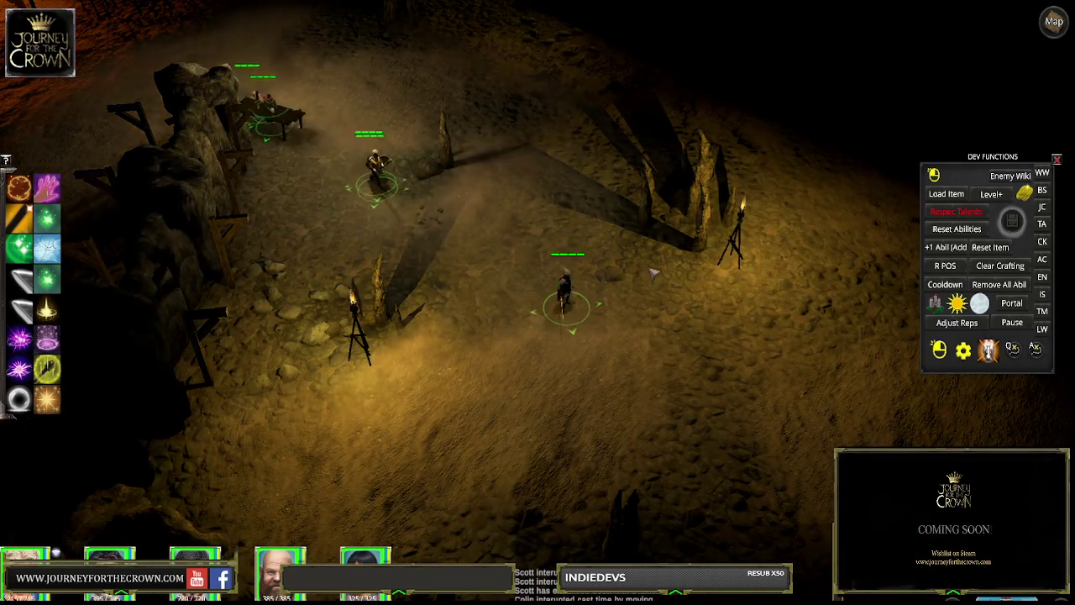
left_click(743, 268)
Close the Dev Functions panel and lead the party up along the passage.
left_click(1056, 159)
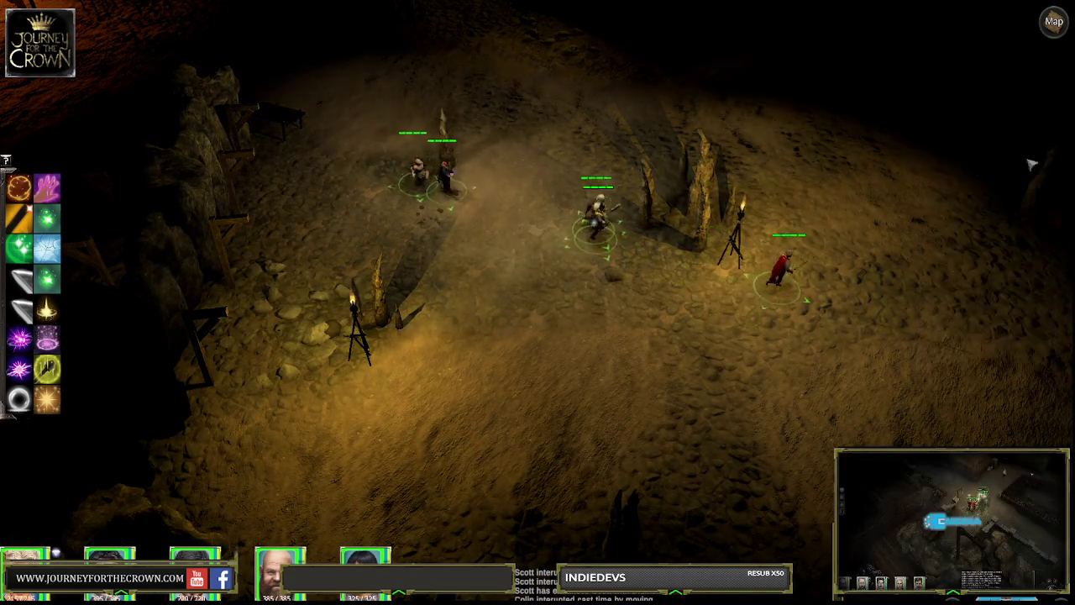
left_click(815, 139)
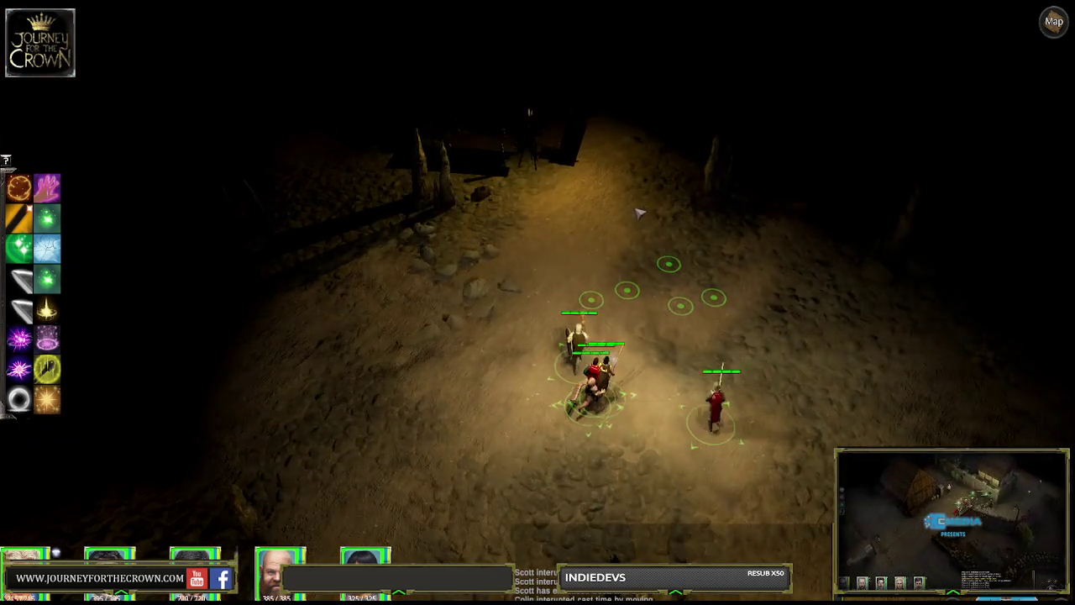
left_click(640, 214)
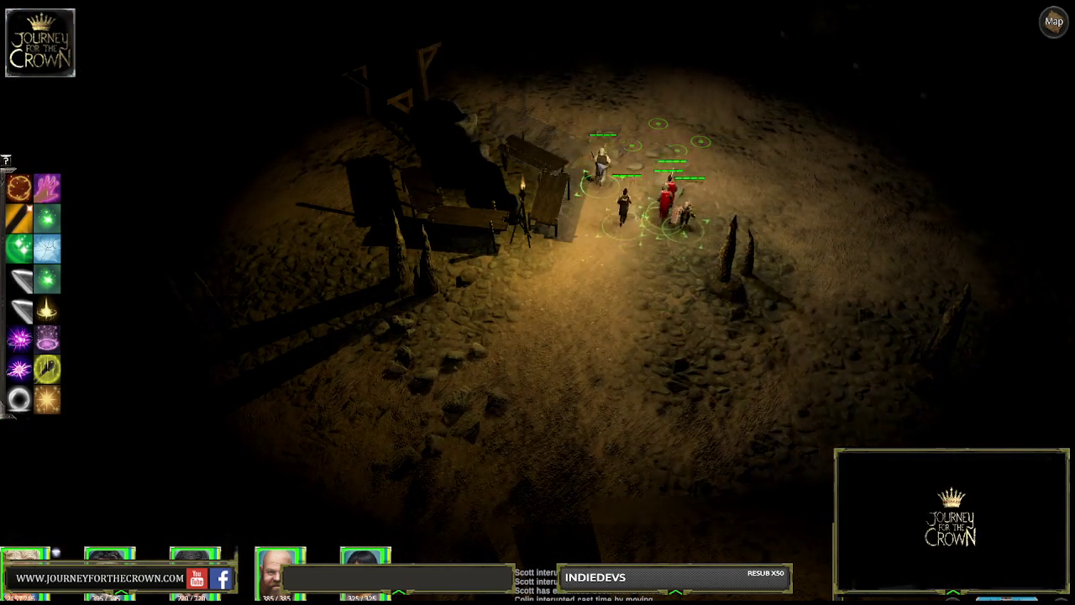
left_click(538, 140)
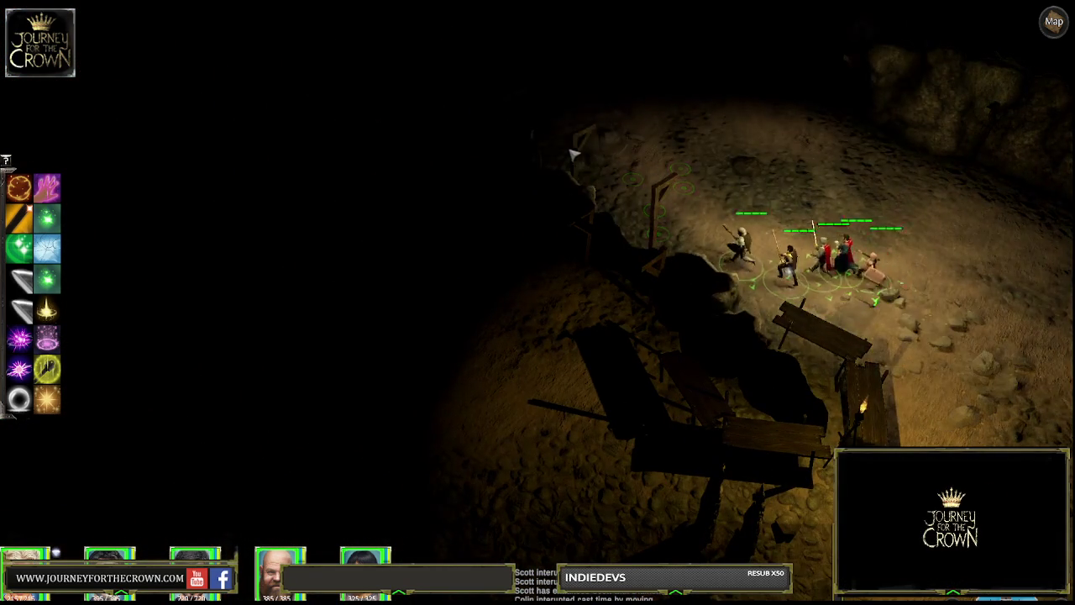
left_click(615, 126)
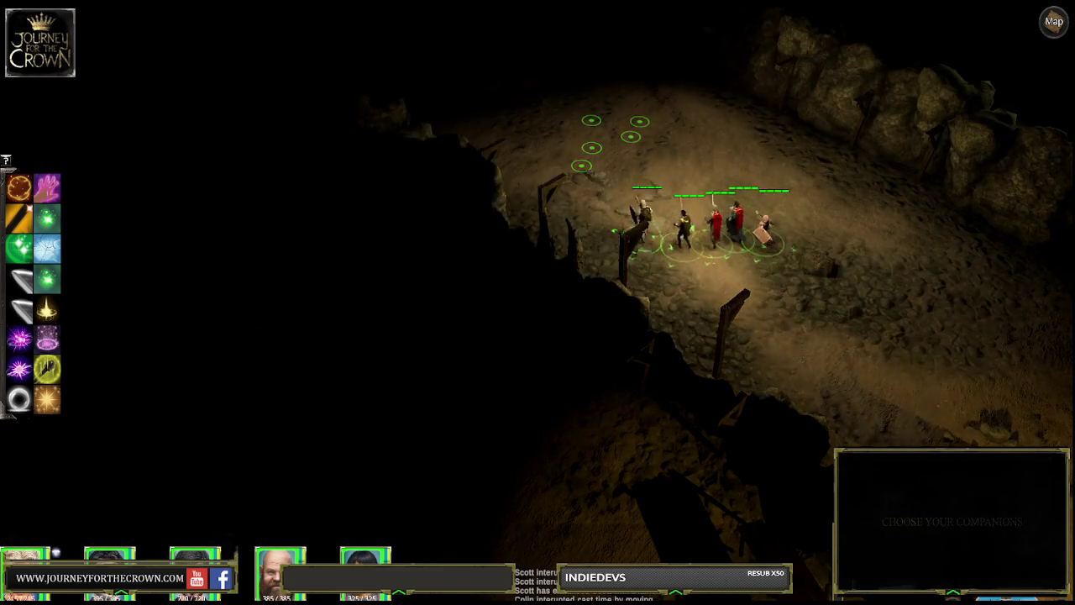
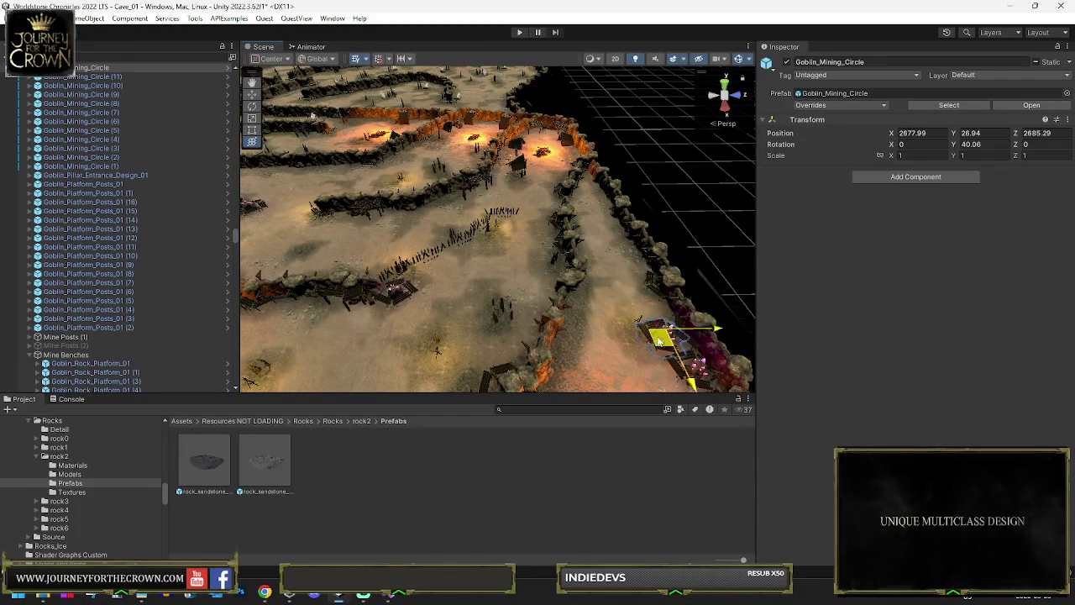
Slide the current Goblin_Mining_Circle along the path beside the rock wall and turn it to face the wall.
left_click_drag(427, 174, 438, 178)
key("f")
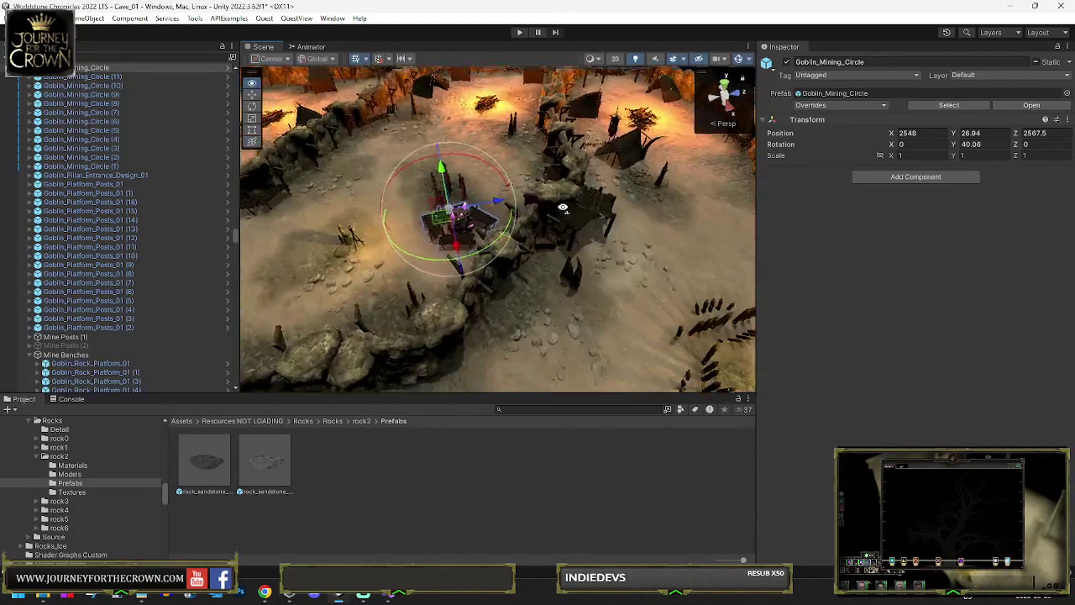
left_click_drag(500, 267, 531, 210)
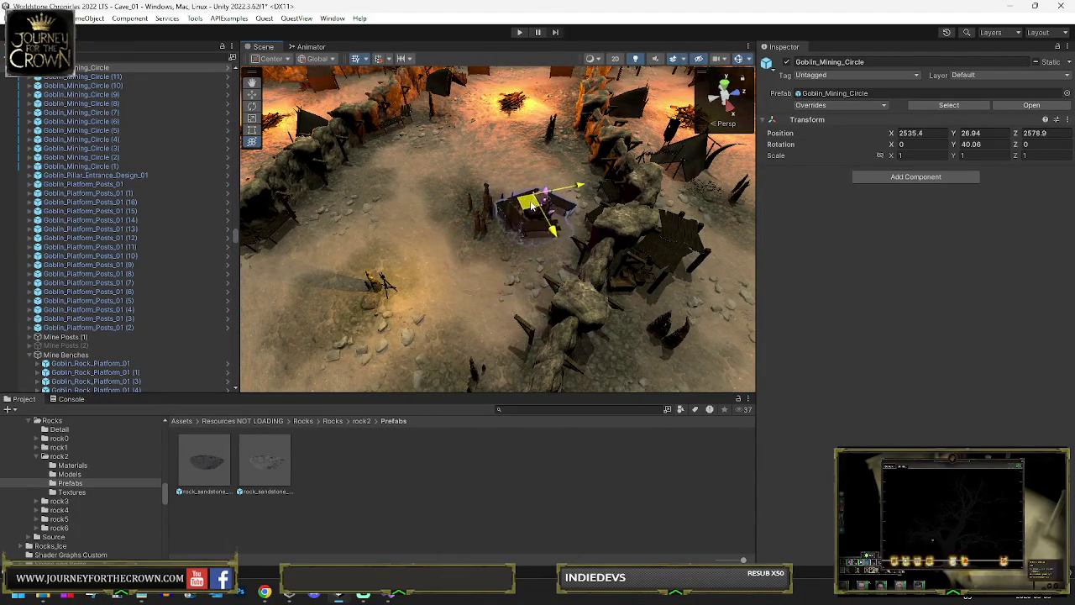
left_click_drag(408, 168, 395, 155)
key("f")
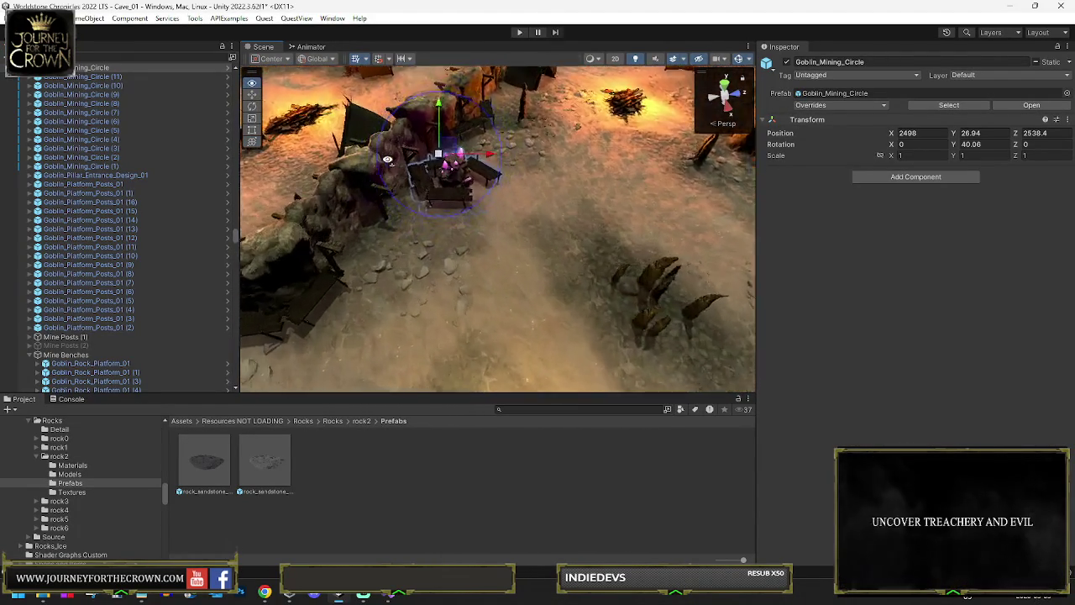
mouse_move(467, 205)
left_mouse_down()
mouse_move(483, 214)
mouse_move(537, 205)
mouse_move(572, 176)
mouse_move(558, 161)
mouse_move(510, 153)
mouse_move(543, 233)
left_mouse_up()
Duplicate the mining circle, move the copy along the wall, and rotate it to about -79 degrees.
key("ctrl+d")
scroll(522, 225, "up", 2)
scroll(521, 225, "down", 5)
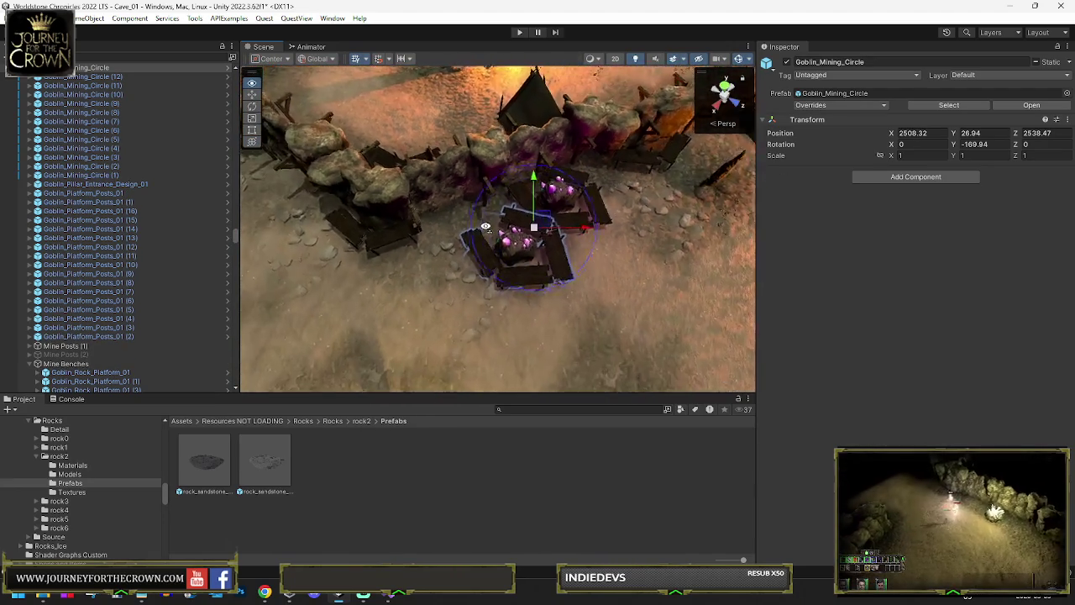
mouse_move(527, 244)
left_mouse_down()
mouse_move(432, 106)
mouse_move(404, 135)
left_mouse_up()
mouse_move(494, 229)
left_mouse_down()
mouse_move(563, 144)
mouse_move(627, 91)
left_mouse_up()
key("f")
scroll(502, 267, "down", 4)
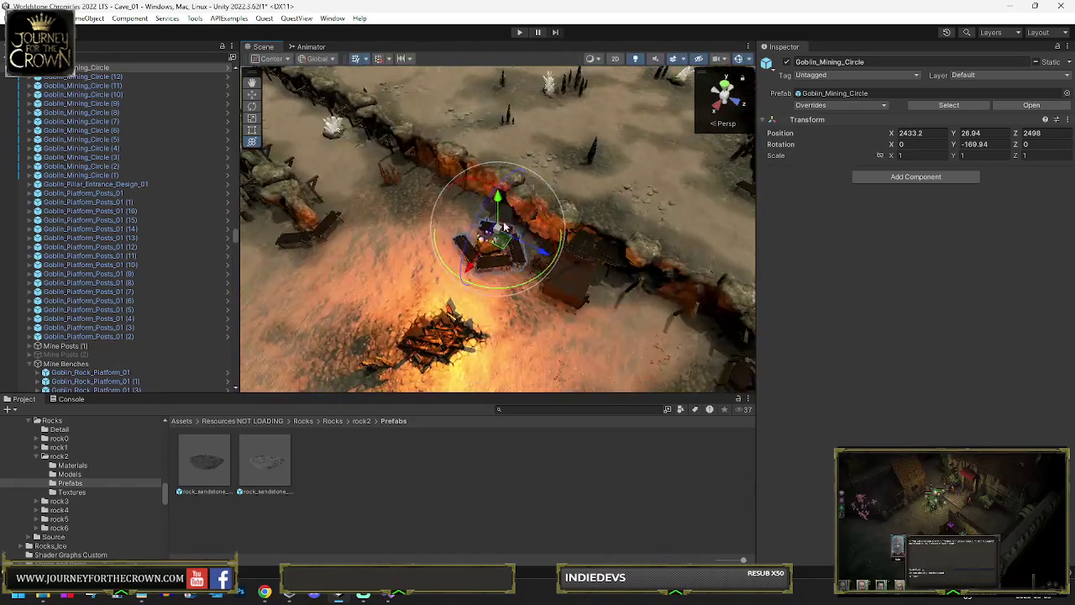
left_click_drag(497, 286, 367, 250)
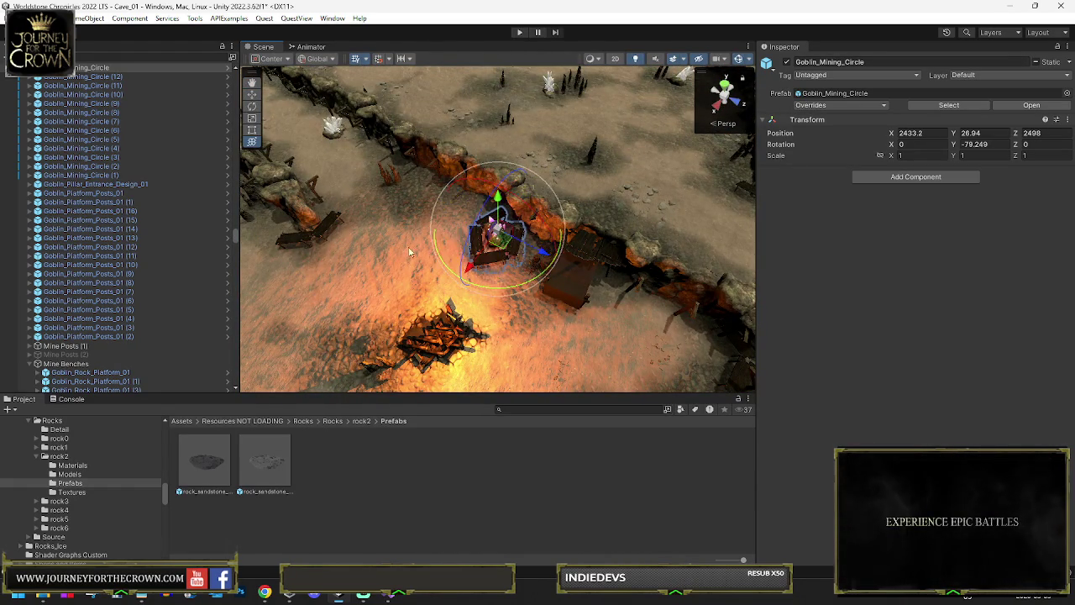
Move the mining circle down the path to the next wall, rotated to about -139 degrees.
key("w")
mouse_move(509, 241)
left_mouse_down()
mouse_move(456, 238)
mouse_move(412, 189)
left_mouse_up()
left_click_drag(388, 89, 460, 201)
left_click_drag(502, 272, 367, 296)
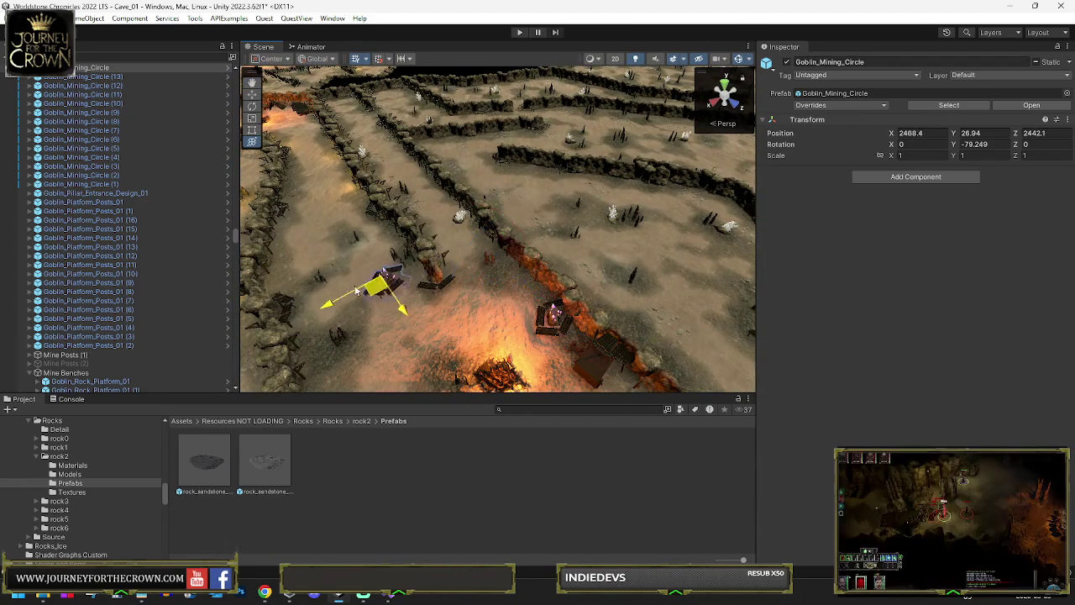
left_click_drag(341, 205, 437, 243)
left_click_drag(514, 180, 745, 211)
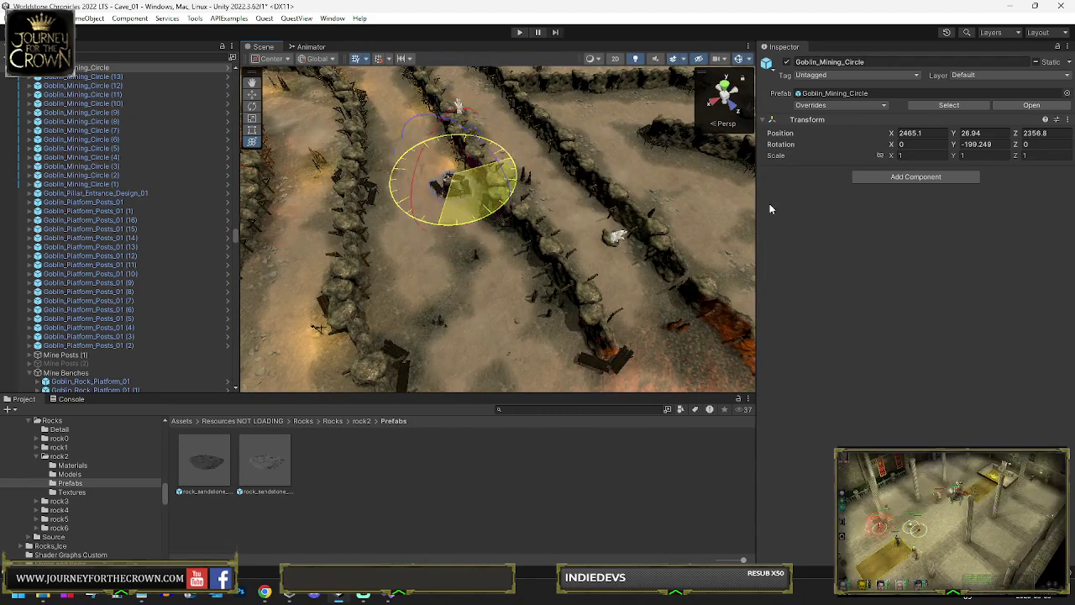
key("w")
mouse_move(436, 203)
left_mouse_down()
mouse_move(423, 245)
mouse_move(348, 244)
left_mouse_up()
Duplicate the mining circle and move the new copy along the path.
key("ctrl+d")
key("f")
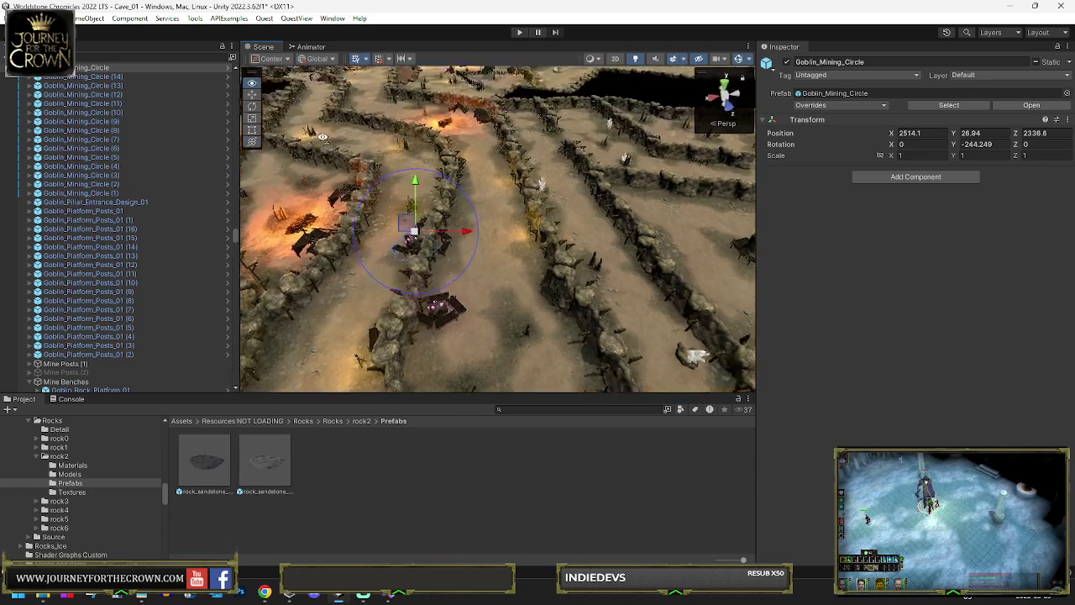
mouse_move(458, 255)
left_mouse_down()
mouse_move(385, 284)
mouse_move(438, 293)
mouse_move(473, 269)
mouse_move(482, 204)
mouse_move(445, 296)
mouse_move(589, 261)
mouse_move(570, 254)
left_mouse_up()
key("f")
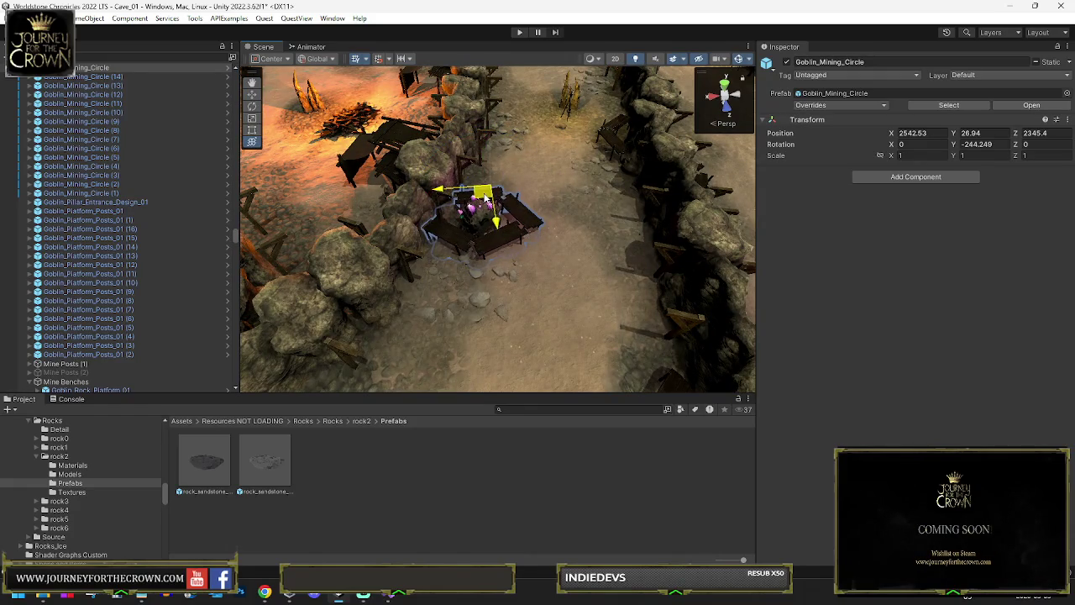
Duplicate another mining circle, move it to a new path spot, and rotate it to about -154 degrees.
key("ctrl+d")
scroll(588, 261, "down", 5)
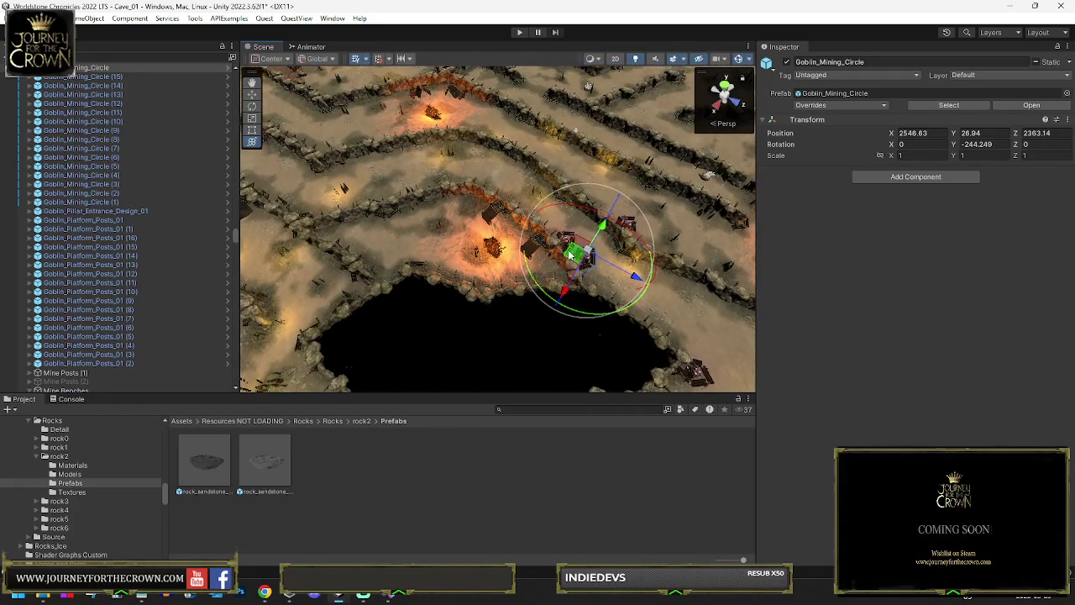
key("w")
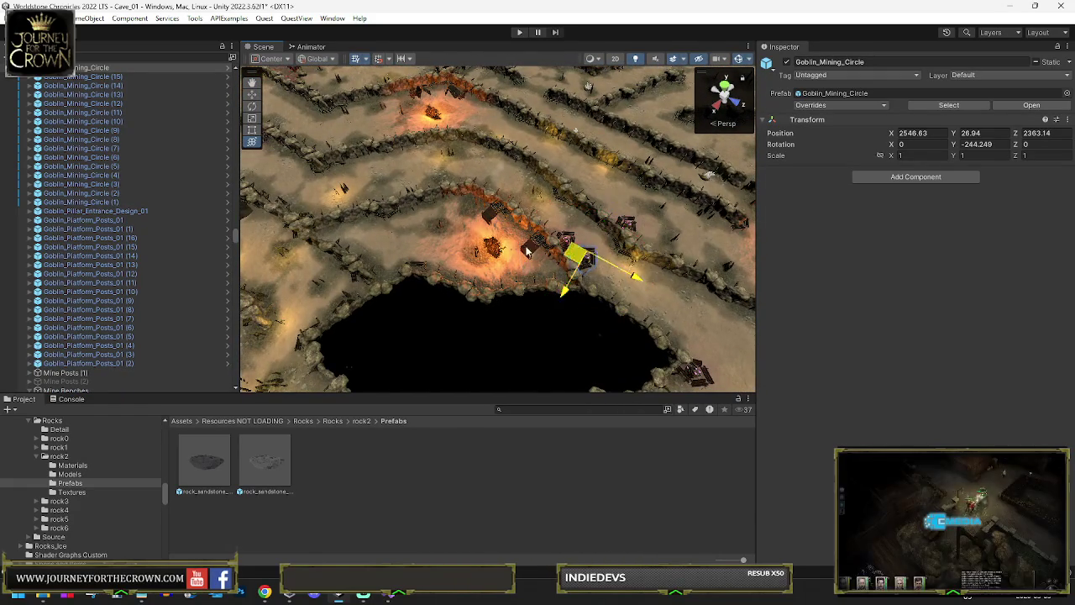
left_click_drag(359, 234, 338, 226)
key("f")
key("e")
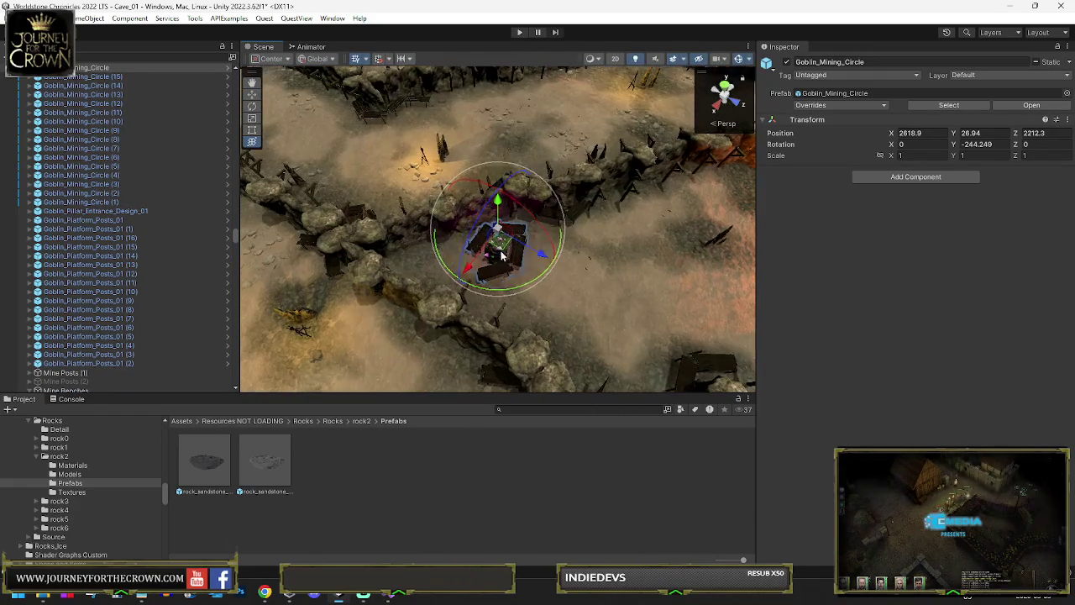
left_click_drag(509, 290, 303, 279)
Shift the mining circle toward the upper-left and nudge it into place beside the wall.
key("w")
mouse_move(493, 250)
left_mouse_down()
mouse_move(538, 238)
mouse_move(513, 231)
mouse_move(373, 281)
mouse_move(427, 325)
mouse_move(459, 277)
mouse_move(329, 267)
mouse_move(355, 253)
left_mouse_up()
key("f")
key("y")
scroll(495, 226, "down", 3)
mouse_move(451, 229)
left_mouse_down()
mouse_move(420, 245)
mouse_move(360, 225)
mouse_move(342, 199)
mouse_move(344, 139)
left_mouse_up()
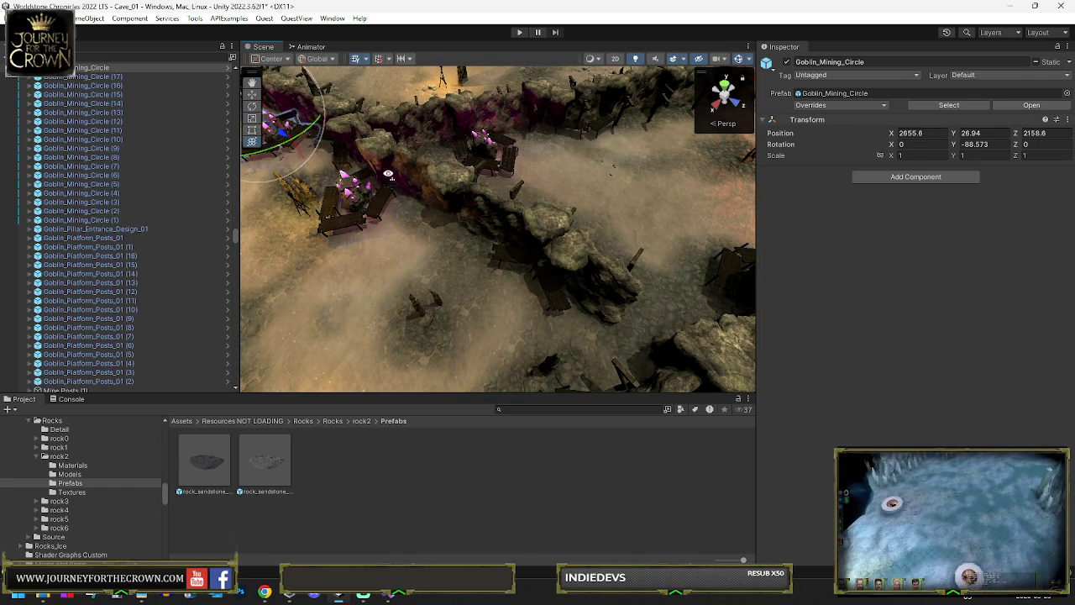
key("f")
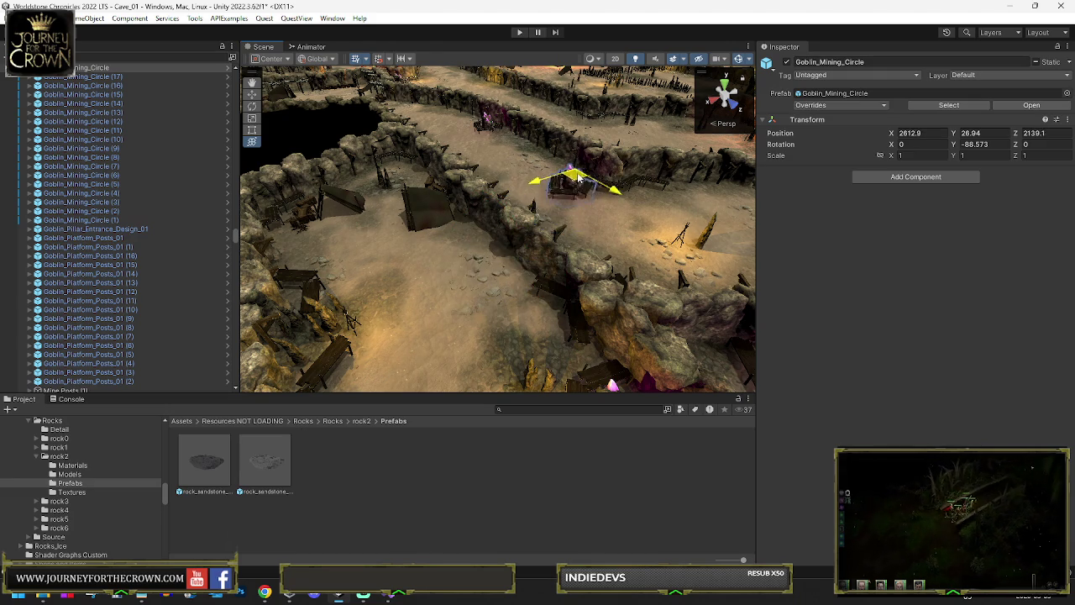
left_click_drag(576, 168, 574, 170)
key("f")
left_click_drag(588, 252, 627, 254)
scroll(627, 254, "down", 5)
mouse_move(558, 240)
left_mouse_down()
mouse_move(458, 229)
mouse_move(445, 239)
mouse_move(311, 156)
left_mouse_up()
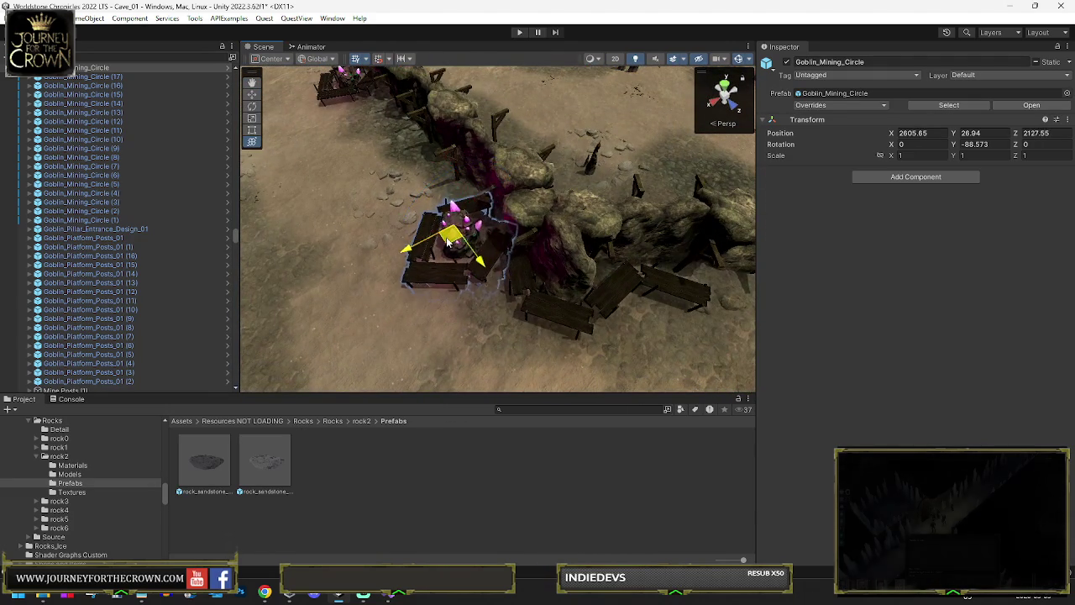
Duplicate the mining circle and inspect the new copy from a near top-down angle.
key("ctrl+d")
key("f")
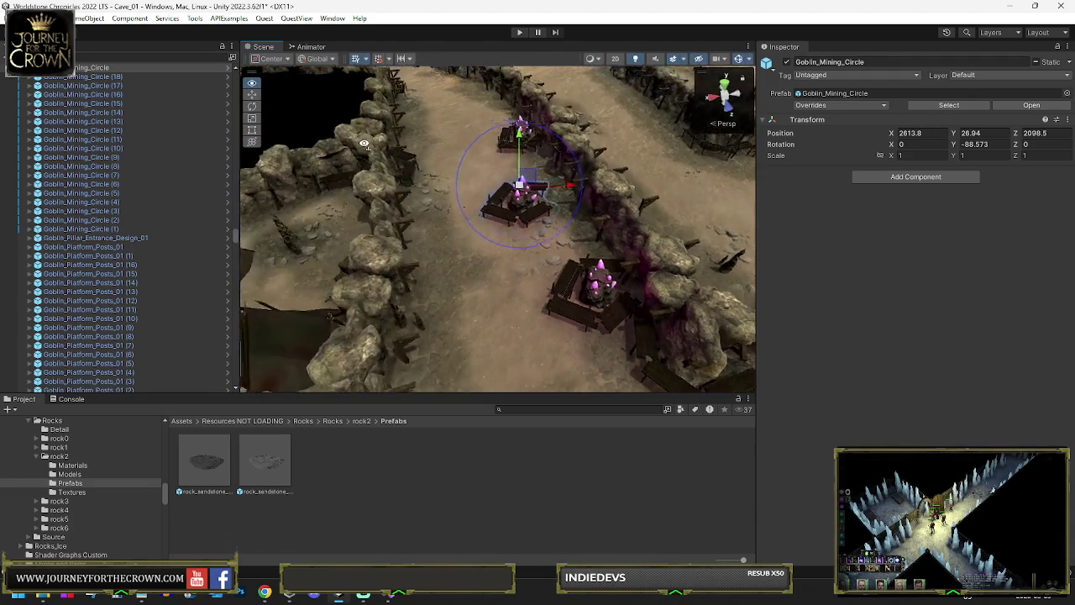
mouse_move(394, 166)
left_mouse_down()
mouse_move(582, 278)
mouse_move(383, 183)
left_mouse_up()
key("f")
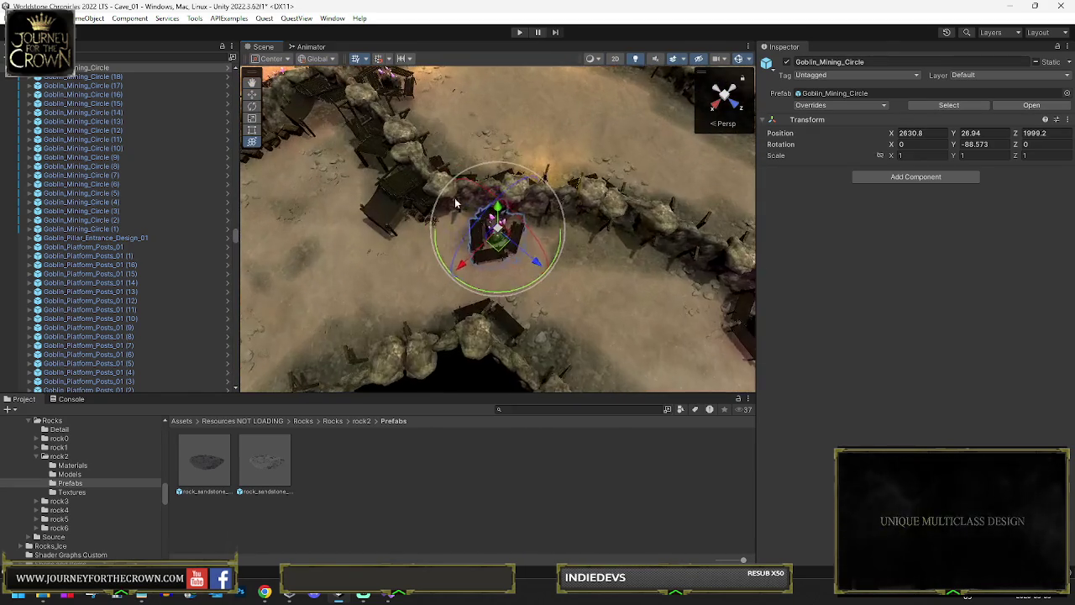
mouse_move(512, 252)
left_mouse_down("alt")
mouse_move(526, 269)
mouse_move(532, 260)
mouse_move(488, 267)
mouse_move(610, 271)
mouse_move(578, 278)
mouse_move(334, 175)
mouse_move(347, 125)
mouse_move(580, 190)
mouse_move(619, 192)
left_mouse_up("alt")
Duplicate the circle again and move the copy to a new camp spot by the wall.
key("w")
key("ctrl+d")
key("y")
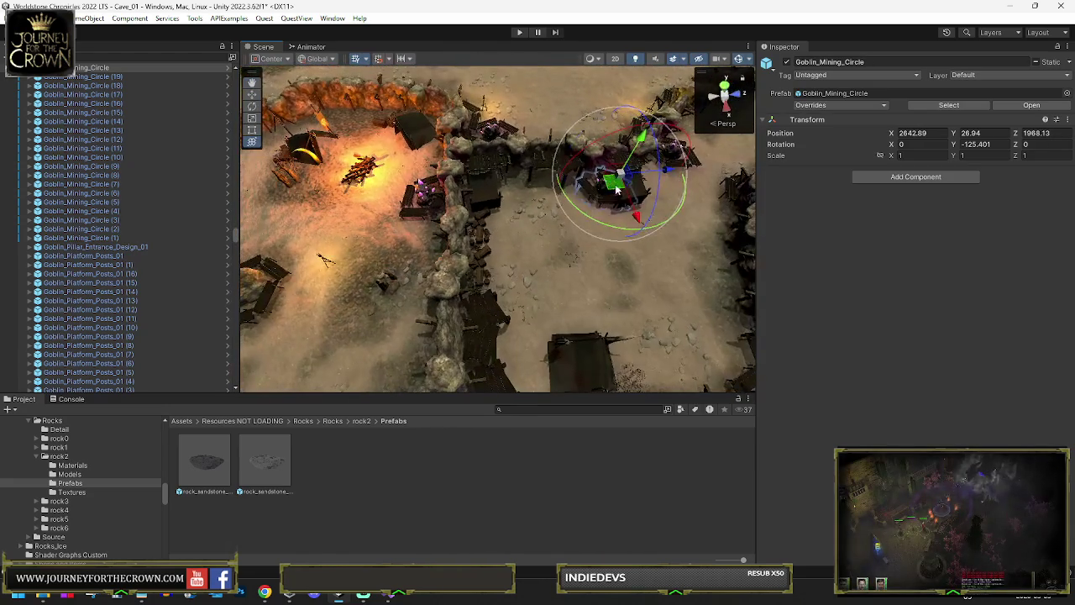
mouse_move(384, 261)
left_mouse_down()
mouse_move(315, 205)
mouse_move(277, 151)
mouse_move(395, 184)
left_mouse_up()
key("f")
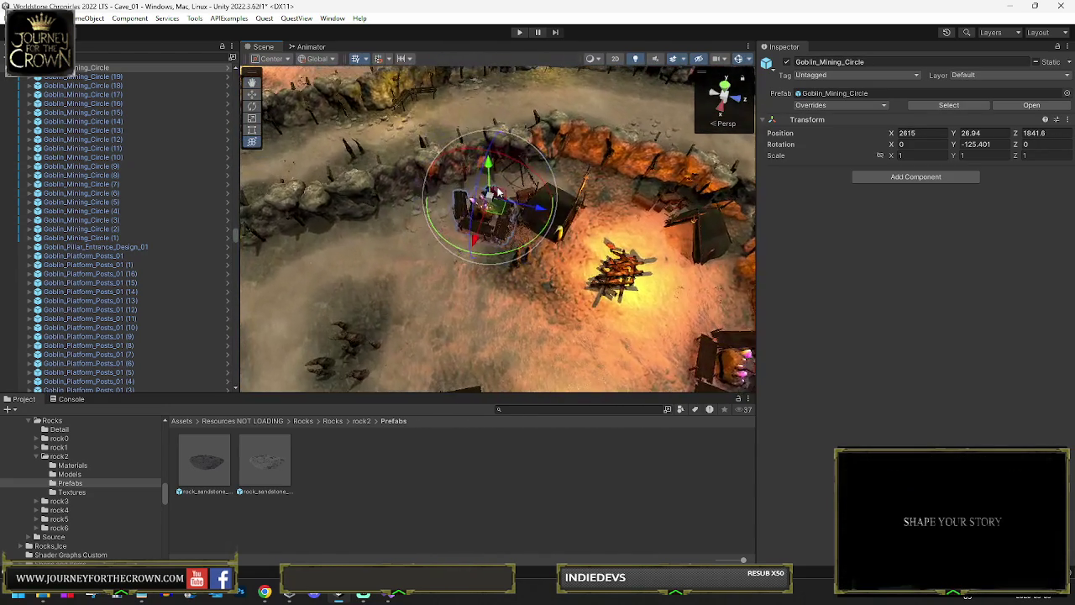
mouse_move(495, 215)
left_mouse_down()
mouse_move(382, 238)
mouse_move(521, 201)
mouse_move(451, 234)
mouse_move(456, 247)
mouse_move(459, 159)
mouse_move(626, 172)
mouse_move(451, 225)
mouse_move(568, 163)
mouse_move(412, 227)
mouse_move(311, 307)
mouse_move(139, 168)
left_mouse_up()
Duplicate the mining circle and move the copy to the next rock wall.
mouse_move(30, 168)
left_mouse_down()
mouse_move(444, 211)
mouse_move(417, 177)
mouse_move(333, 231)
mouse_move(546, 179)
left_mouse_up()
key("ctrl+d")
left_click_drag(670, 152, 462, 254)
mouse_move(530, 215)
left_mouse_down()
mouse_move(438, 220)
mouse_move(373, 156)
left_mouse_up()
key("f")
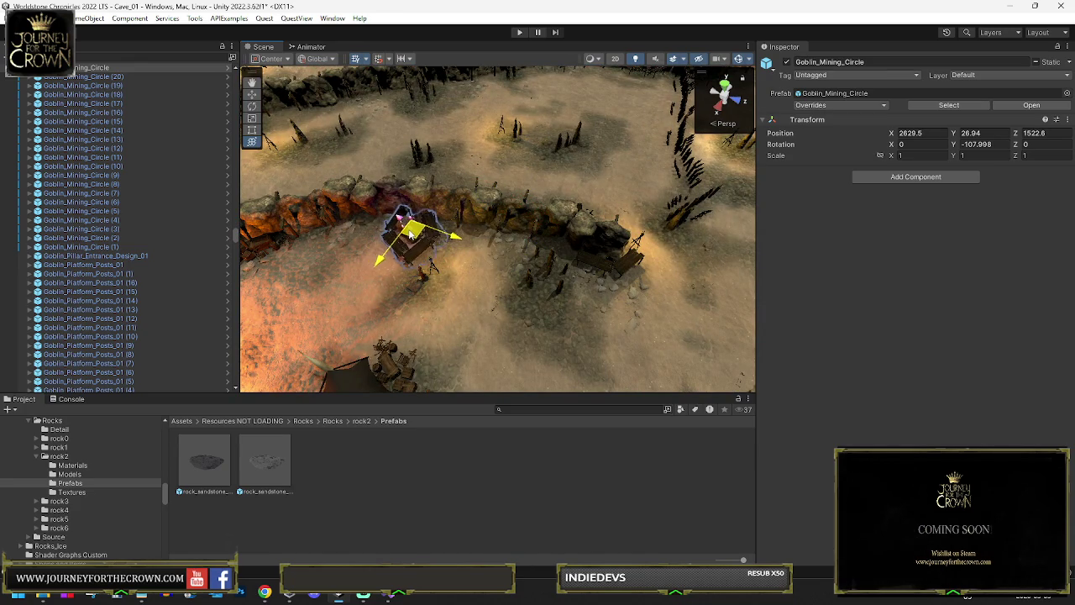
left_click_drag(384, 275, 415, 223)
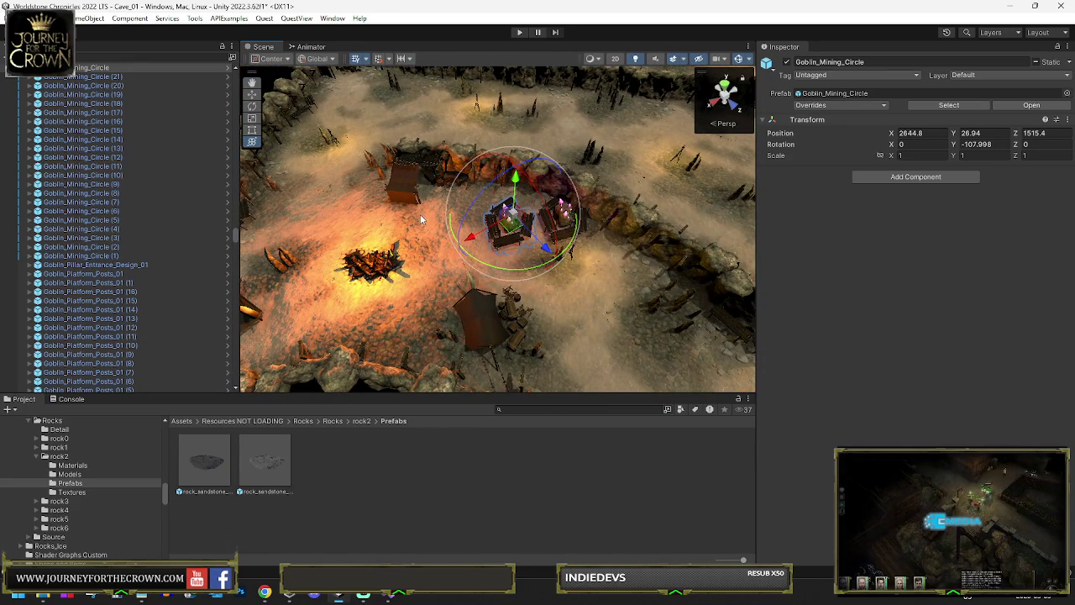
Rotate the new mining circle to about -140 degrees and check it from a wide top-down view.
mouse_move(422, 220)
left_mouse_down()
mouse_move(583, 299)
mouse_move(504, 224)
mouse_move(546, 141)
left_mouse_up()
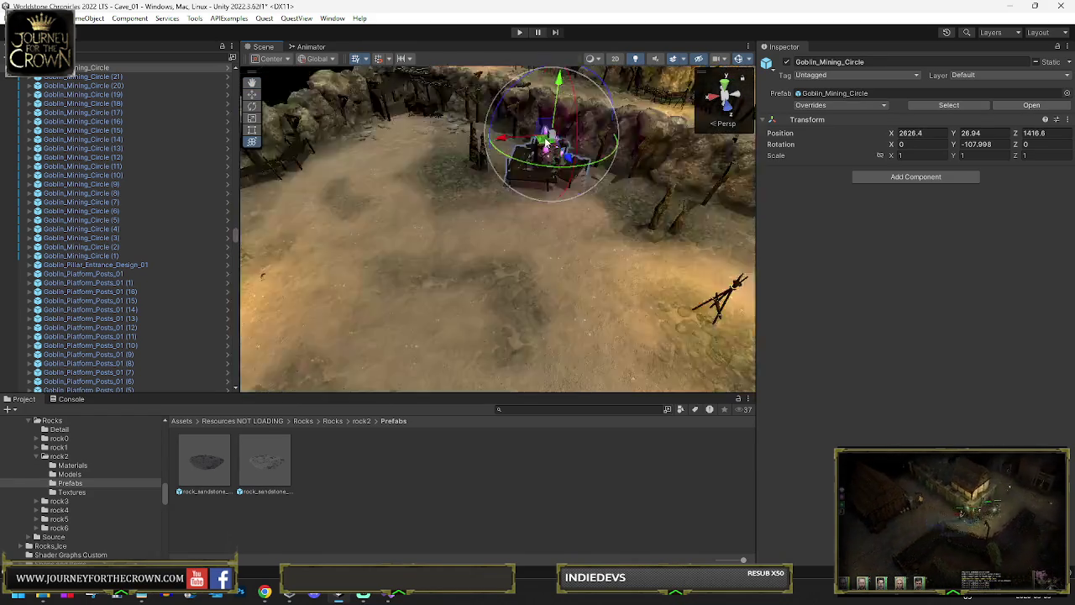
key("f")
scroll(583, 233, "down", 5)
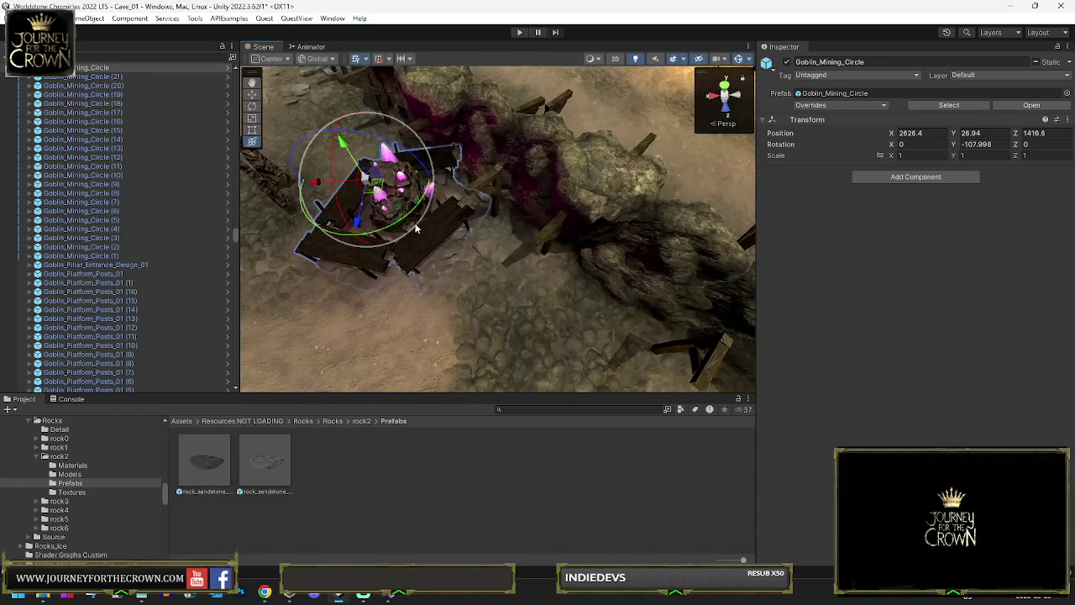
mouse_move(392, 223)
left_mouse_down()
mouse_move(451, 204)
mouse_move(370, 178)
mouse_move(417, 169)
left_mouse_up()
key("w")
key("e")
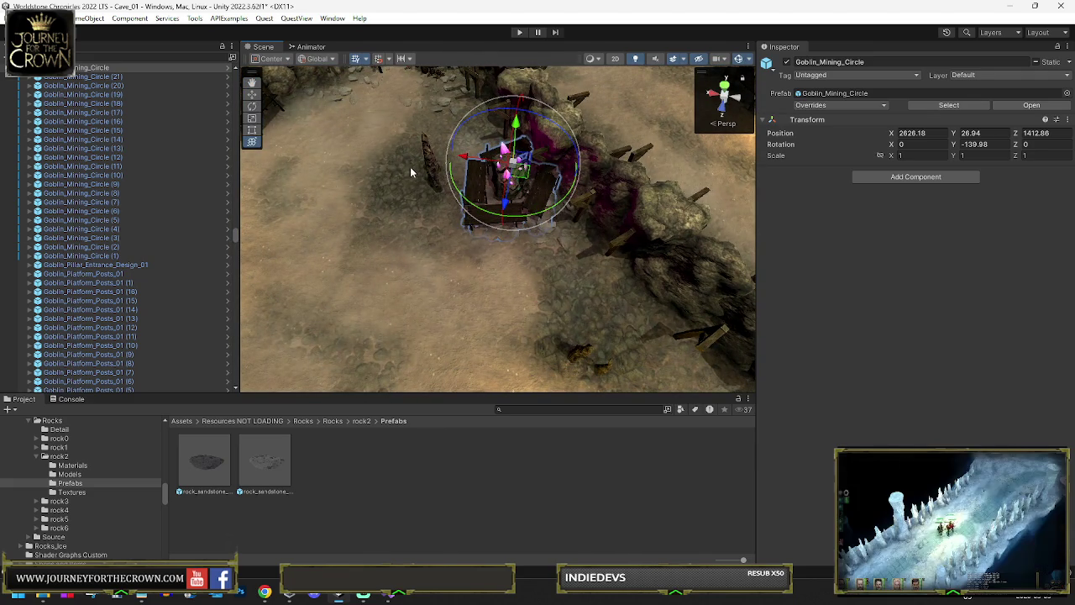
mouse_move(579, 186)
left_mouse_down()
mouse_move(512, 197)
mouse_move(886, 154)
left_mouse_up()
key("w")
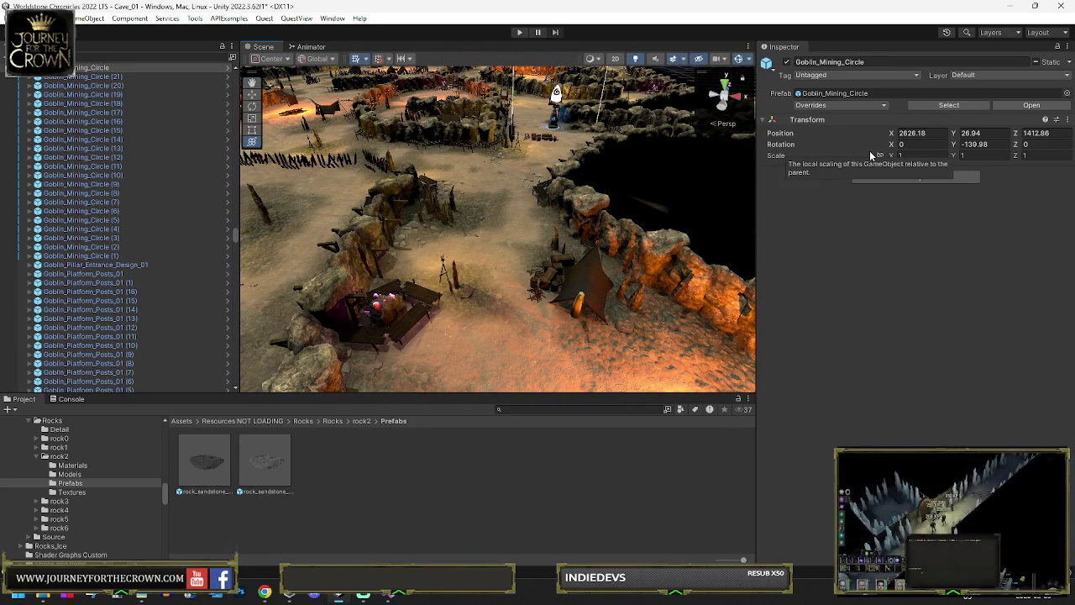
left_click_drag(513, 202, 565, 188)
mouse_move(625, 183)
left_mouse_down()
mouse_move(482, 197)
mouse_move(450, 223)
mouse_move(170, 226)
mouse_move(220, 156)
left_mouse_up()
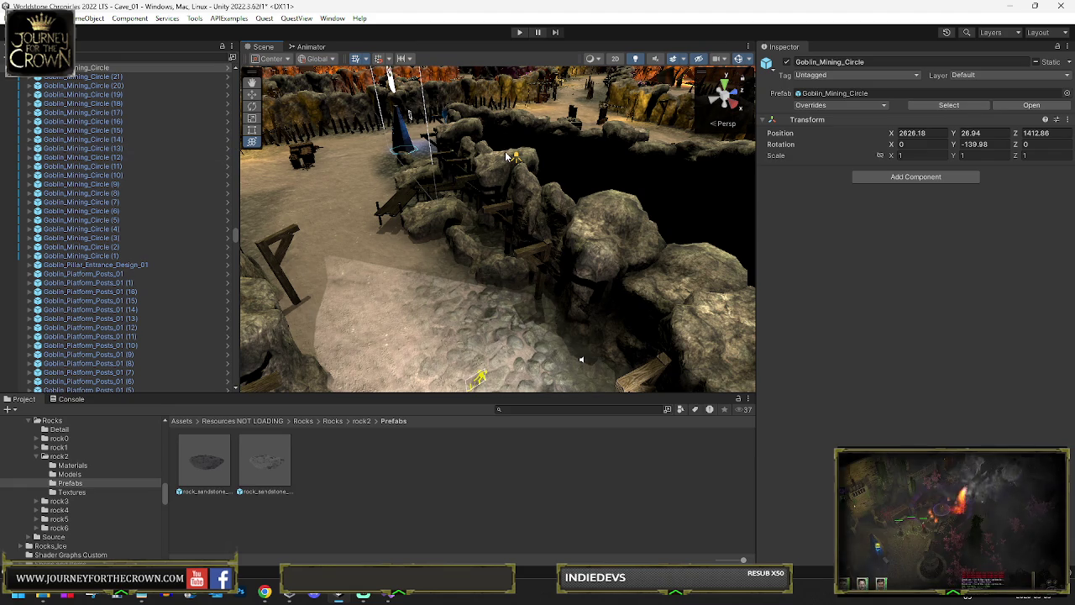
left_click_drag(551, 156, 429, 149)
key("f")
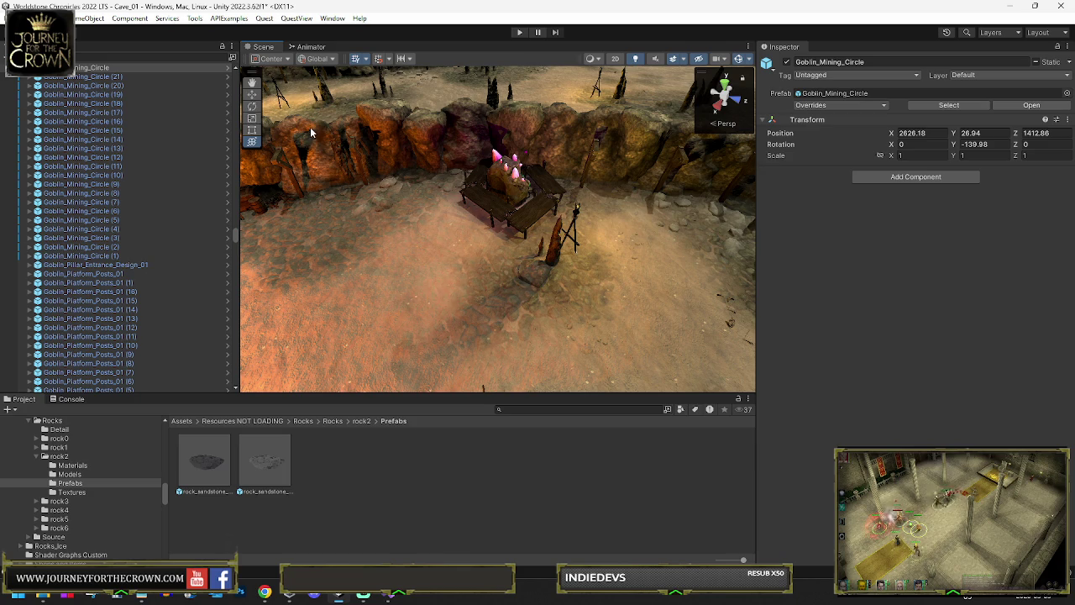
mouse_move(453, 202)
left_mouse_down()
mouse_move(859, 148)
mouse_move(848, 179)
mouse_move(902, 181)
mouse_move(851, 204)
mouse_move(924, 199)
mouse_move(741, 208)
mouse_move(778, 224)
mouse_move(636, 221)
mouse_move(652, 201)
left_mouse_up()
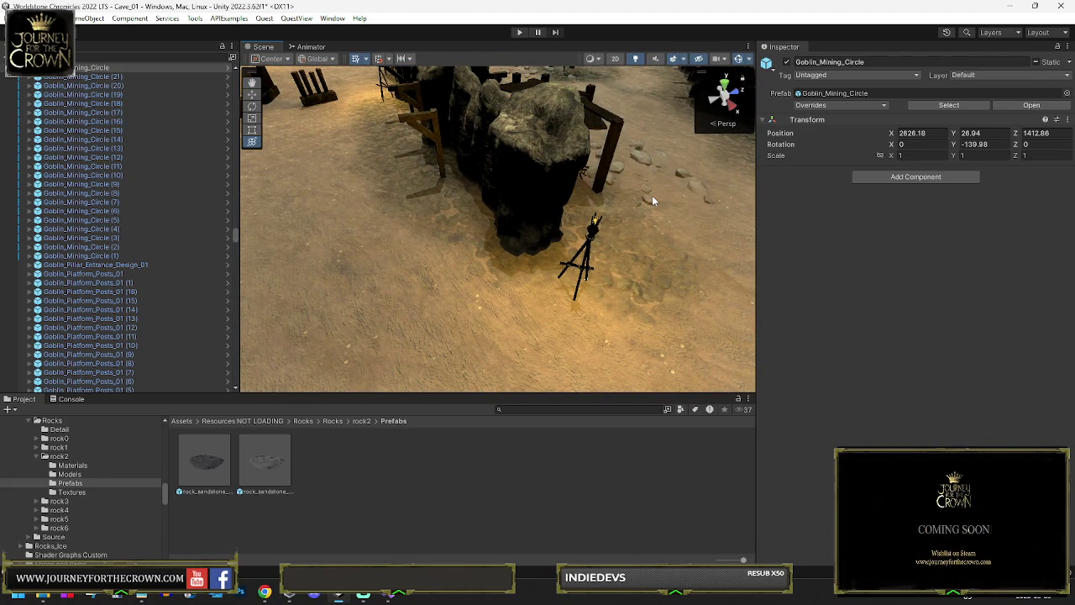
mouse_move(576, 203)
left_mouse_down()
mouse_move(488, 135)
mouse_move(569, 158)
mouse_move(852, 159)
mouse_move(242, 144)
mouse_move(196, 134)
mouse_move(339, 78)
left_mouse_up()
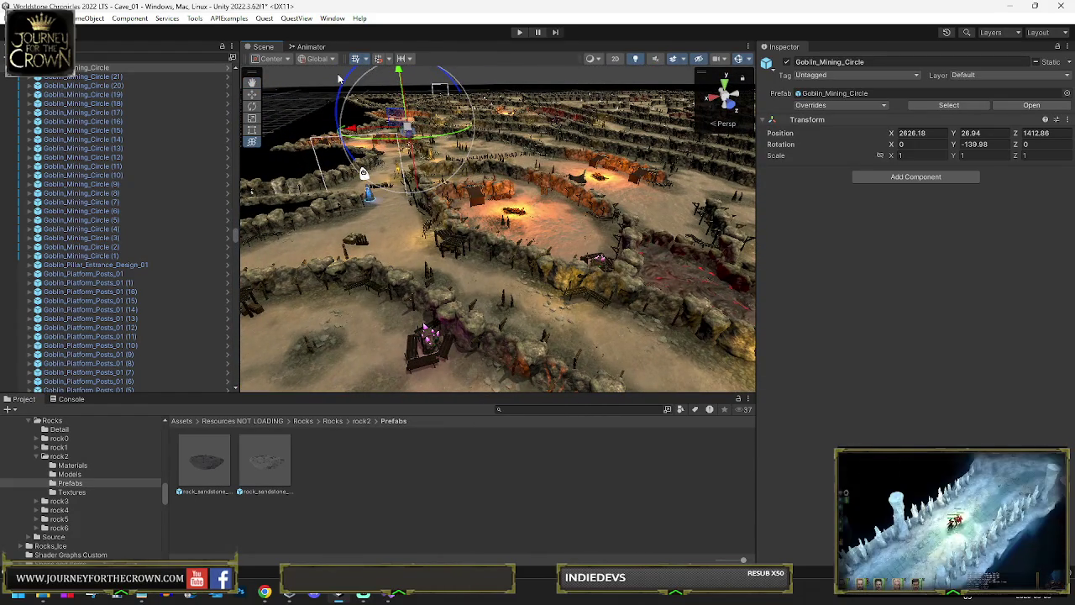
mouse_move(407, 34)
left_mouse_down()
mouse_move(278, 108)
mouse_move(267, 168)
mouse_move(265, 135)
mouse_move(271, 177)
left_mouse_up()
left_click_drag(524, 183, 550, 187)
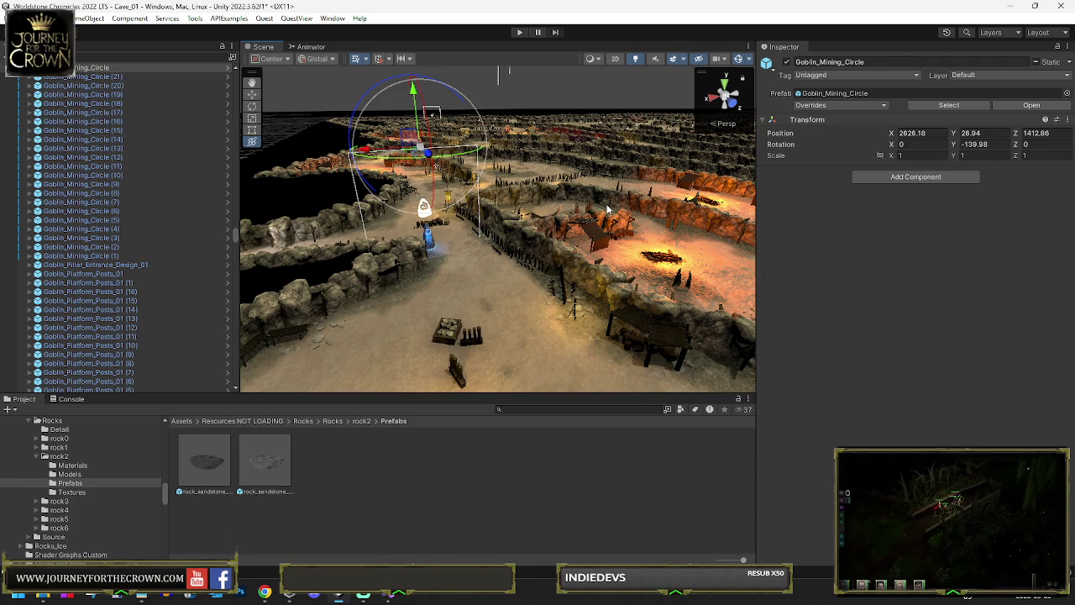
left_click_drag(596, 215, 799, 198)
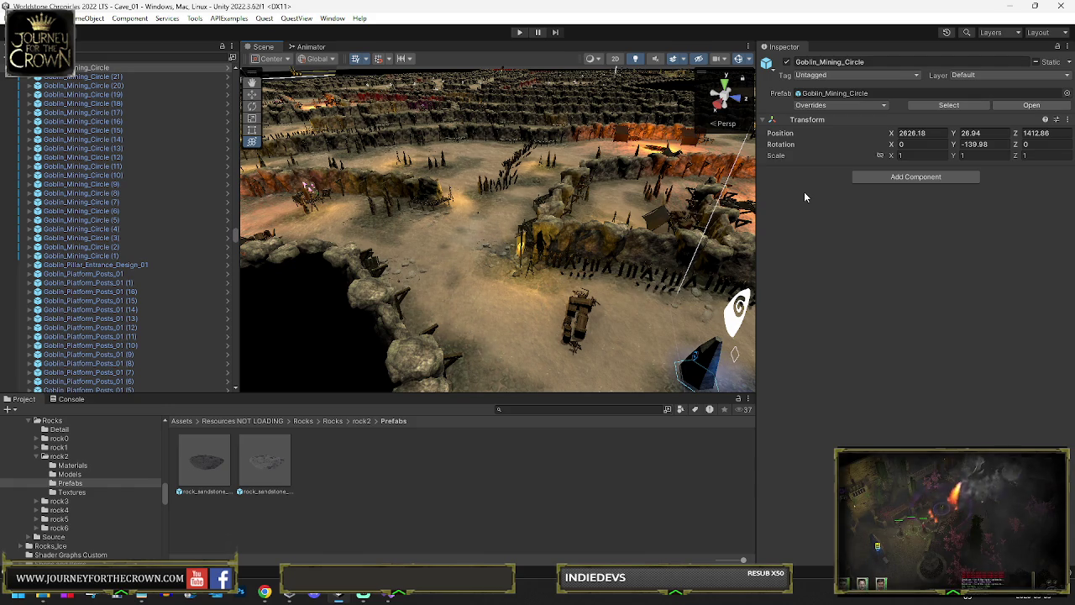
mouse_move(538, 221)
left_mouse_down()
mouse_move(530, 210)
mouse_move(544, 220)
left_mouse_up()
mouse_move(1015, 188)
left_mouse_down()
mouse_move(1006, 195)
mouse_move(1009, 182)
left_mouse_up()
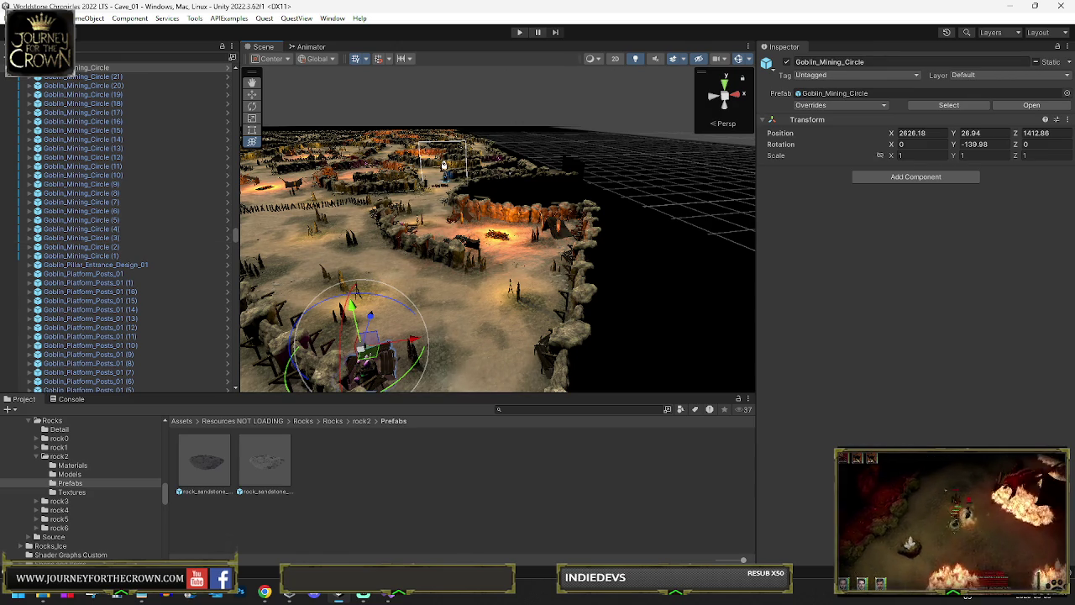
mouse_move(444, 165)
left_mouse_down()
mouse_move(515, 211)
mouse_move(405, 227)
left_mouse_up()
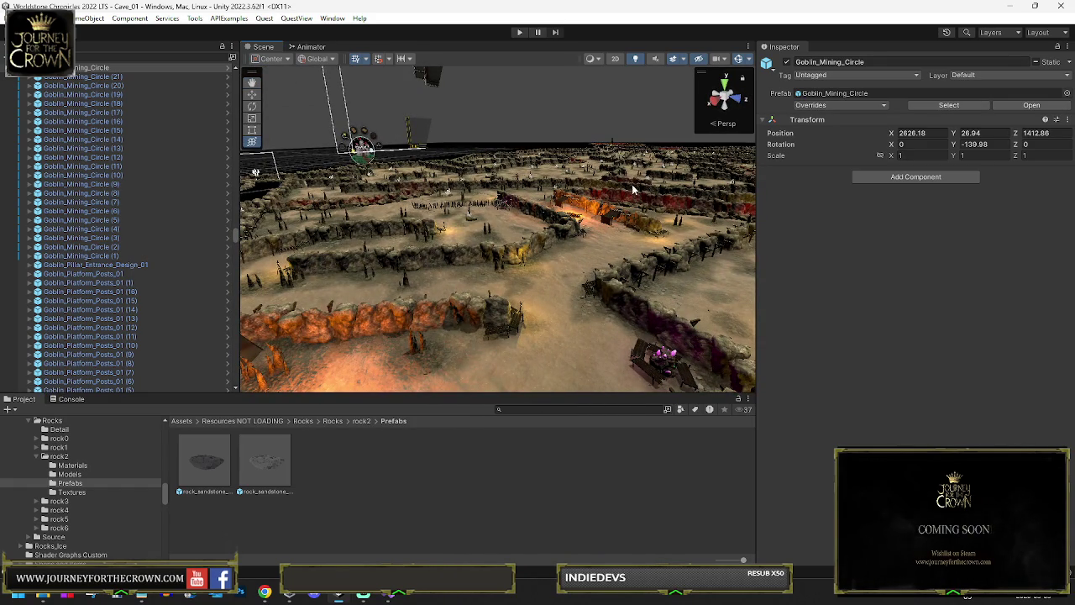
mouse_move(548, 245)
left_mouse_down()
mouse_move(671, 277)
mouse_move(751, 264)
mouse_move(873, 283)
mouse_move(1003, 266)
mouse_move(967, 276)
mouse_move(1002, 280)
left_mouse_up()
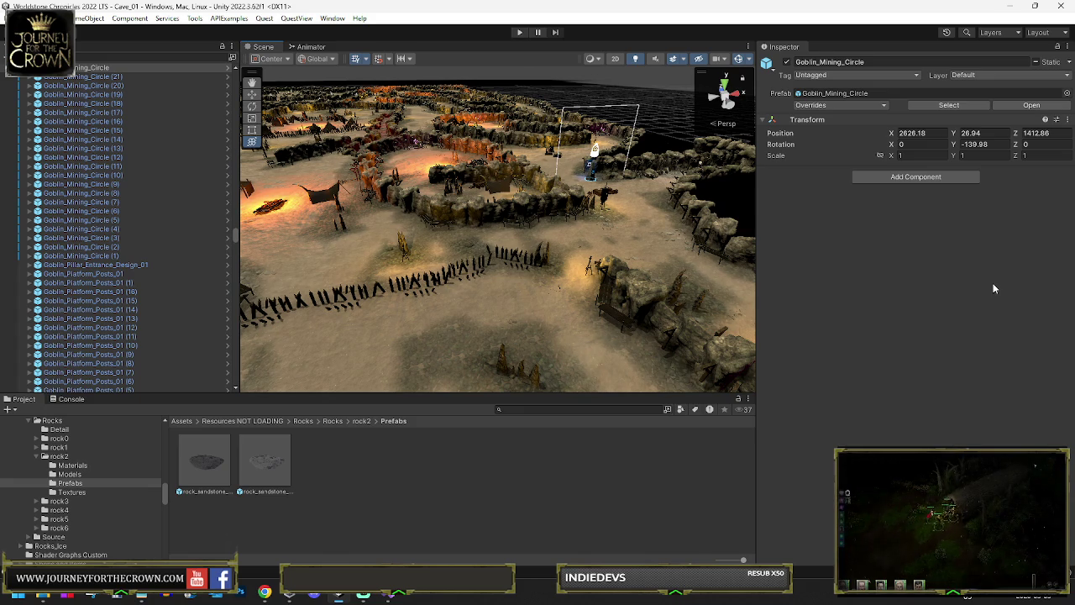
left_click_drag(615, 228, 451, 218)
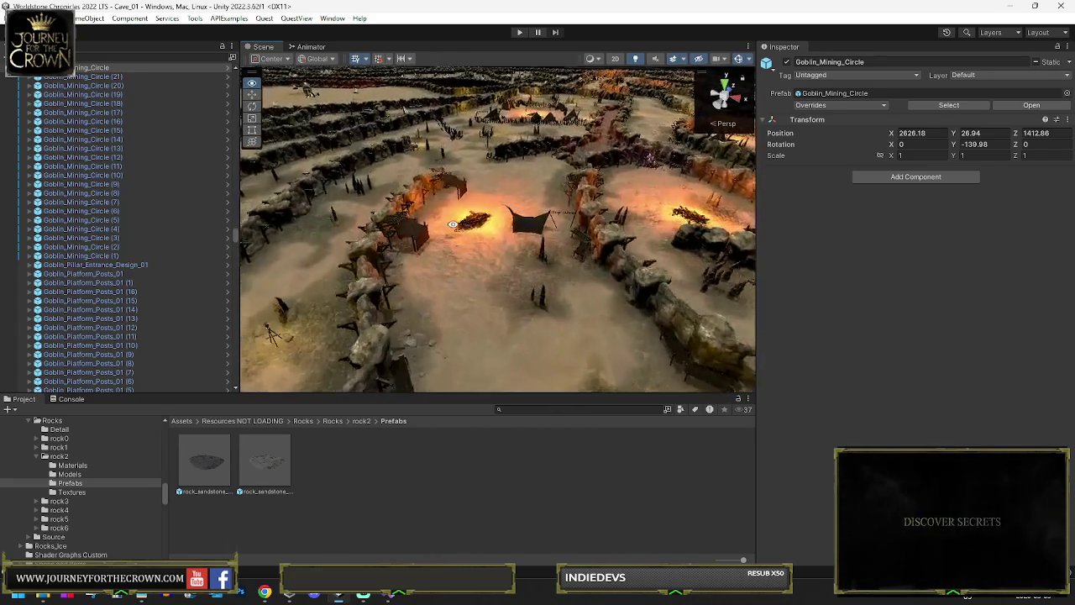
key("w")
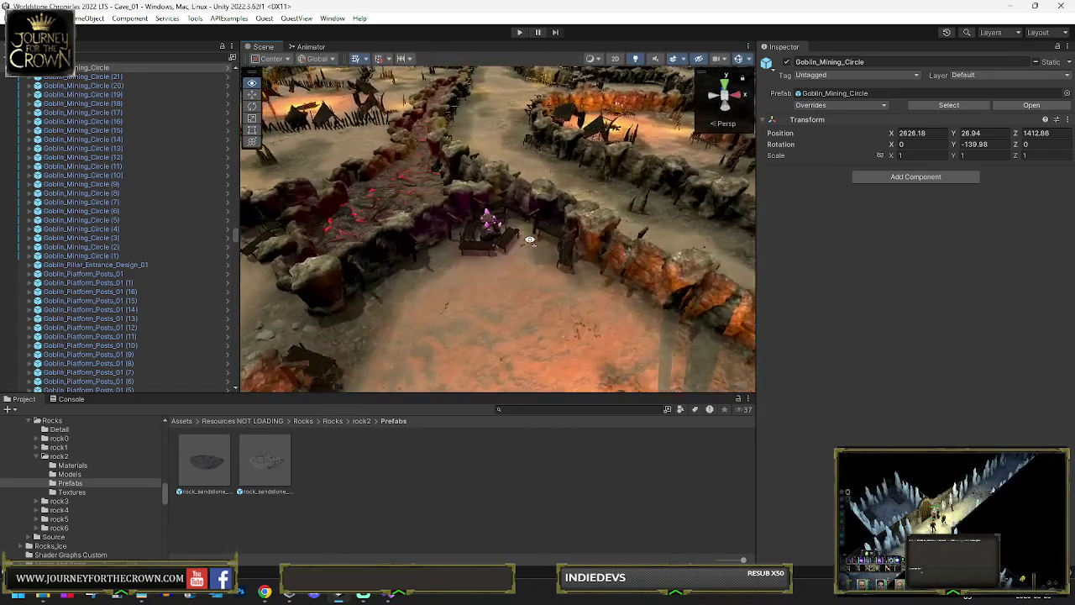
key("s")
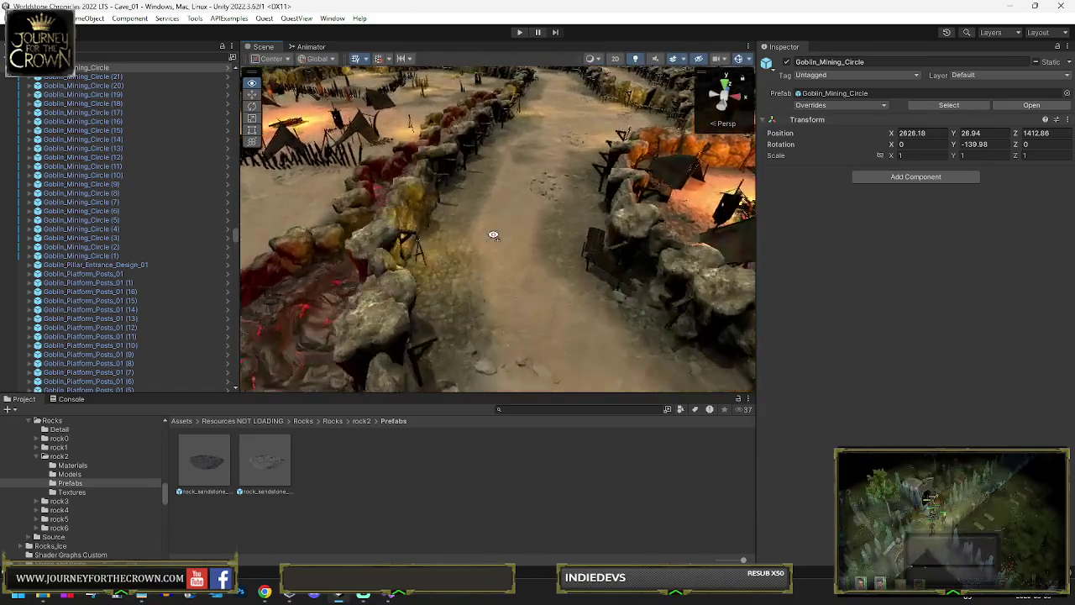
left_click_drag(610, 236, 809, 258)
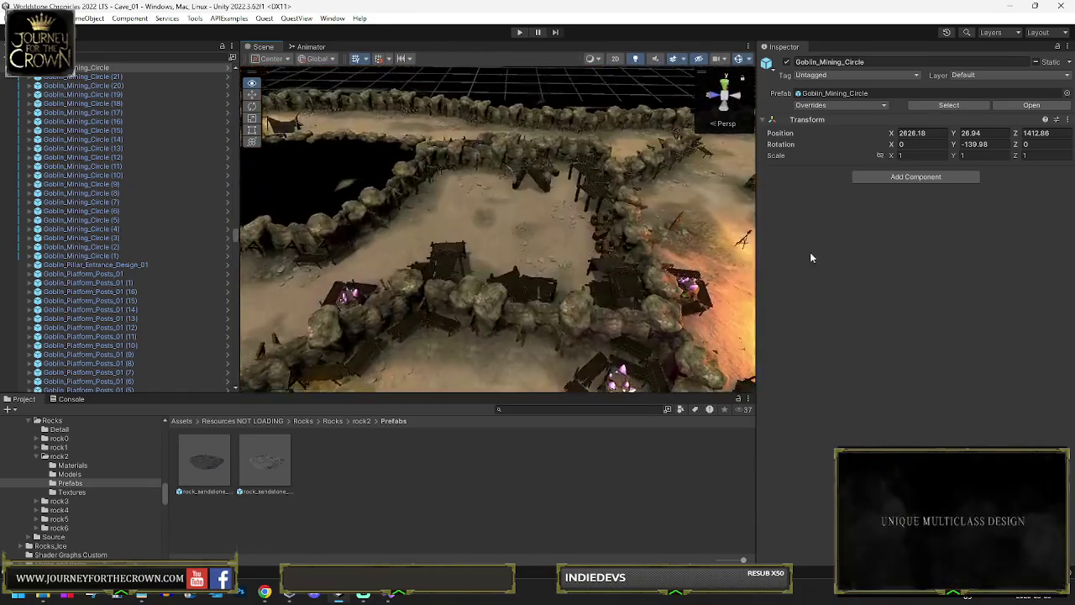
mouse_move(755, 237)
left_mouse_down()
mouse_move(782, 238)
mouse_move(629, 235)
mouse_move(642, 230)
mouse_move(591, 220)
mouse_move(527, 237)
mouse_move(530, 251)
mouse_move(500, 174)
mouse_move(530, 204)
mouse_move(458, 210)
left_mouse_up()
Select the rock pillars, survey the maze from above, then select the Crates_03 crate stack.
left_click(542, 252)
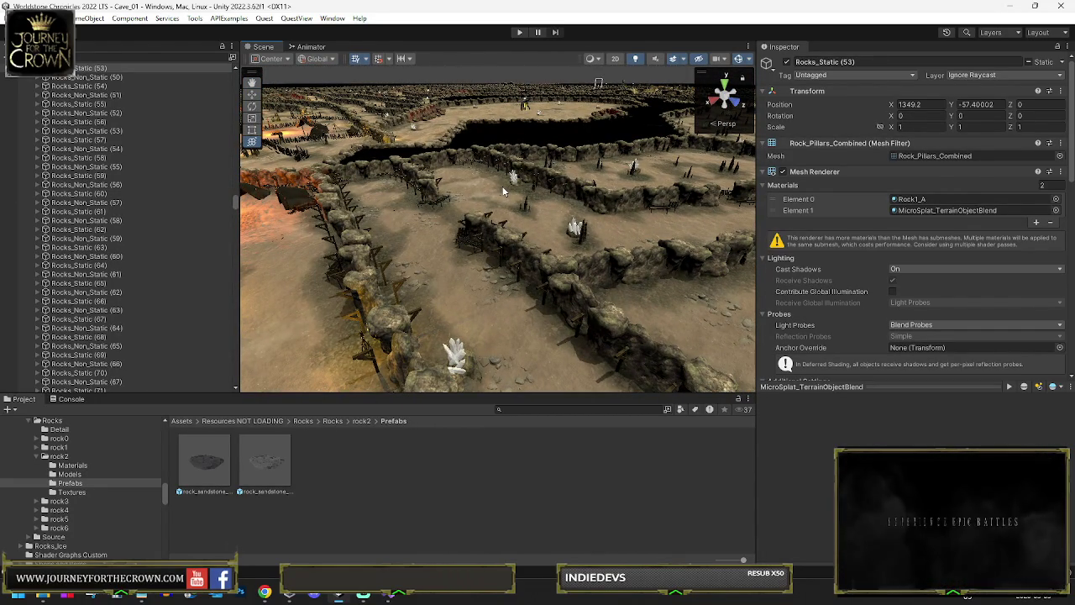
mouse_move(541, 205)
left_mouse_down()
mouse_move(444, 194)
mouse_move(518, 222)
mouse_move(424, 197)
mouse_move(700, 244)
mouse_move(594, 204)
mouse_move(512, 205)
left_mouse_up()
mouse_move(496, 245)
left_mouse_down()
mouse_move(395, 235)
mouse_move(458, 231)
mouse_move(719, 284)
left_mouse_up()
mouse_move(53, 252)
left_mouse_down()
mouse_move(1042, 259)
mouse_move(871, 289)
mouse_move(595, 283)
mouse_move(574, 266)
left_mouse_up()
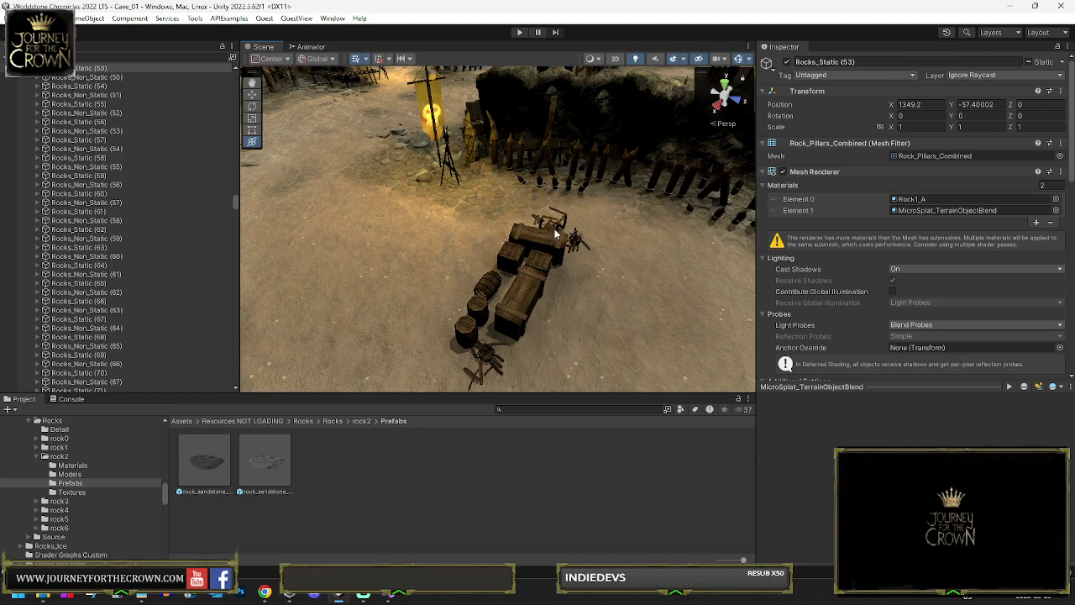
left_click(550, 243)
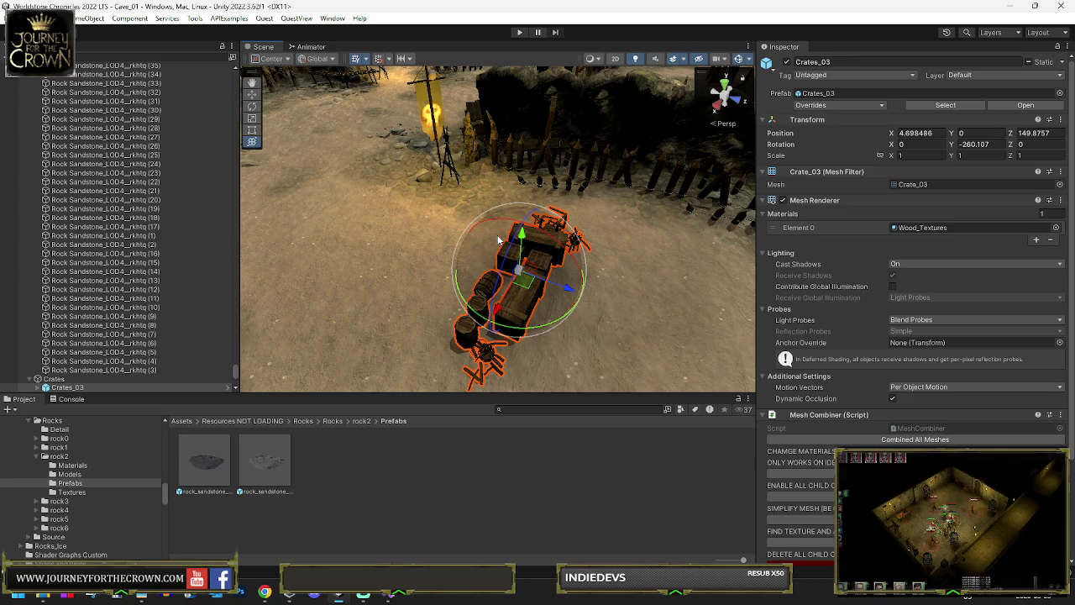
Frame and orbit around Crates_03 near the camp, then select the fadeable blackout wall.
mouse_move(504, 243)
left_mouse_down()
mouse_move(603, 276)
mouse_move(716, 239)
left_mouse_up()
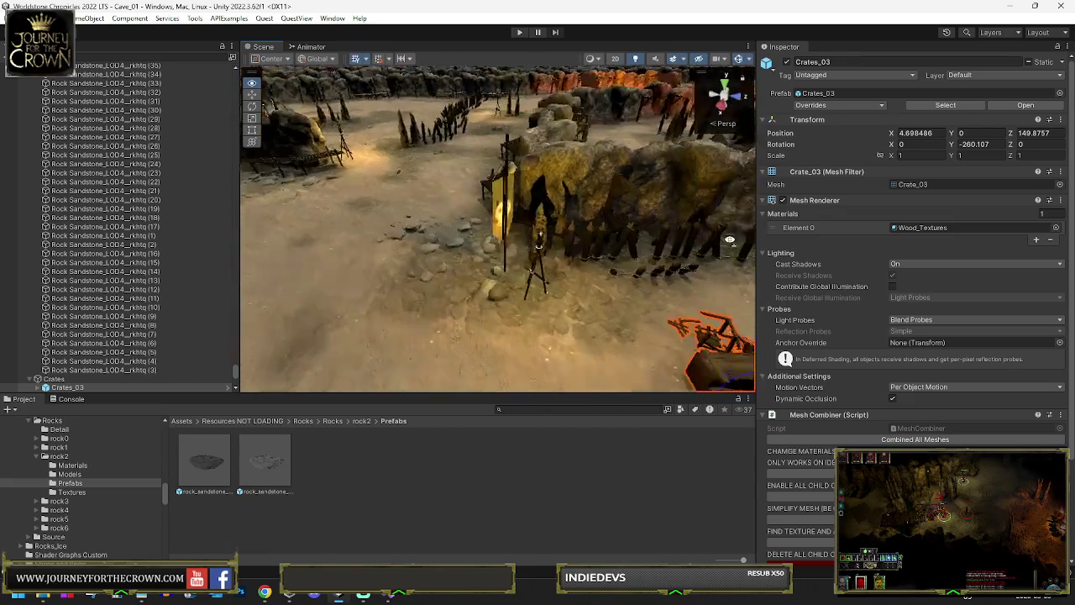
key("f")
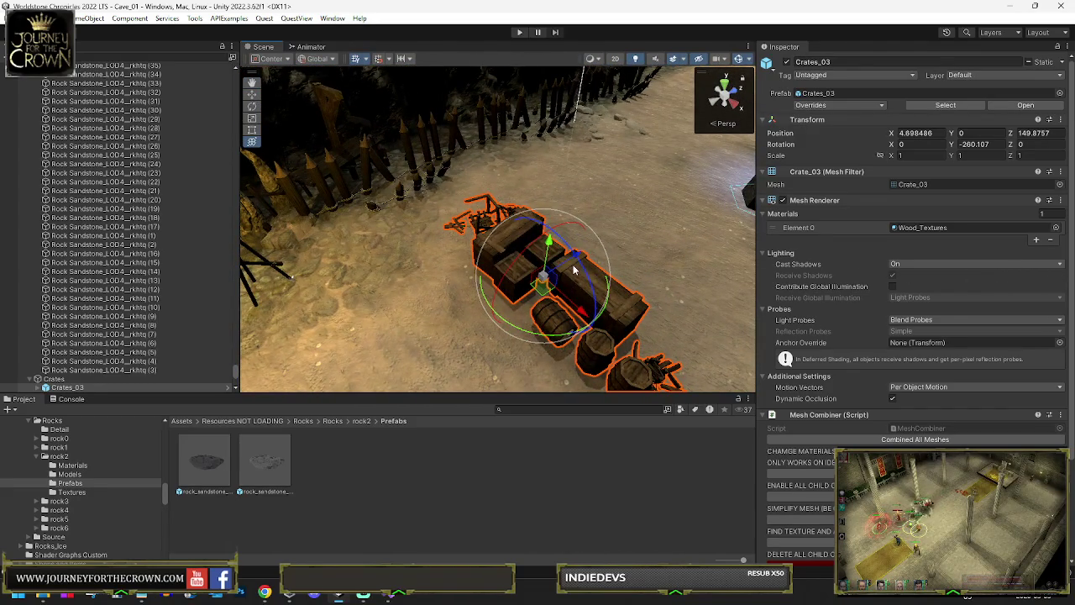
scroll(142, 304, "down", 5)
scroll(90, 233, "down", 5)
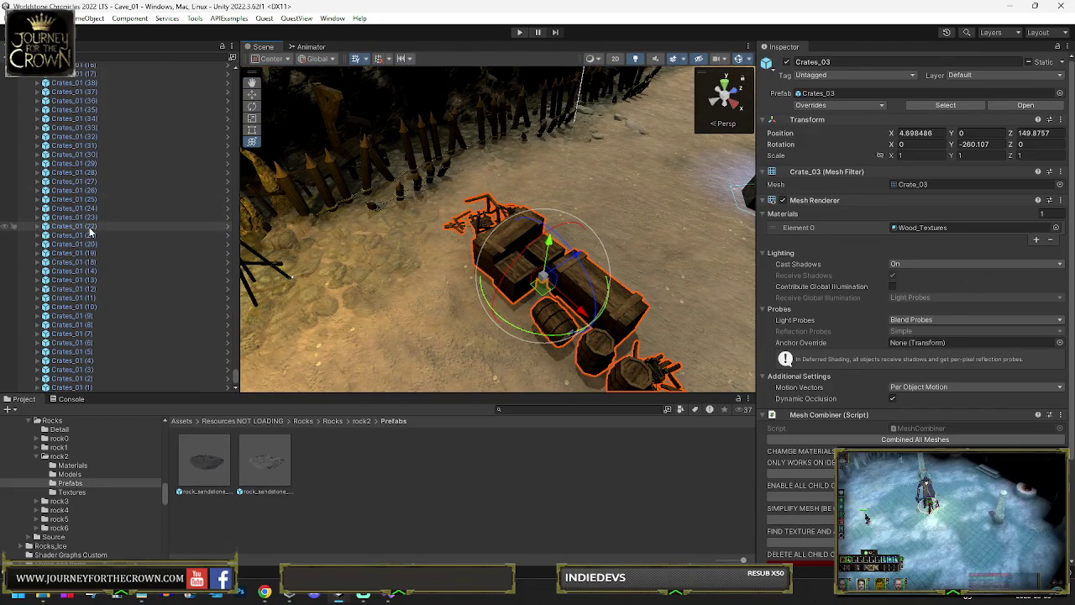
scroll(84, 235, "up", 7)
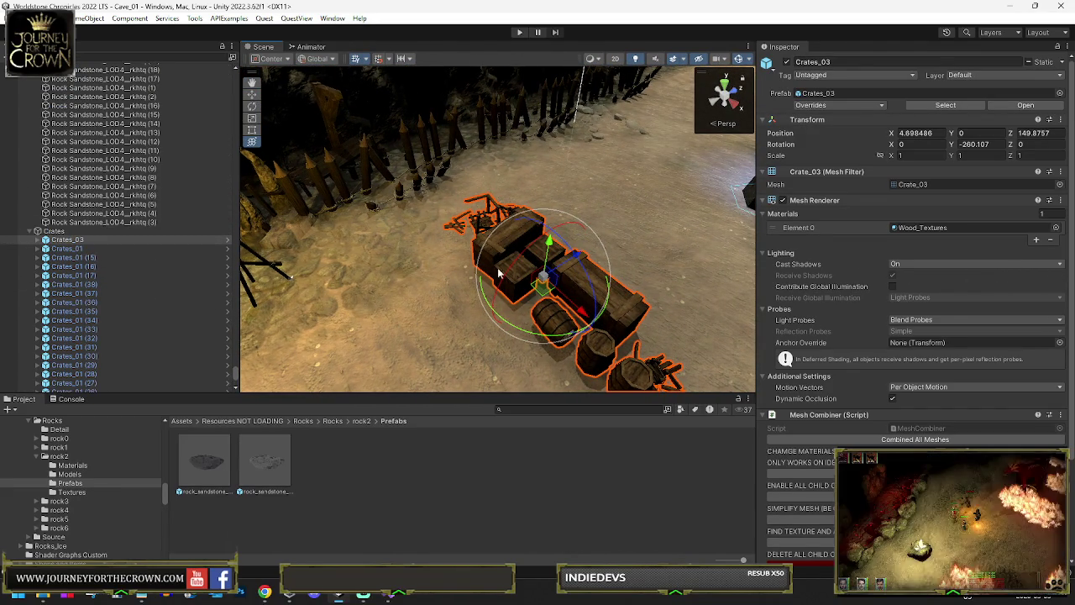
scroll(548, 294, "down", 10)
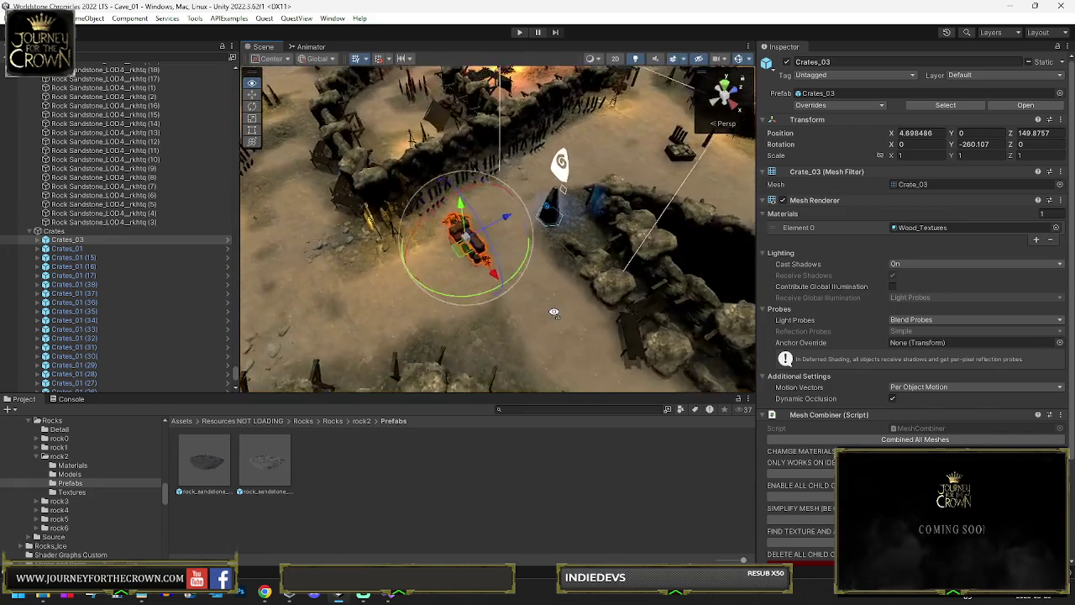
left_click_drag(555, 312, 473, 262)
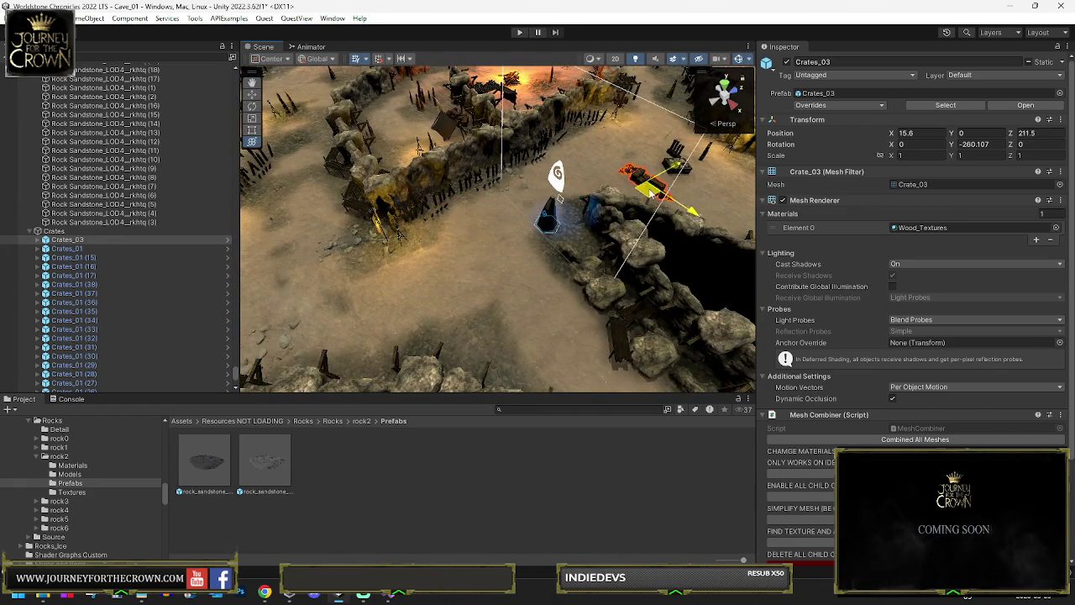
key("f")
mouse_move(638, 217)
left_mouse_down()
mouse_move(533, 269)
mouse_move(511, 244)
mouse_move(483, 256)
mouse_move(390, 239)
mouse_move(470, 233)
mouse_move(538, 210)
mouse_move(431, 204)
mouse_move(429, 195)
mouse_move(440, 212)
left_mouse_up()
key("w")
key("e")
left_click(383, 202)
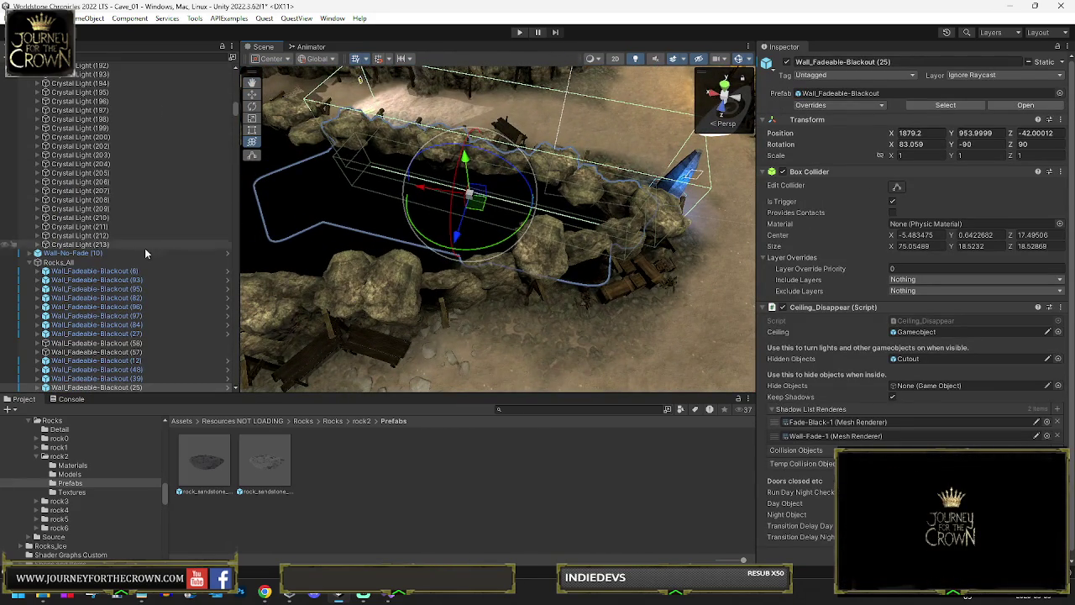
Offset the Fade-Black-1 mesh in Wall_Fadeable-Blackout (25) to X -5.67, Z -0.69, then reselect Crates_03.
scroll(74, 365, "down", 4)
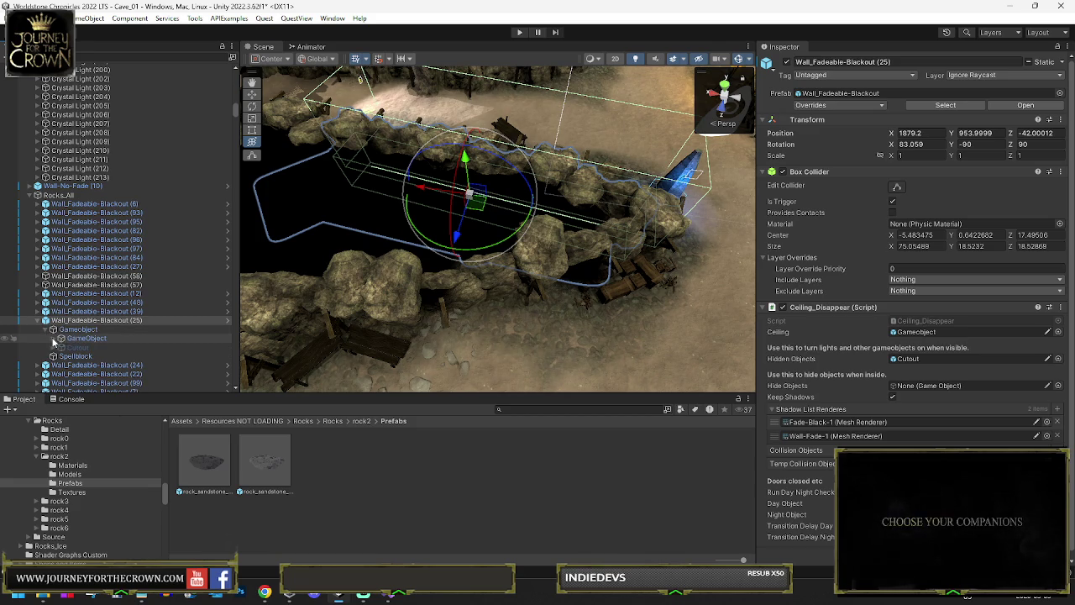
left_click(84, 338)
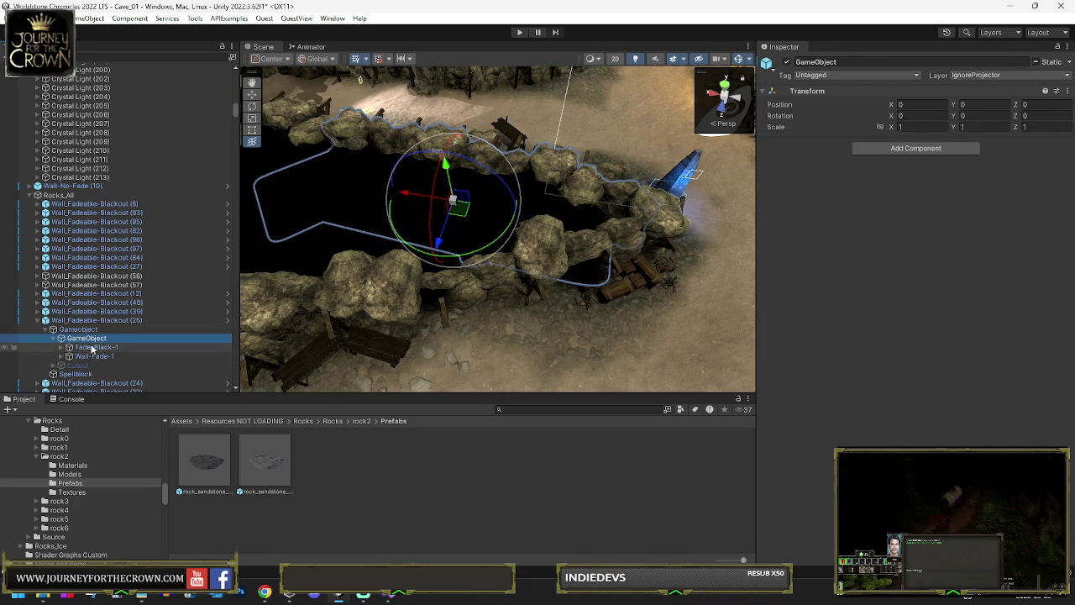
left_click(389, 204)
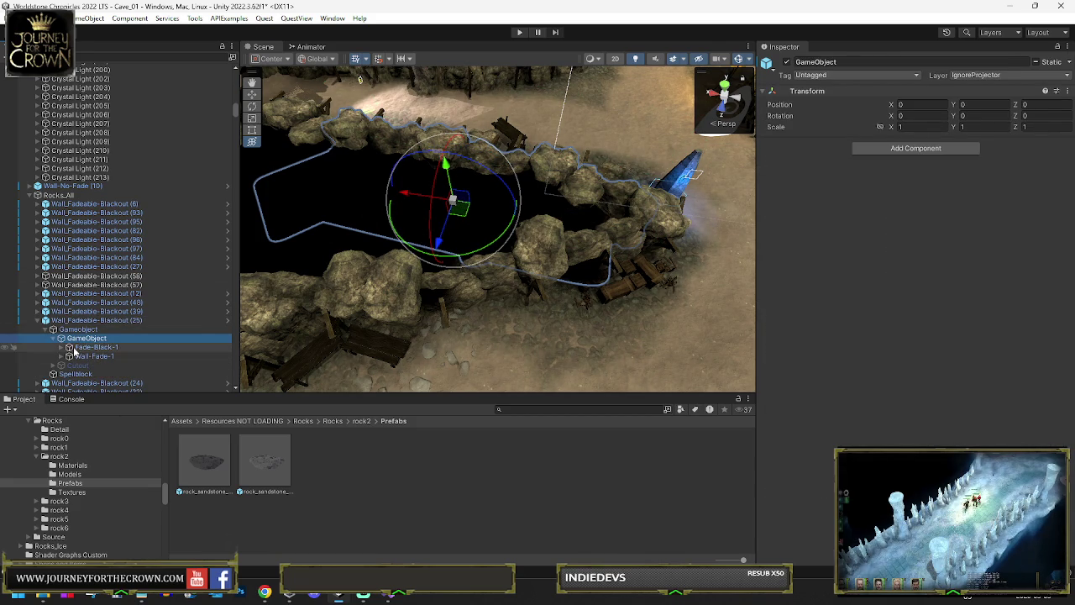
mouse_move(389, 205)
left_mouse_down()
mouse_move(357, 195)
mouse_move(631, 238)
mouse_move(563, 204)
mouse_move(613, 229)
mouse_move(667, 228)
mouse_move(521, 185)
mouse_move(412, 221)
mouse_move(647, 214)
mouse_move(607, 192)
left_mouse_up()
left_click(555, 211)
left_click(556, 229)
left_click(520, 185)
Move the Crates_03 stack up-left along the cave path.
left_click_drag(405, 210, 544, 190)
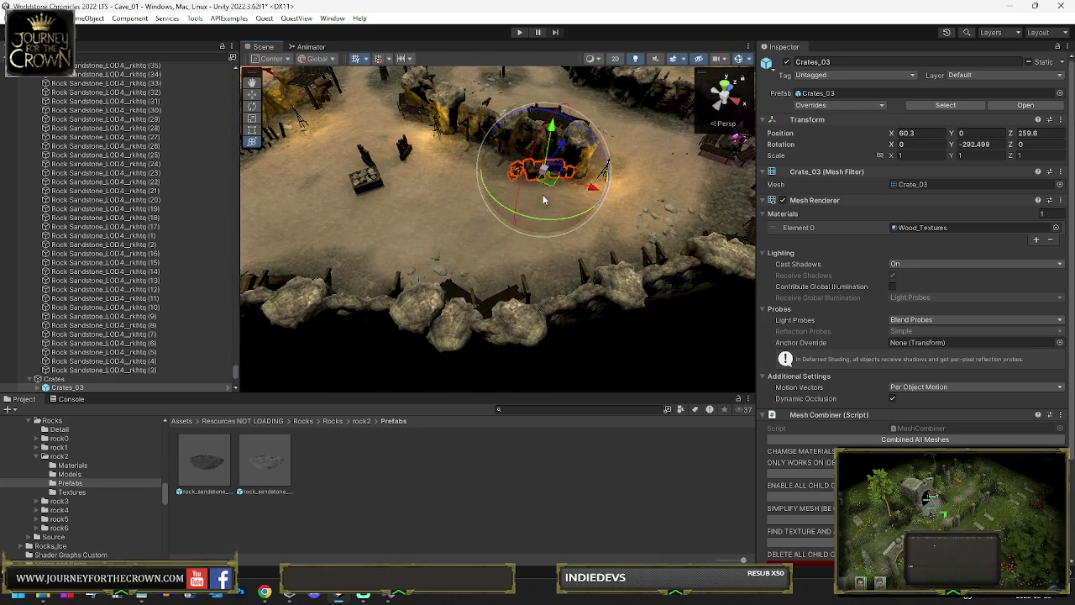
left_click_drag(760, 216, 756, 252)
key("w")
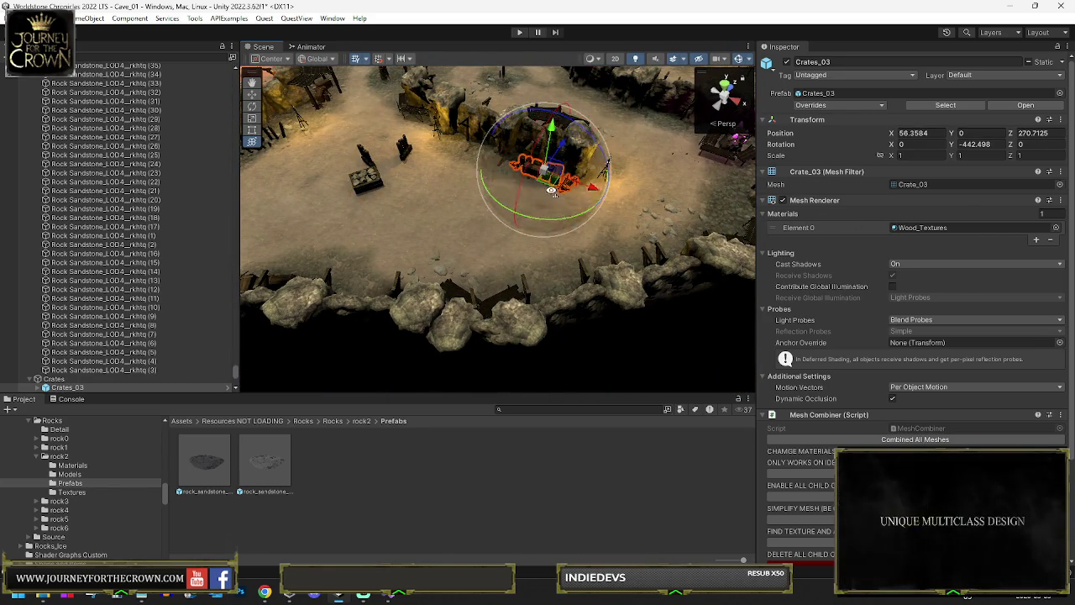
key("f")
left_click_drag(492, 247, 454, 147)
key("f")
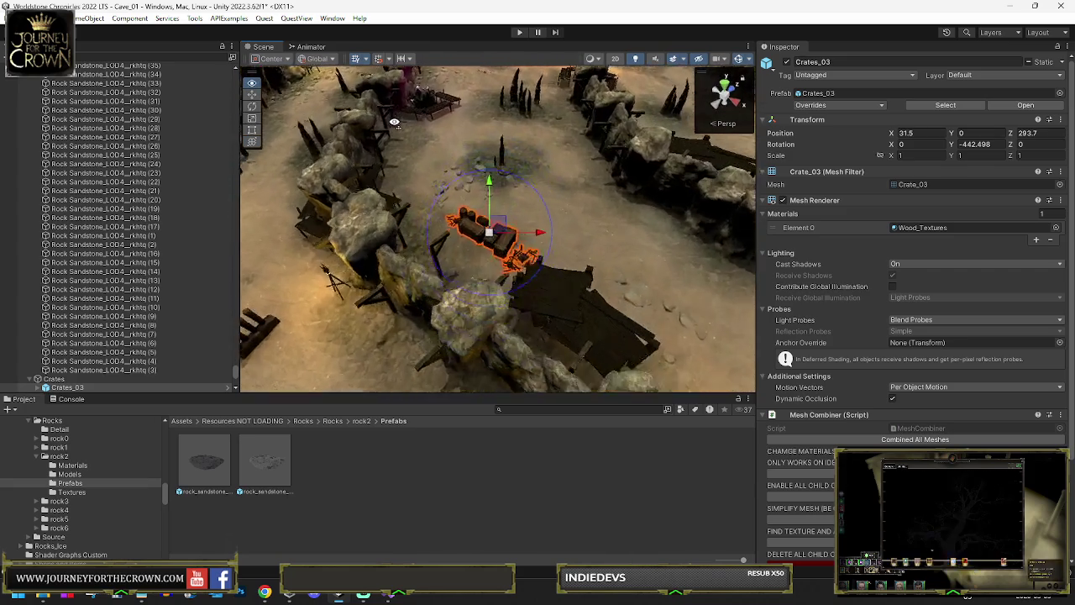
mouse_move(483, 344)
left_mouse_down()
mouse_move(498, 171)
mouse_move(480, 109)
mouse_move(542, 115)
left_mouse_up()
left_click_drag(424, 262, 487, 162)
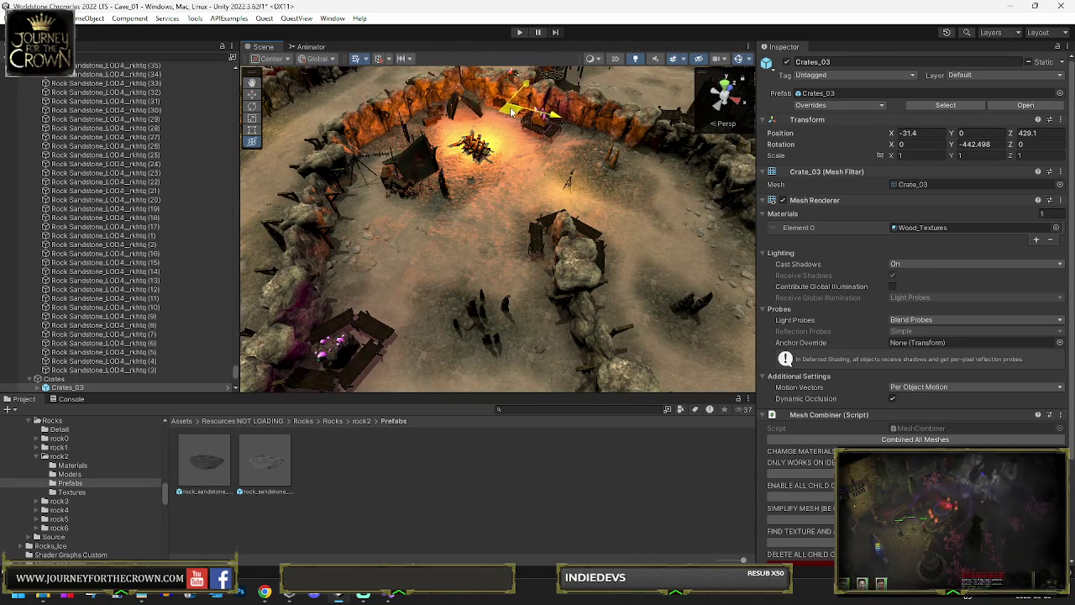
key("f")
mouse_move(636, 102)
left_mouse_down()
mouse_move(687, 123)
mouse_move(379, 181)
mouse_move(451, 171)
left_mouse_up()
Turn Crates_03 to about -419° and slide it to the right.
key("w")
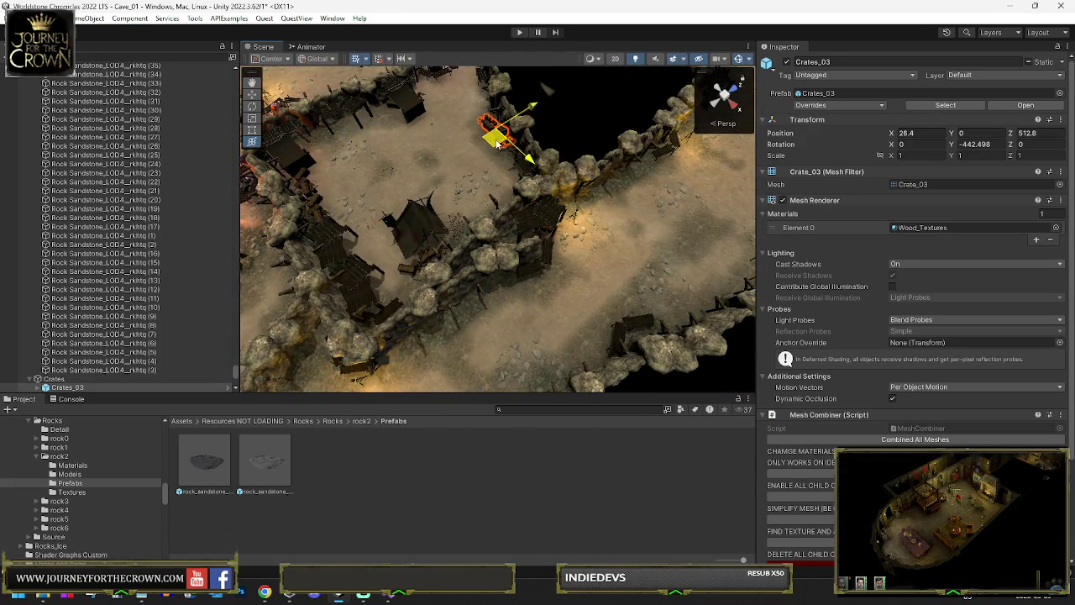
left_click_drag(497, 145, 473, 150)
key("f")
key("e")
left_click_drag(485, 294, 430, 285)
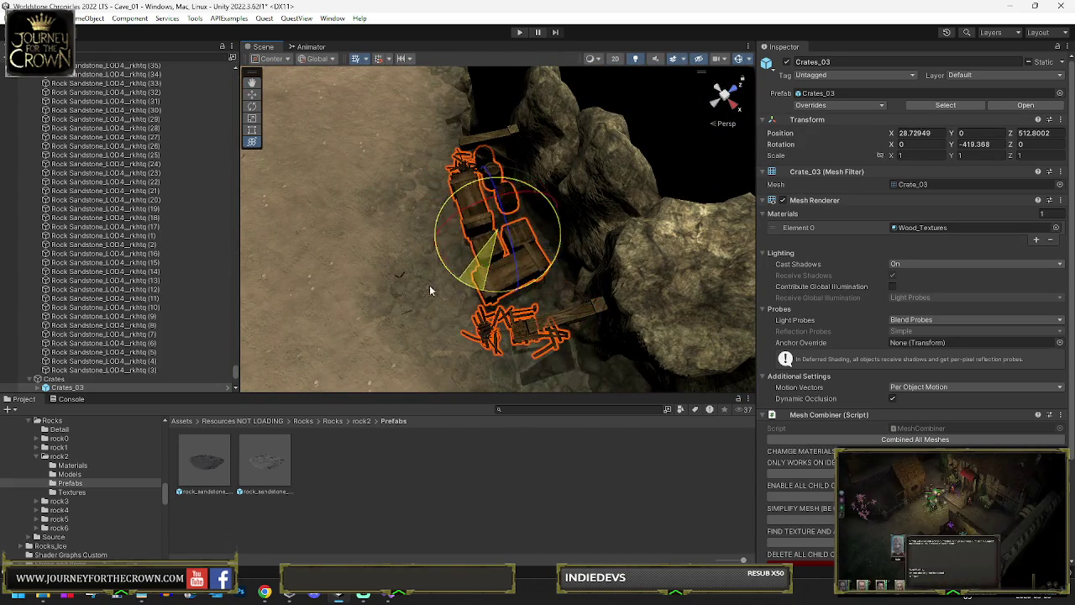
key("w")
mouse_move(456, 228)
left_mouse_down()
mouse_move(602, 254)
mouse_move(378, 244)
left_mouse_up()
scroll(378, 239, "down", 6)
Shift Crates_03 along X, turn it to about -515°, and move it beside the far rocks.
key("e")
key("w")
left_click_drag(407, 202, 481, 205)
key("f")
scroll(504, 227, "down", 4)
key("e")
left_click_drag(559, 220, 735, 221)
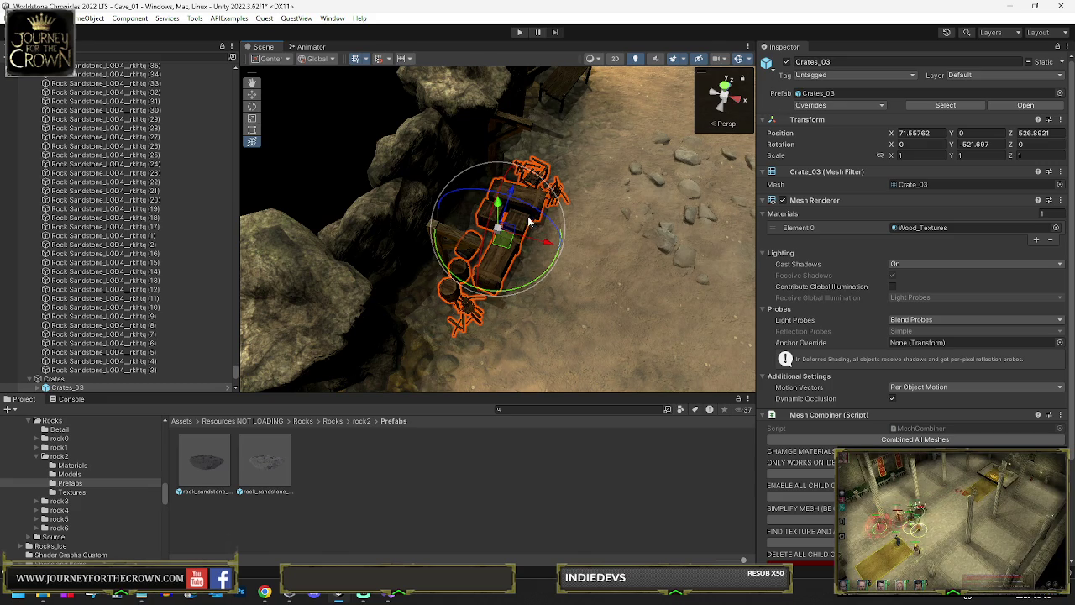
mouse_move(480, 265)
left_mouse_down()
mouse_move(468, 244)
mouse_move(571, 176)
left_mouse_up()
key("f")
left_click_drag(675, 85, 404, 263)
Turn Crates_03 slightly and drag it further up and right along the cave path.
key("y")
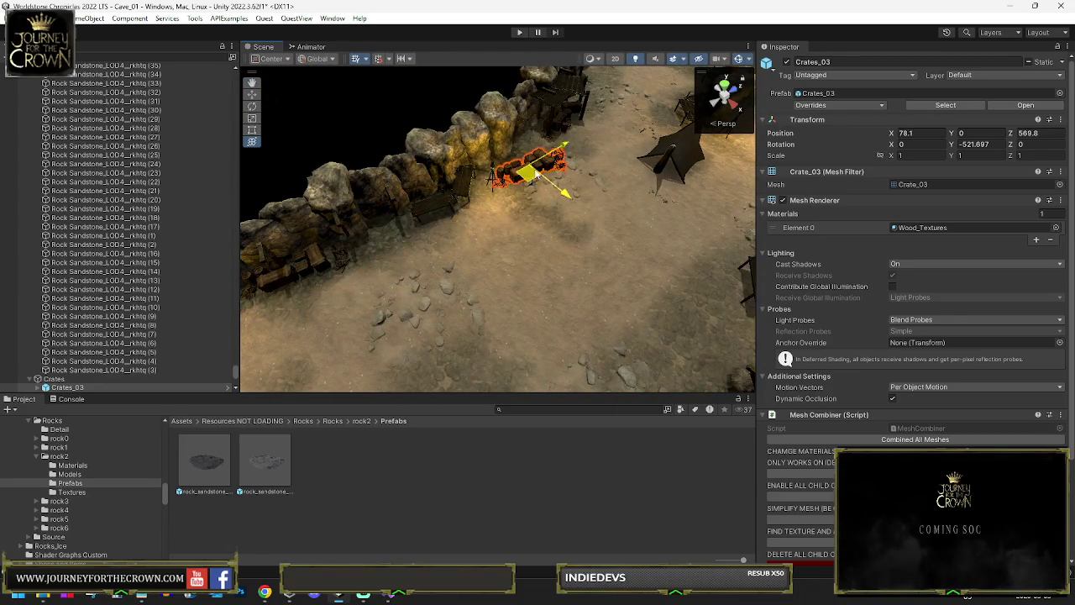
key("e")
key("f")
scroll(504, 218, "down", 3)
mouse_move(531, 252)
left_mouse_down()
mouse_move(547, 278)
mouse_move(525, 257)
mouse_move(481, 243)
mouse_move(651, 151)
mouse_move(743, 136)
mouse_move(502, 252)
left_mouse_up()
left_click_drag(567, 130, 561, 113)
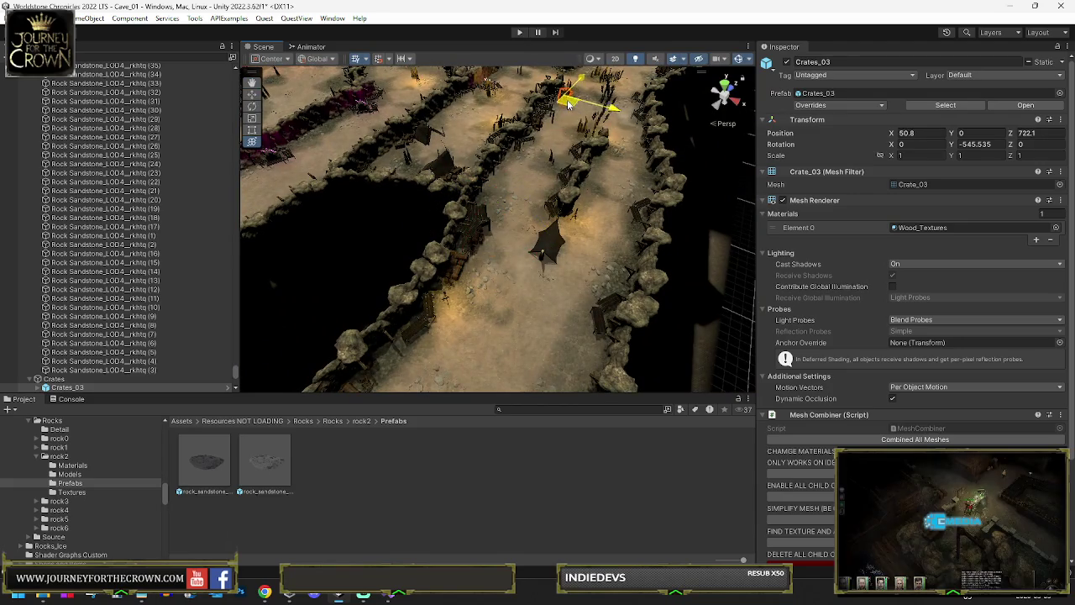
key("f")
scroll(500, 244, "down", 2)
mouse_move(500, 244)
left_mouse_down()
mouse_move(554, 181)
mouse_move(529, 168)
left_mouse_up()
scroll(529, 168, "down", 4)
left_click_drag(492, 248, 580, 134)
scroll(580, 135, "up", 5)
scroll(579, 134, "down", 5)
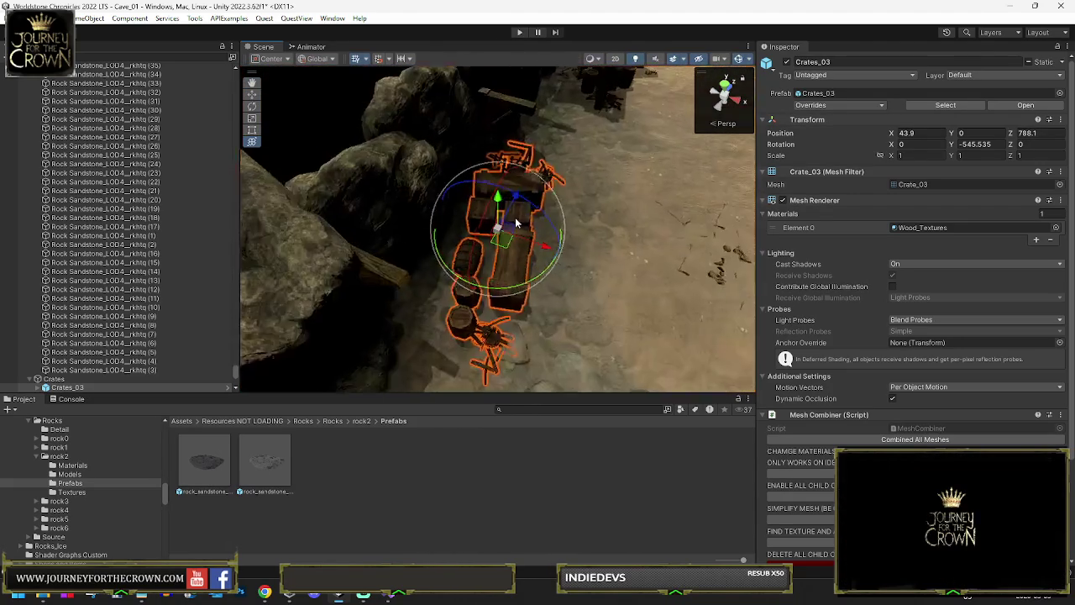
Rotate Crates_03 to -561.3° and move it to the campfire at X 50.5, Z 970.5.
mouse_move(506, 288)
left_mouse_down()
mouse_move(479, 288)
mouse_move(504, 244)
mouse_move(492, 240)
mouse_move(547, 240)
mouse_move(651, 125)
mouse_move(463, 173)
mouse_move(504, 85)
mouse_move(514, 94)
left_mouse_up()
key("f")
mouse_move(558, 263)
left_mouse_down()
mouse_move(453, 236)
mouse_move(403, 243)
left_mouse_up()
scroll(466, 203, "up", 5)
mouse_move(518, 152)
left_mouse_down()
mouse_move(497, 84)
mouse_move(472, 80)
mouse_move(384, 233)
mouse_move(574, 77)
left_mouse_up()
scroll(391, 233, "up", 2)
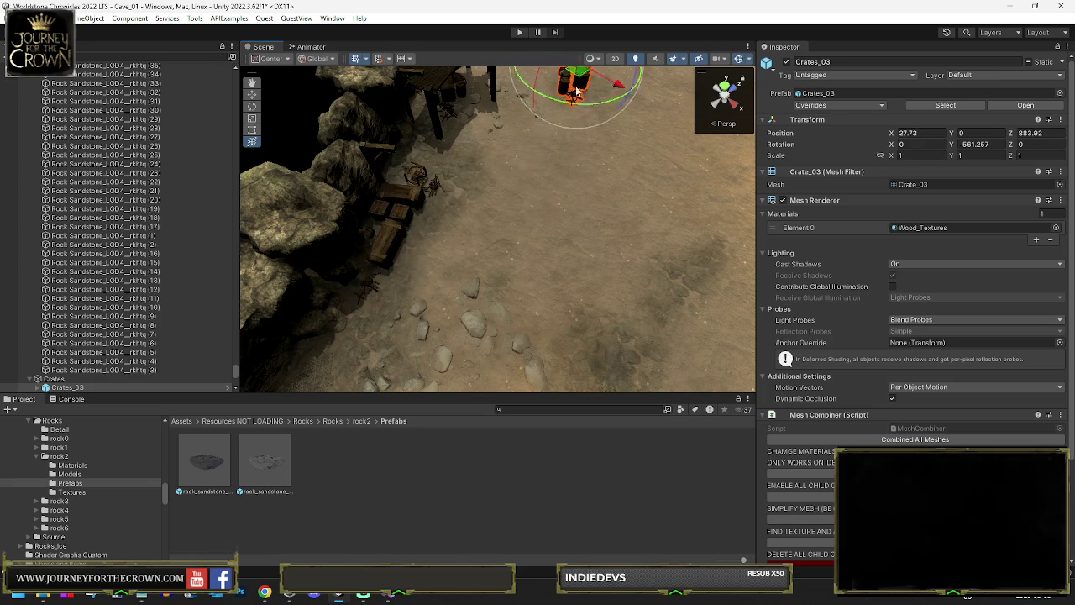
key("f")
mouse_move(507, 233)
left_mouse_down()
mouse_move(720, 96)
mouse_move(588, 126)
left_mouse_up()
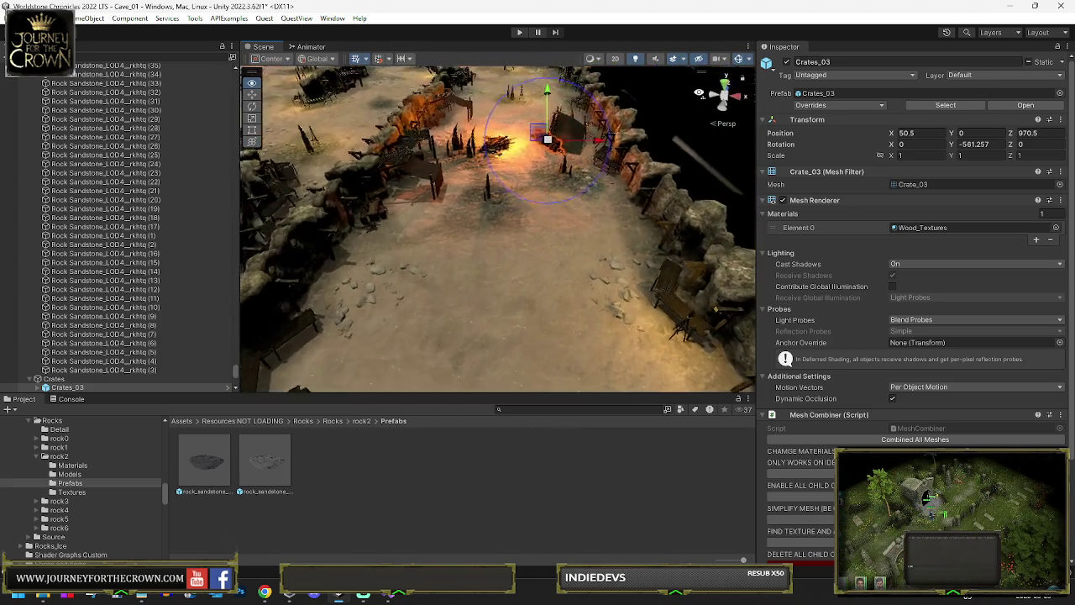
Turn the Crates_03 pile and move it further up the cave path.
key("f")
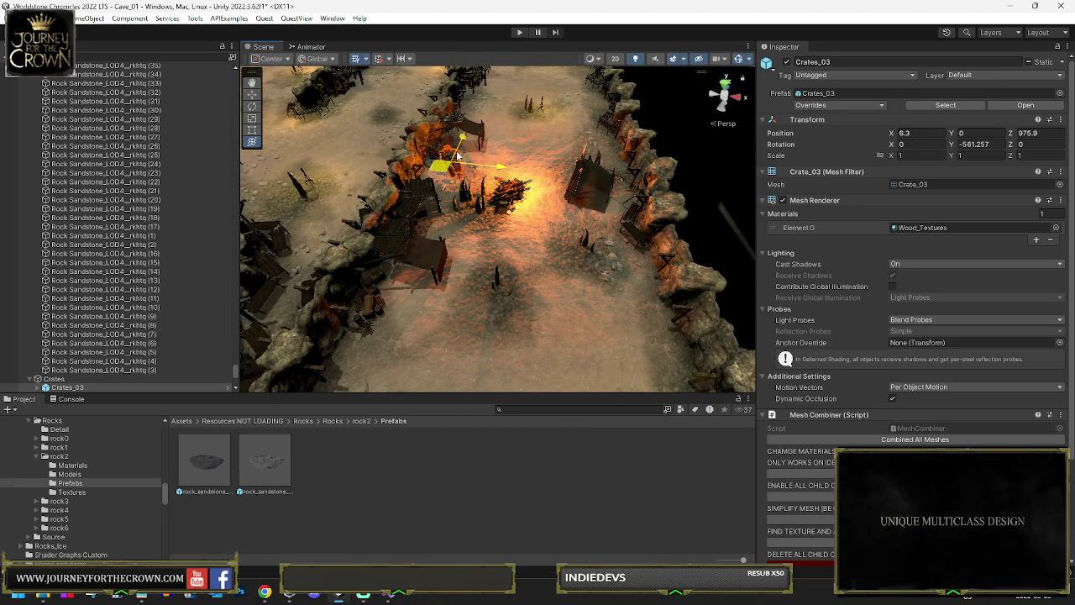
left_click_drag(492, 87, 489, 84)
key("f")
mouse_move(504, 210)
left_mouse_down()
mouse_move(484, 193)
mouse_move(629, 157)
mouse_move(588, 168)
left_mouse_up()
left_click_drag(500, 225, 567, 127)
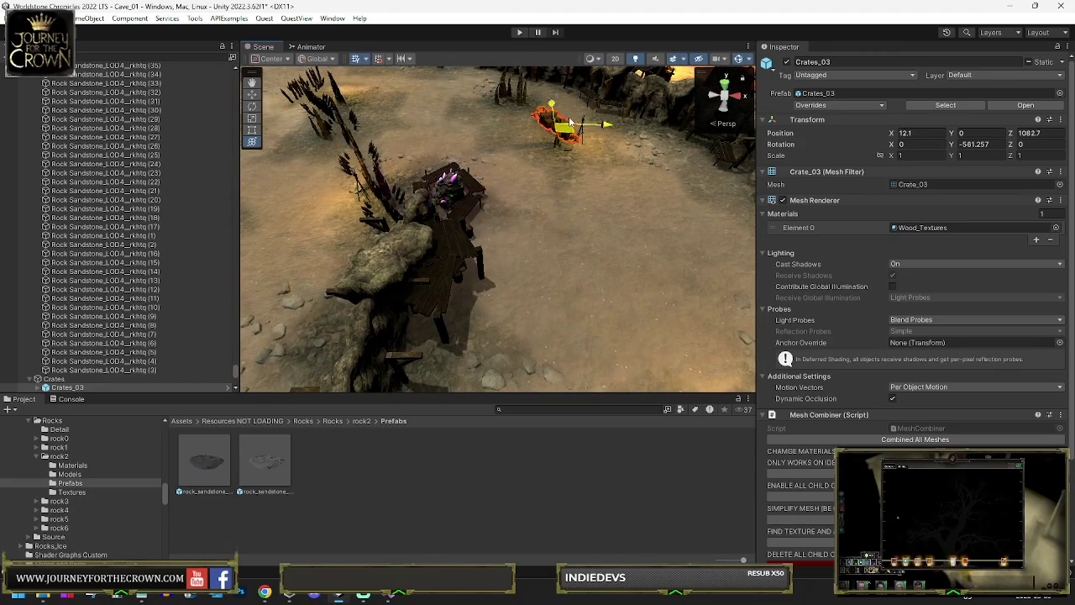
left_click_drag(521, 82, 517, 82)
key("f")
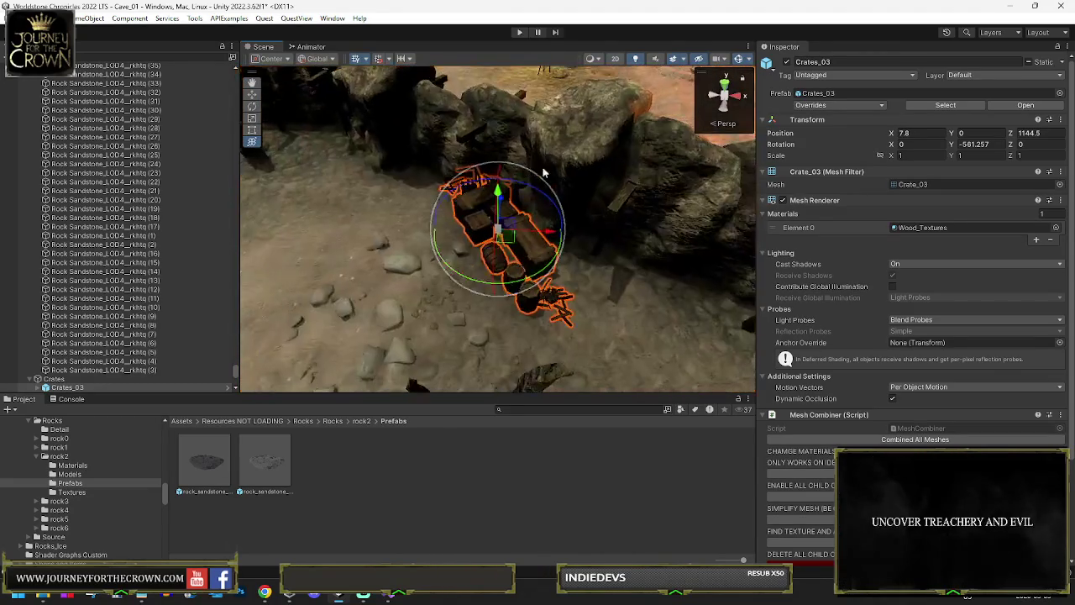
mouse_move(495, 288)
left_mouse_down()
mouse_move(434, 291)
mouse_move(465, 231)
mouse_move(448, 223)
mouse_move(457, 220)
mouse_move(395, 248)
mouse_move(328, 226)
left_mouse_up()
mouse_move(328, 225)
left_mouse_down()
mouse_move(505, 174)
mouse_move(593, 260)
mouse_move(632, 249)
left_mouse_up()
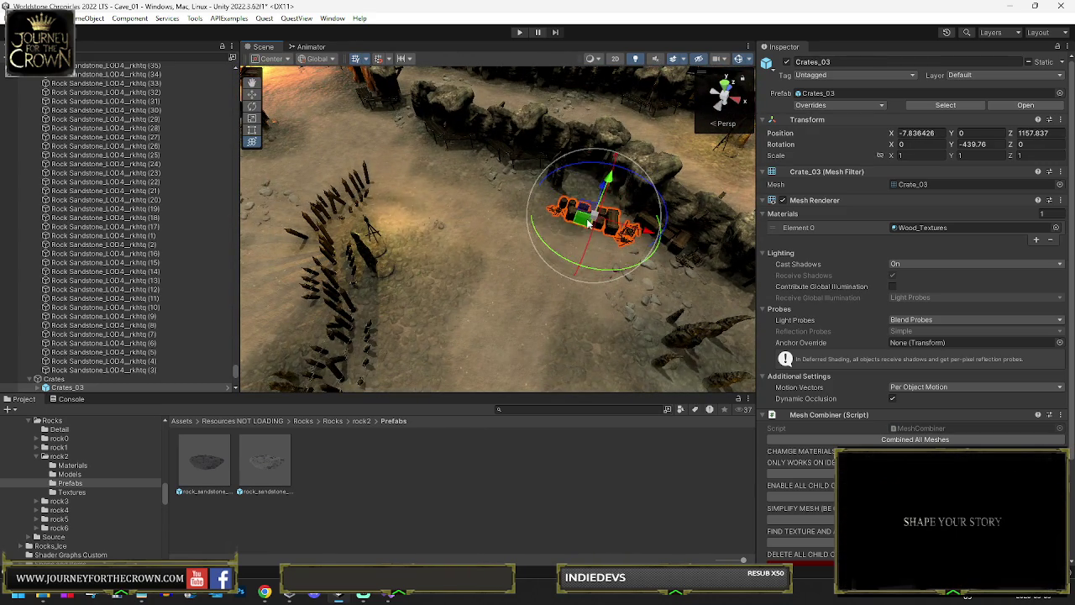
left_click_drag(441, 149, 590, 93)
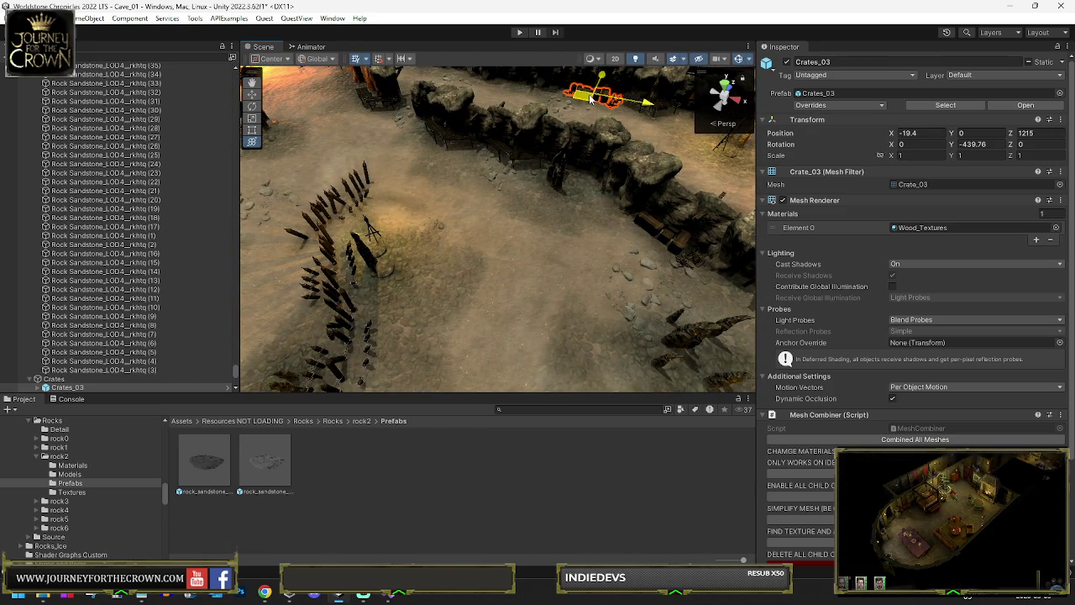
key("f")
left_click_drag(555, 152, 535, 171)
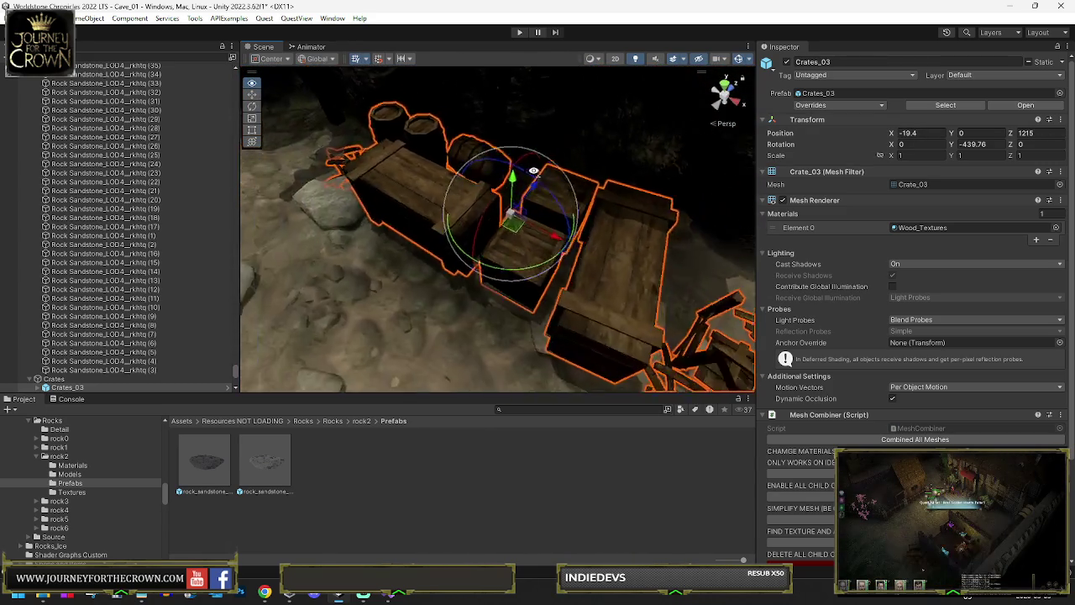
scroll(534, 171, "down", 5)
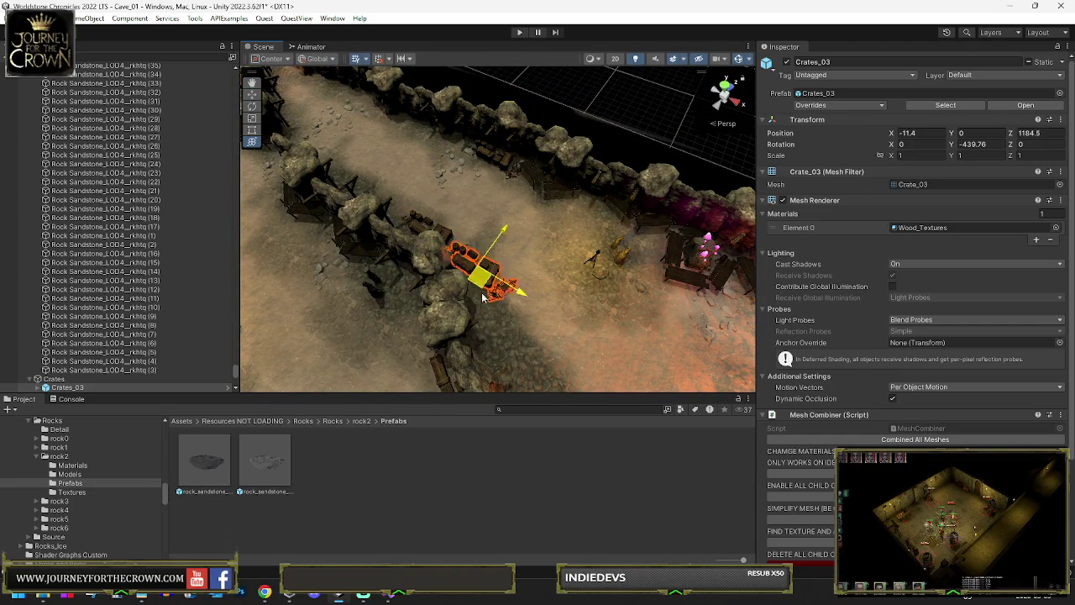
Rotate Crates_03 to -356.772° against the wall by the campfire, near X -187.2, Z 1098.7.
key("e")
left_click_drag(497, 340, 425, 335)
left_click_drag(565, 196, 604, 177)
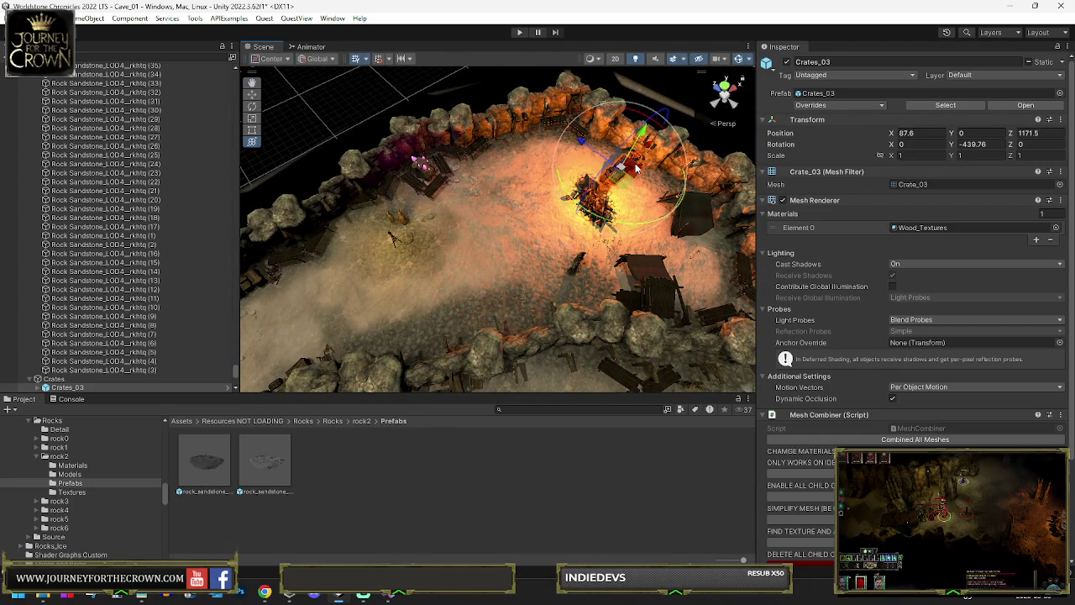
left_click_drag(624, 229, 427, 190)
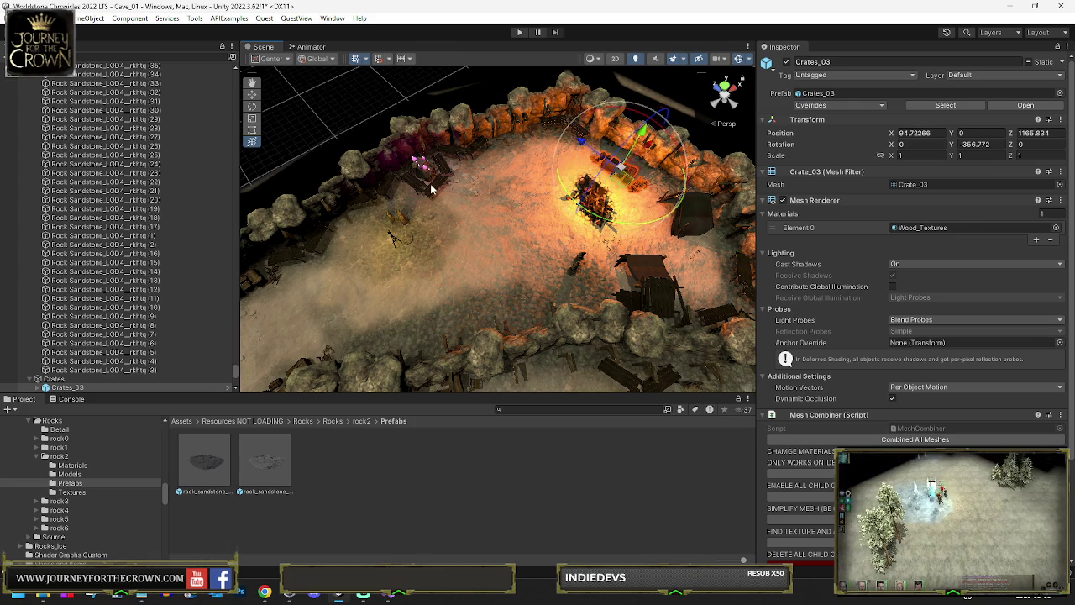
key("w")
left_click_drag(626, 172, 634, 167)
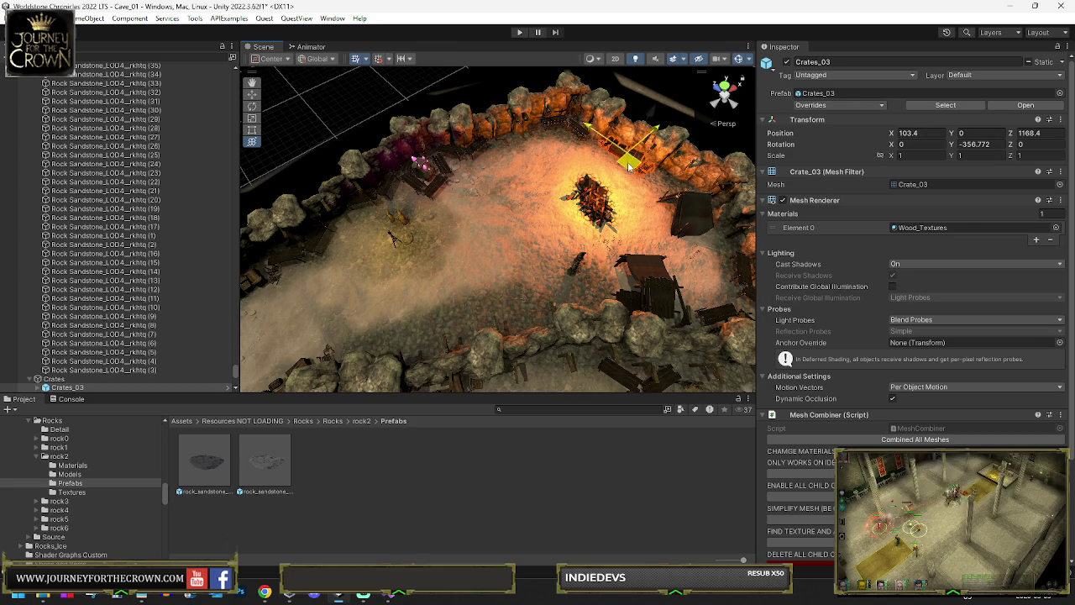
mouse_move(546, 295)
left_mouse_down()
mouse_move(347, 245)
mouse_move(447, 233)
left_mouse_up()
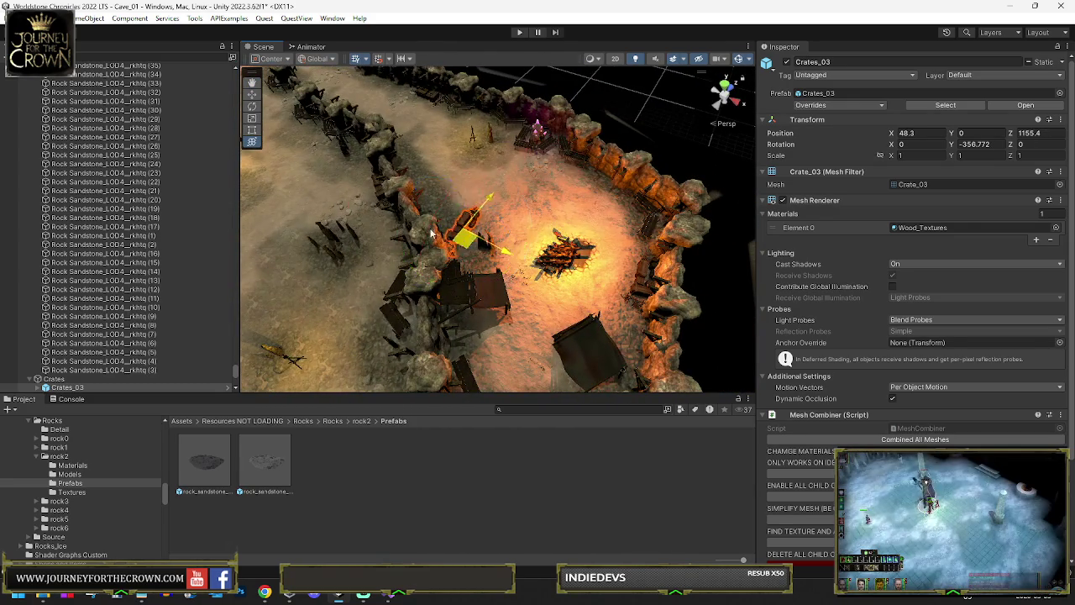
left_click_drag(330, 176, 598, 238)
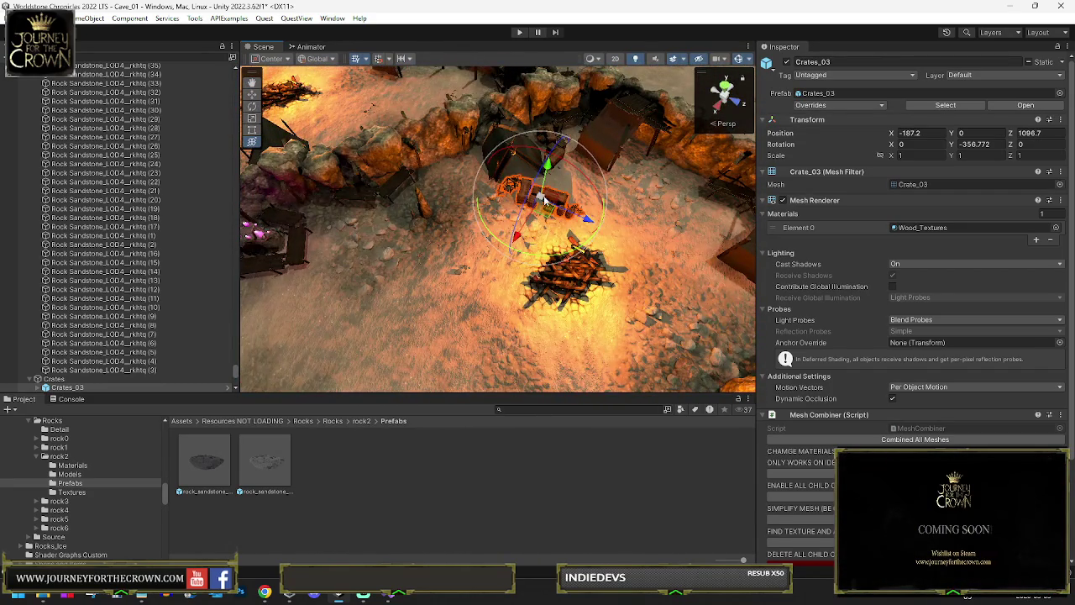
Nudge Crates_03 beside the rock wall, turn it, and move it up the path.
mouse_move(557, 204)
left_mouse_down()
mouse_move(600, 238)
mouse_move(557, 176)
left_mouse_up()
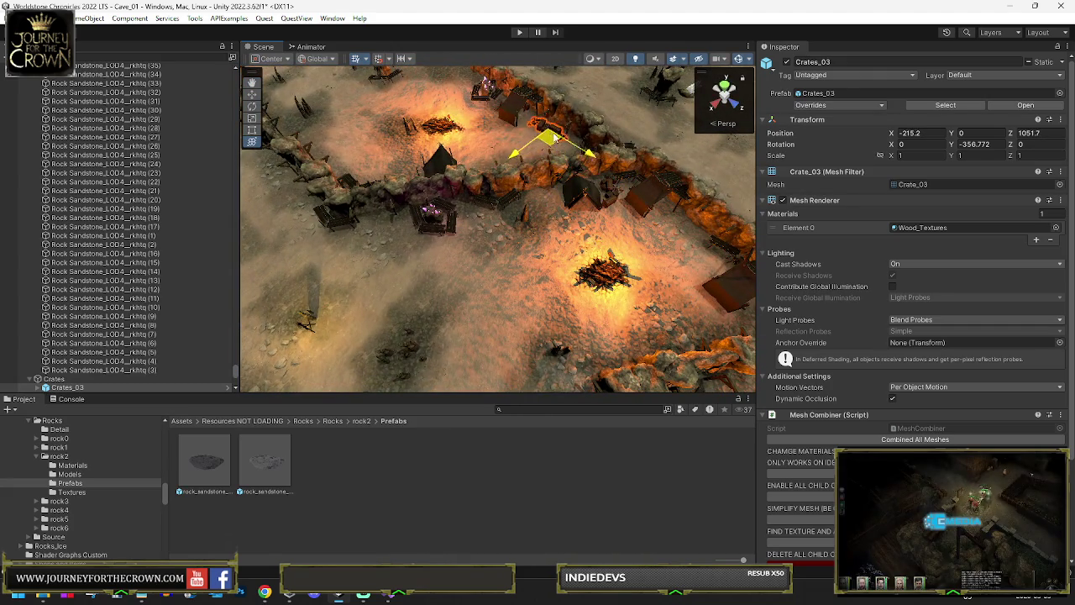
left_click_drag(551, 139, 545, 142)
key("f")
key("e")
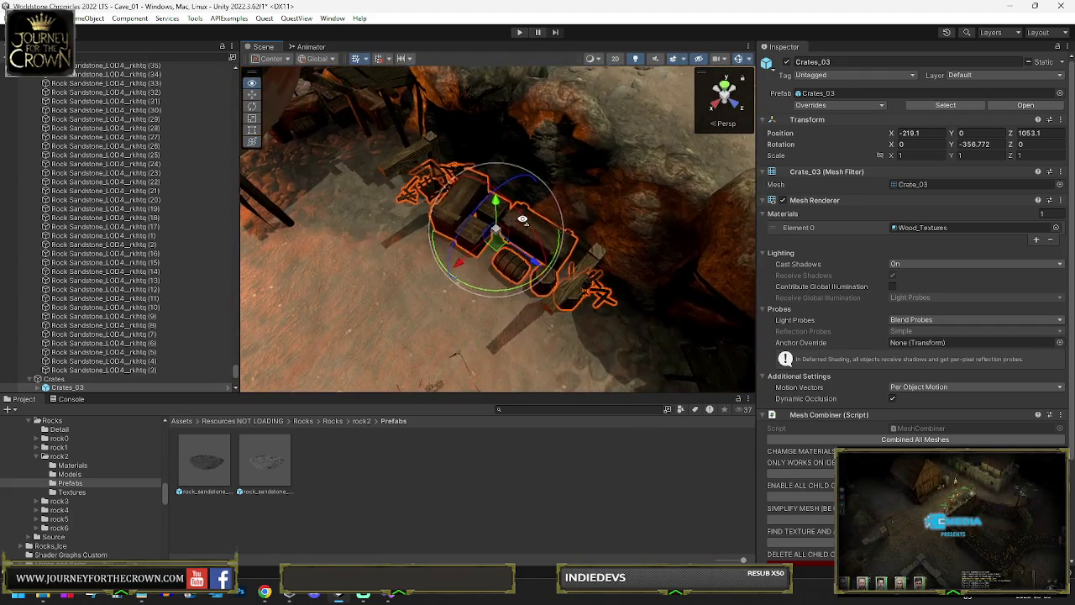
mouse_move(522, 220)
left_mouse_down()
mouse_move(531, 100)
mouse_move(511, 200)
left_mouse_up()
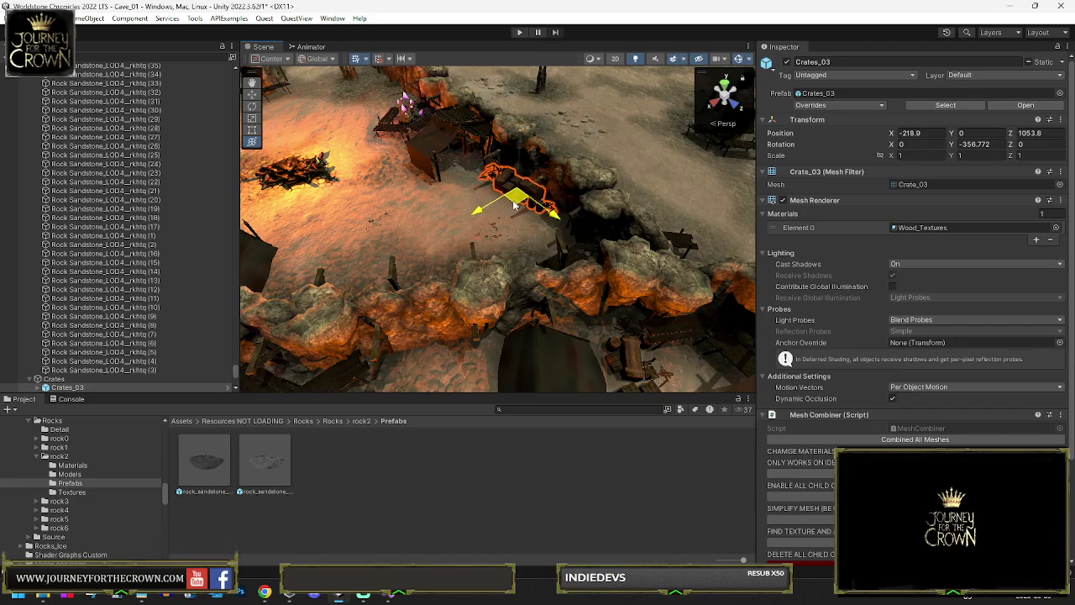
mouse_move(587, 169)
left_mouse_down()
mouse_move(516, 177)
mouse_move(412, 231)
mouse_move(451, 267)
mouse_move(507, 137)
left_mouse_up()
left_click_drag(547, 85, 542, 87)
key("f")
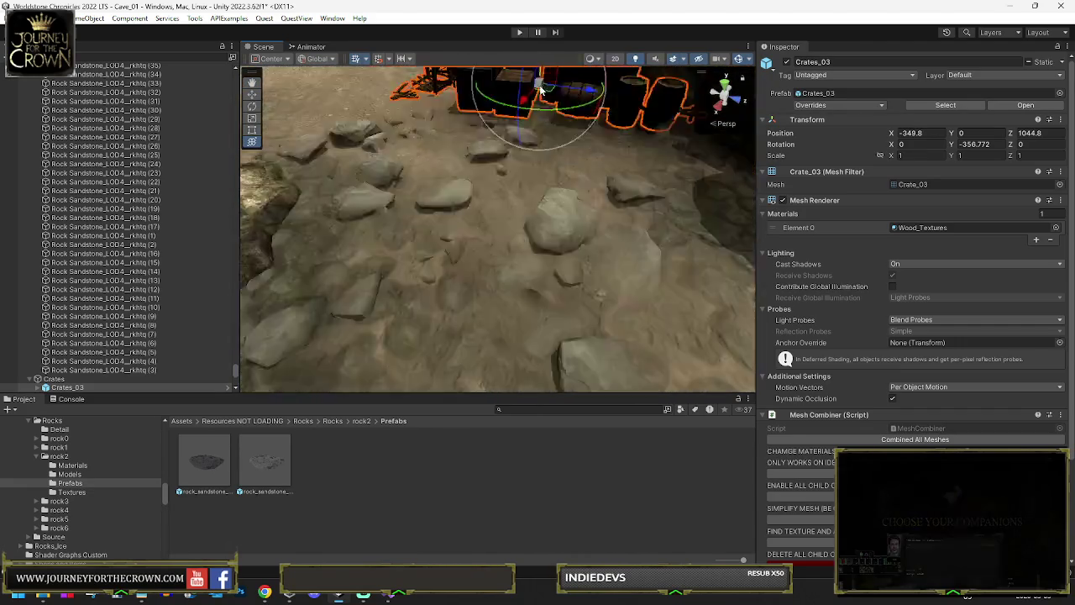
mouse_move(477, 284)
left_mouse_down()
mouse_move(404, 279)
mouse_move(424, 252)
left_mouse_up()
mouse_move(502, 244)
left_mouse_down()
mouse_move(546, 250)
mouse_move(436, 151)
mouse_move(396, 149)
mouse_move(704, 262)
mouse_move(376, 199)
left_mouse_up()
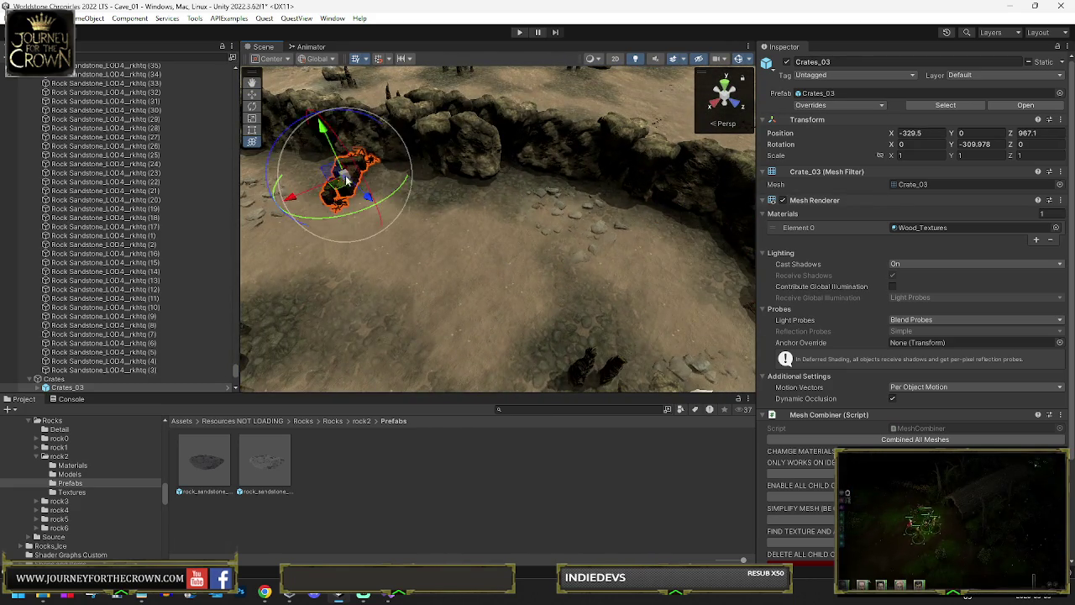
Turn Crates_03 to another heading and move it back down the path.
key("f")
scroll(444, 254, "down", 2)
mouse_move(485, 278)
left_mouse_down()
mouse_move(639, 260)
mouse_move(641, 246)
left_mouse_up()
mouse_move(584, 220)
left_mouse_down()
mouse_move(564, 233)
mouse_move(428, 223)
mouse_move(473, 235)
mouse_move(479, 191)
left_mouse_up()
scroll(428, 223, "down", 5)
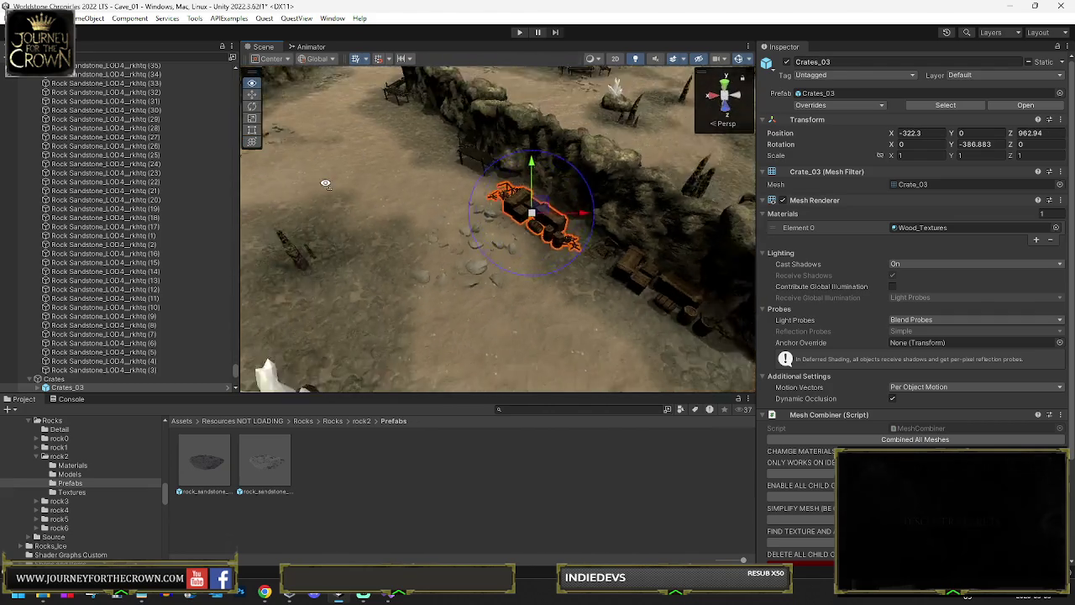
scroll(325, 183, "up", 3)
scroll(592, 128, "down", 3)
scroll(592, 128, "down", 3)
Push Crates_03 against the rock wall, then undo the last two moves.
mouse_move(591, 127)
left_mouse_down()
mouse_move(554, 197)
mouse_move(508, 185)
mouse_move(515, 215)
left_mouse_up()
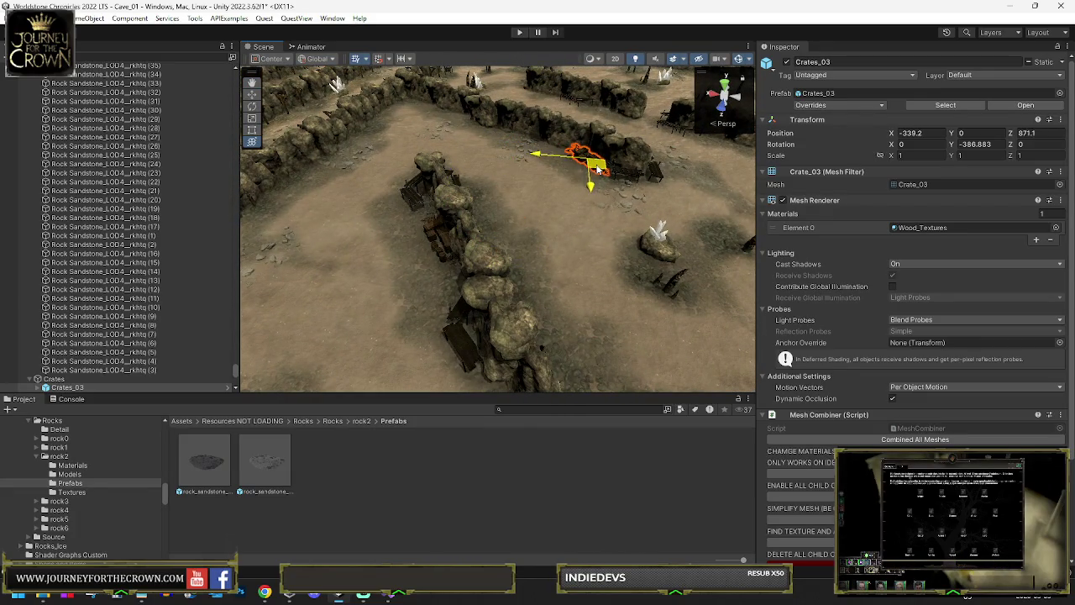
left_click_drag(563, 156, 542, 158)
key("f")
scroll(534, 275, "down", 2)
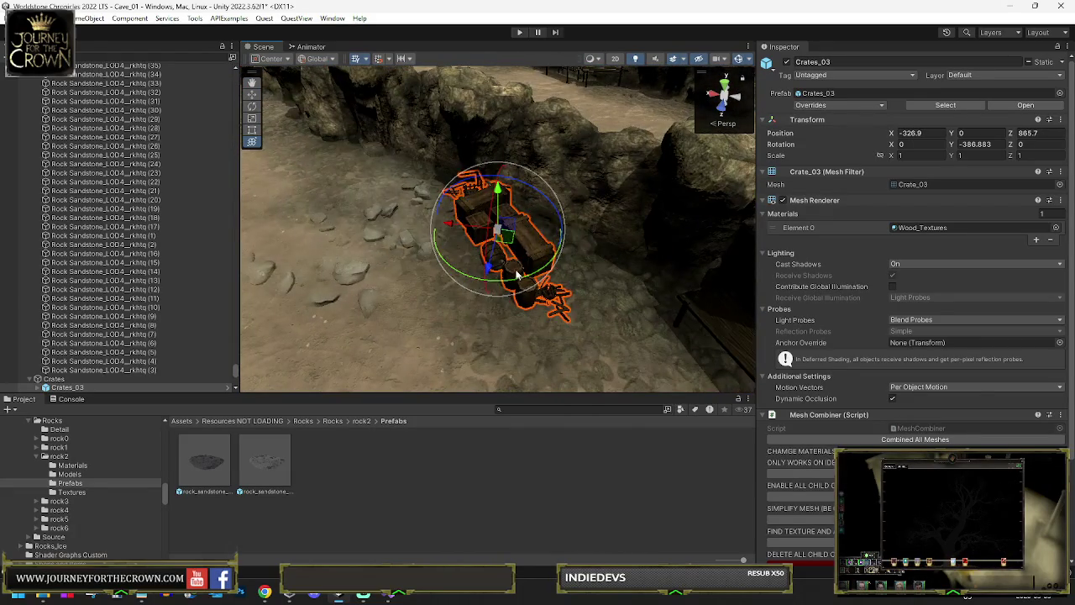
left_click_drag(534, 276, 487, 244)
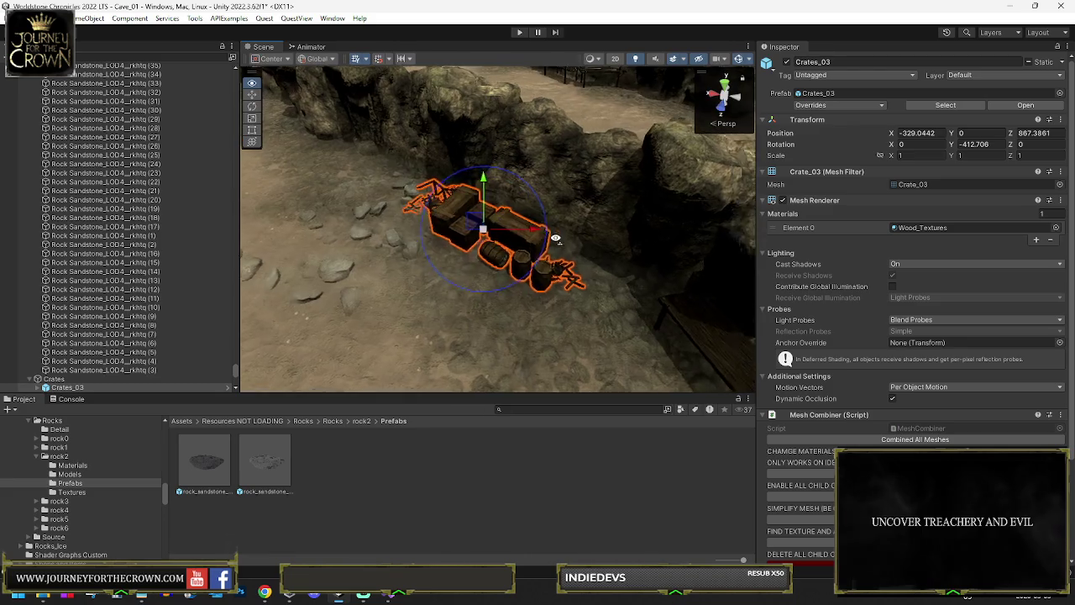
left_click_drag(459, 209, 449, 174)
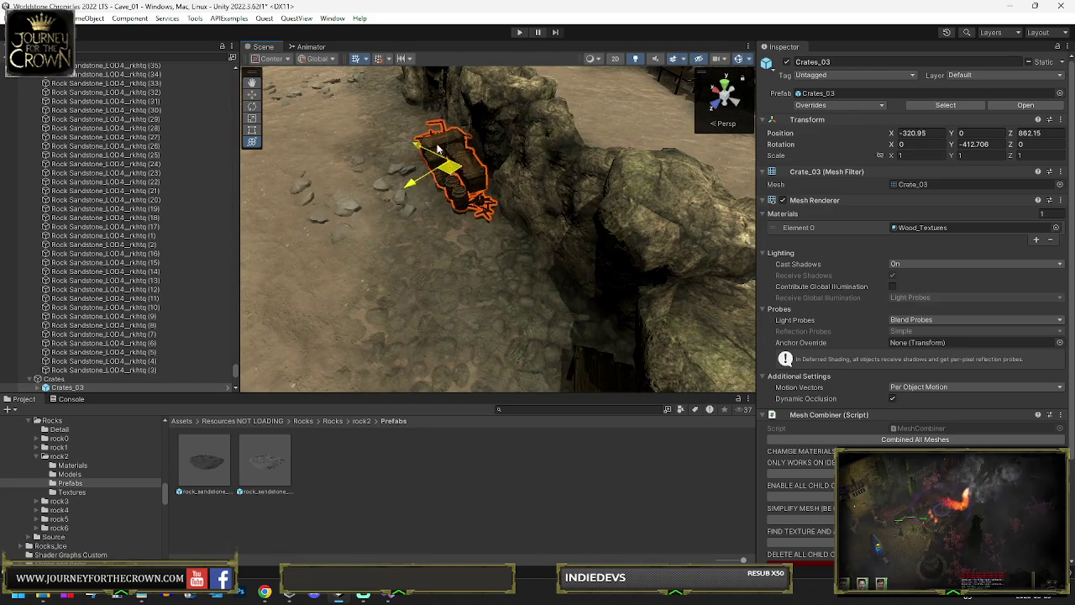
scroll(504, 210, "down", 5)
key("e")
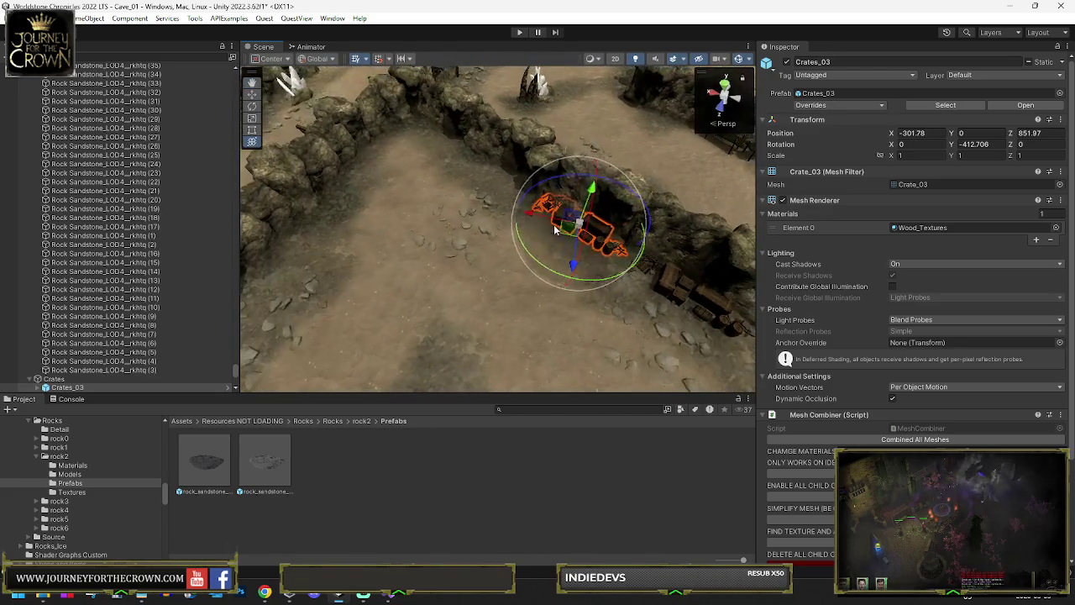
mouse_move(499, 237)
left_mouse_down()
mouse_move(384, 231)
mouse_move(672, 155)
mouse_move(646, 186)
mouse_move(593, 204)
left_mouse_up()
key("e")
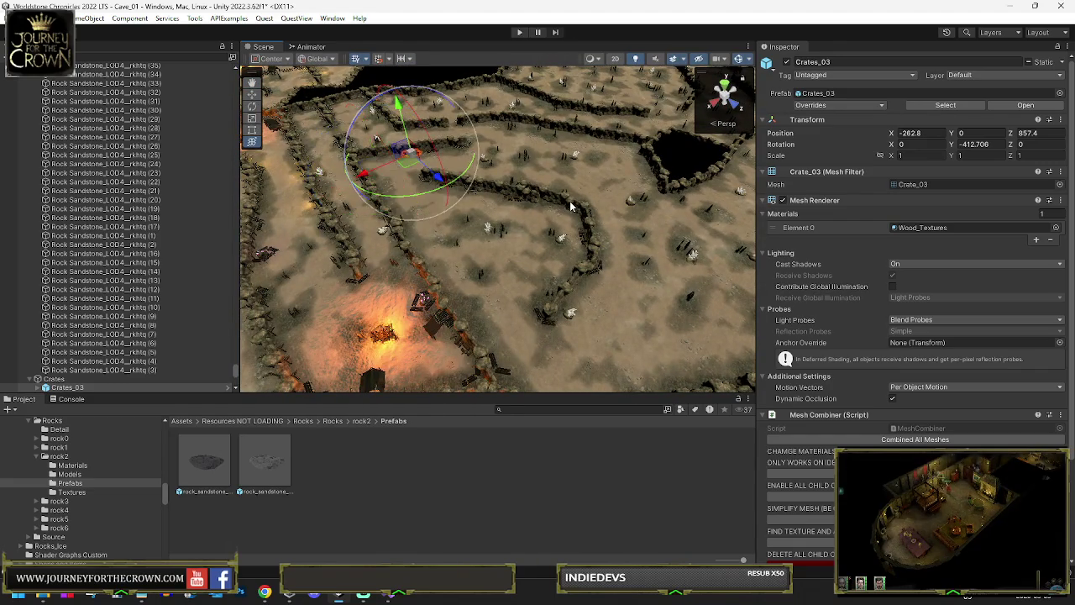
key("ctrl+z")
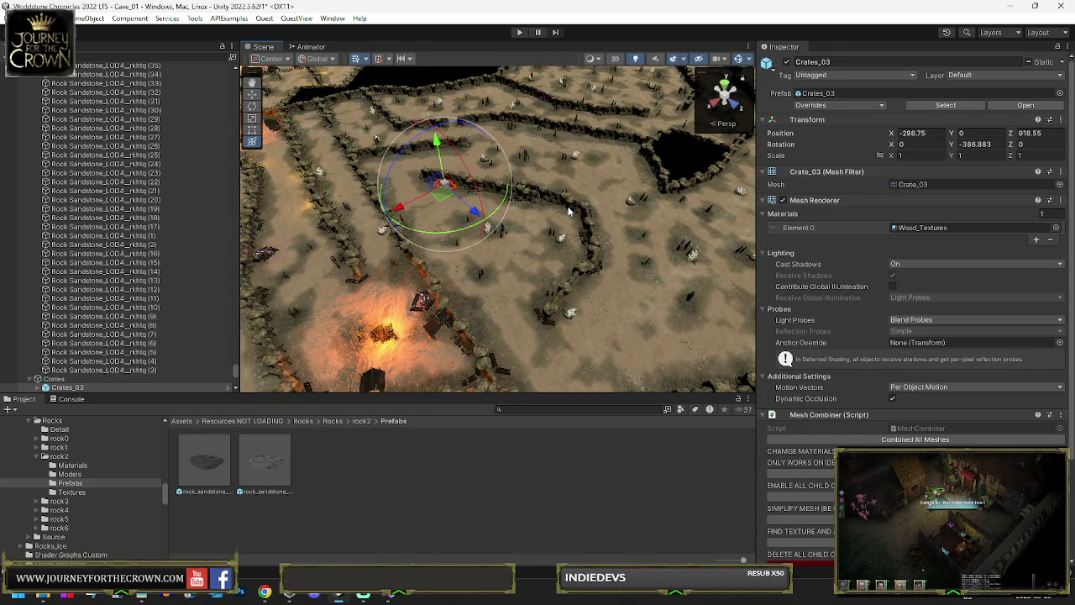
key("ctrl+z")
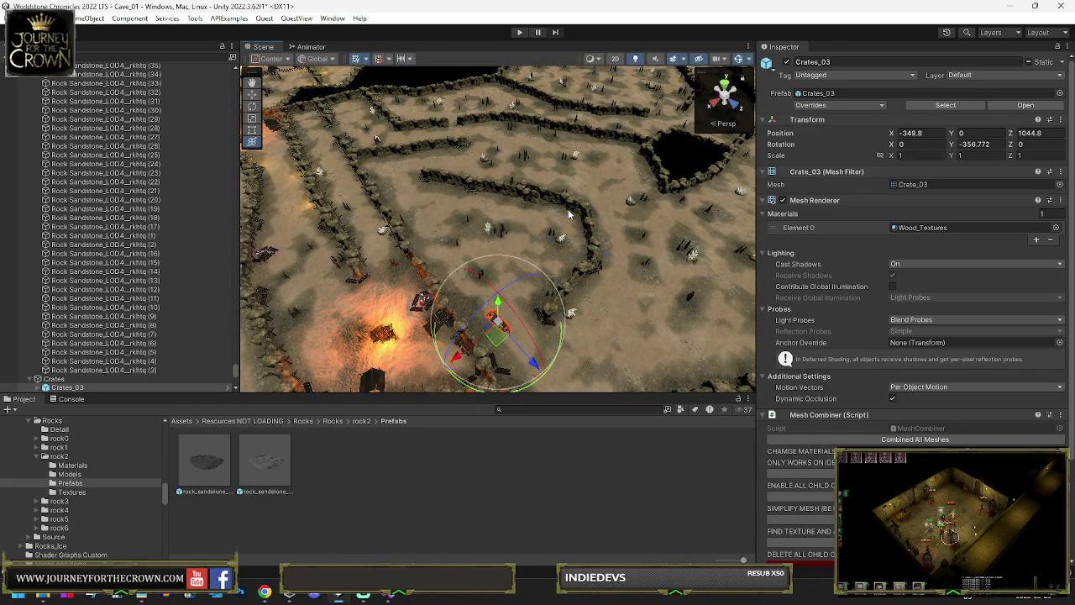
Move Crates_03 to the central campfire by the rock wall at X 82.1, Z 911.3.
key("w")
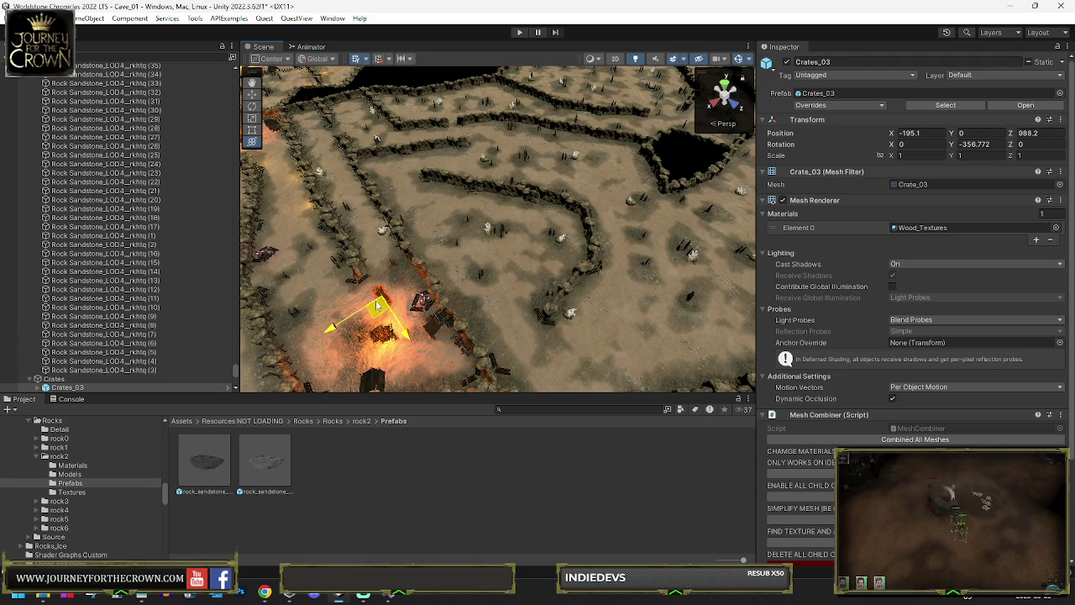
left_click_drag(377, 307, 336, 229)
left_click_drag(572, 254, 343, 210)
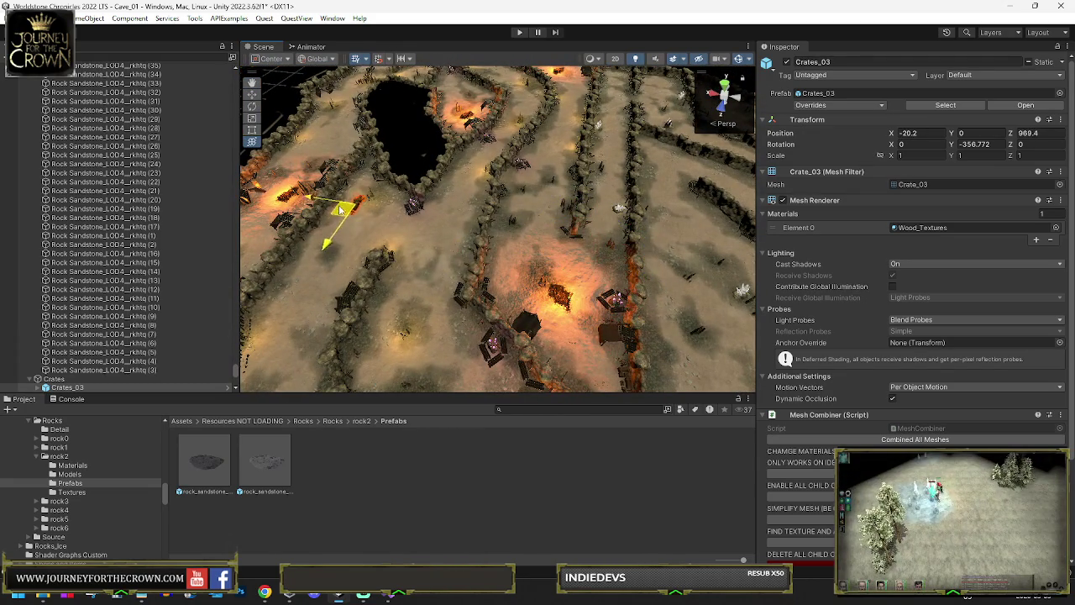
key("f")
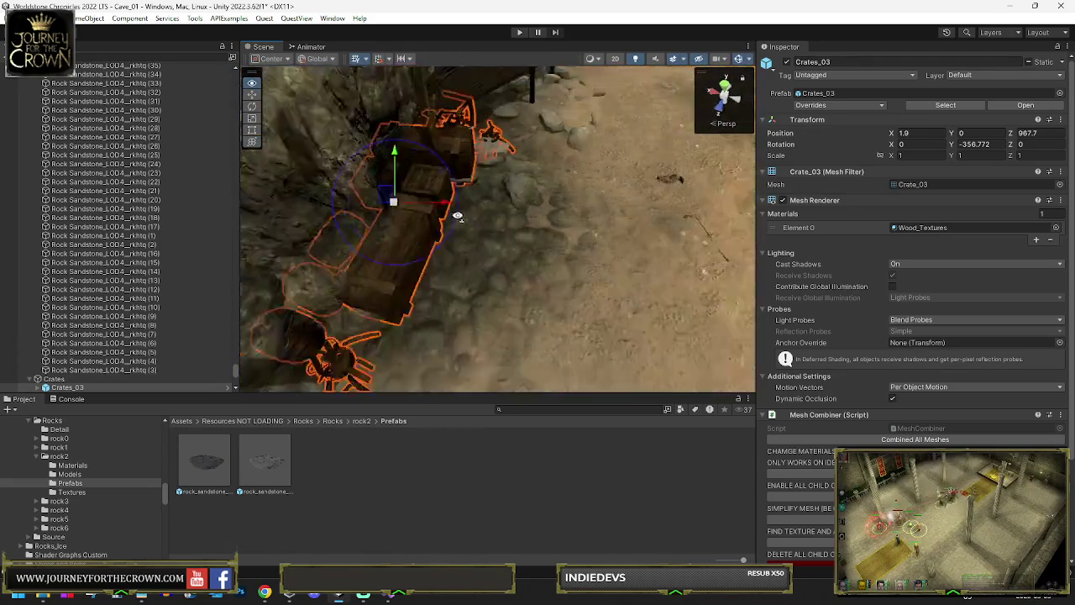
key("e")
left_click_drag(412, 224, 303, 191)
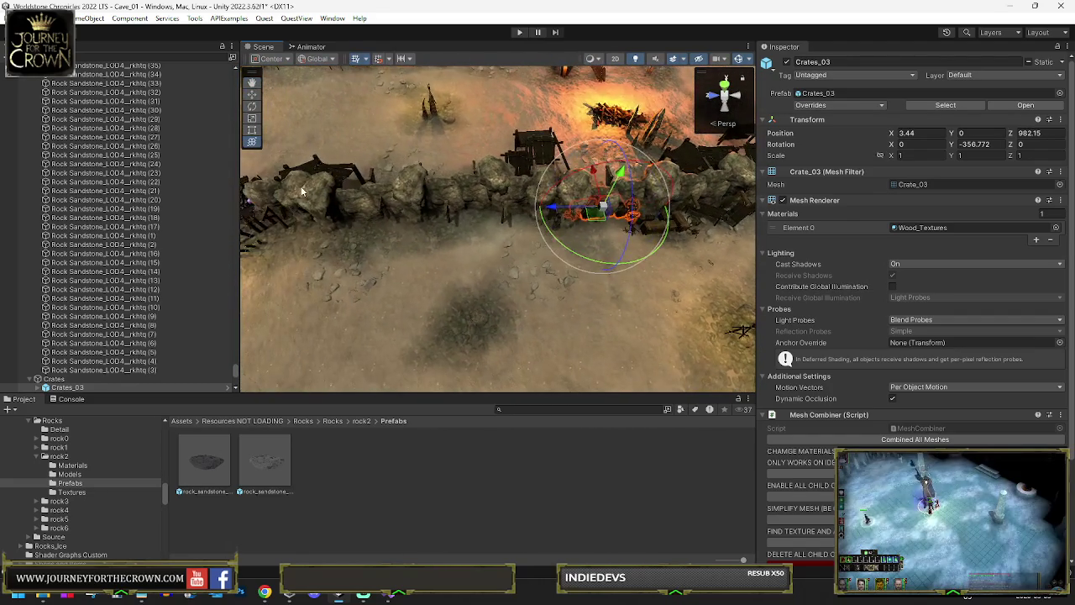
key("w")
mouse_move(592, 212)
left_mouse_down()
mouse_move(564, 231)
mouse_move(461, 234)
mouse_move(623, 253)
left_mouse_up()
key("e")
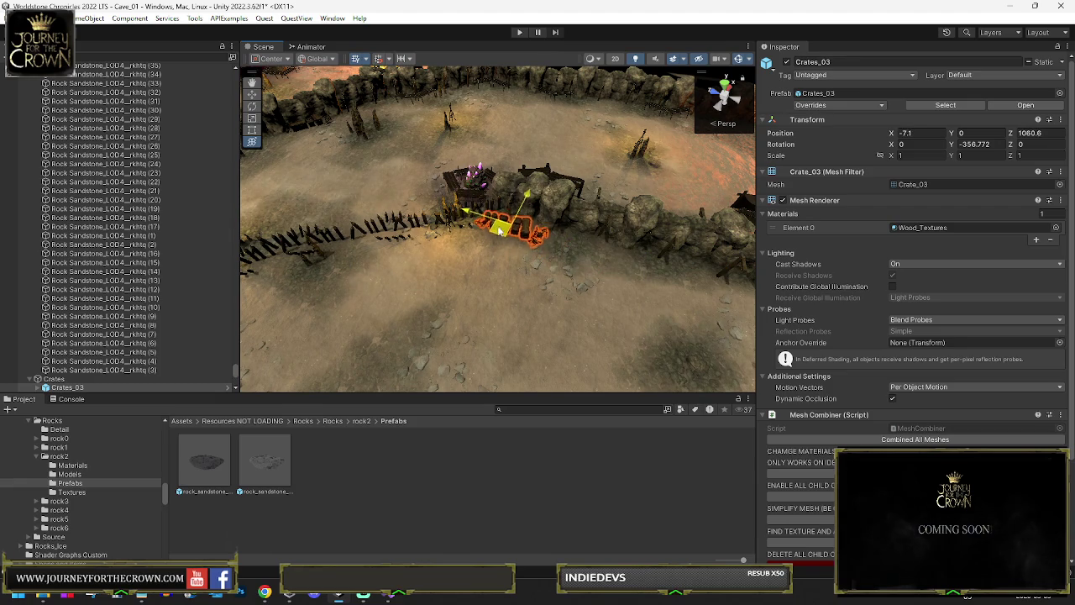
mouse_move(592, 118)
left_mouse_down()
mouse_move(429, 195)
mouse_move(538, 173)
left_mouse_up()
mouse_move(632, 147)
left_mouse_down()
mouse_move(664, 122)
mouse_move(735, 135)
left_mouse_up()
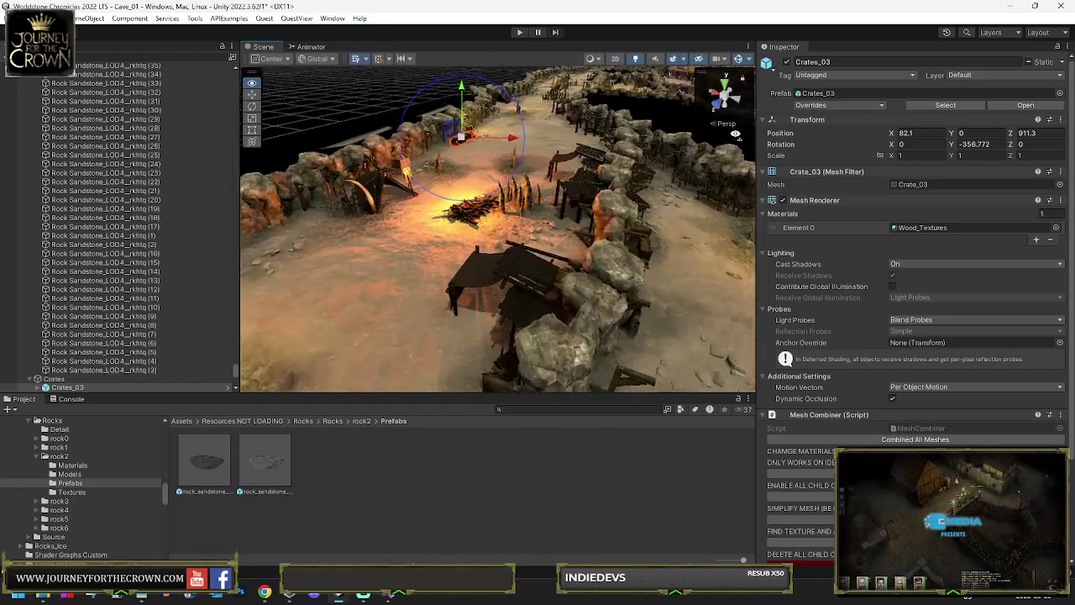
Move the Crates_03 pile off the wall onto the cave path.
key("f")
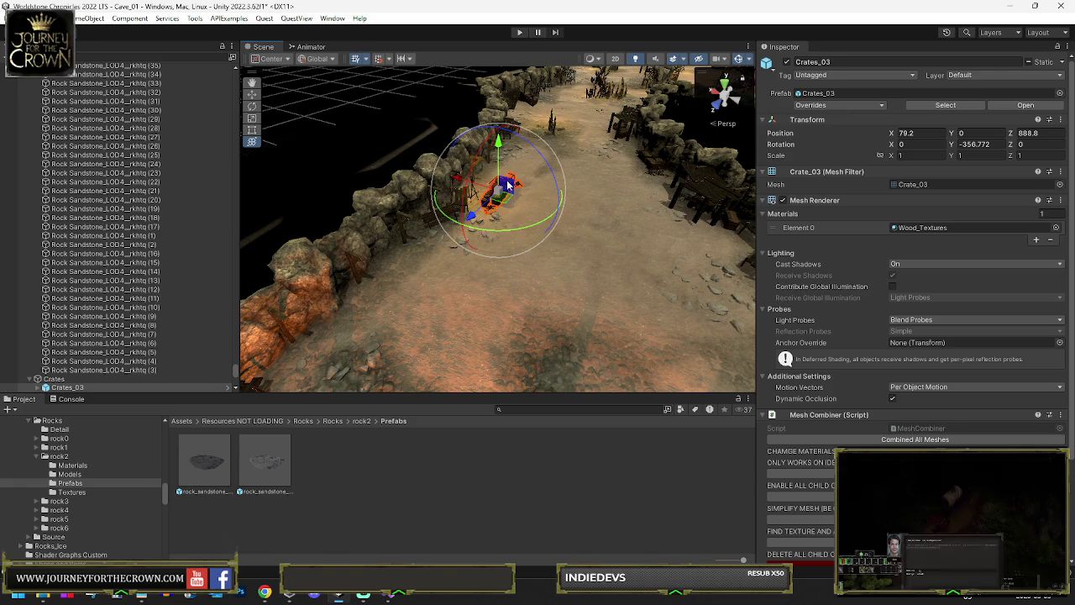
mouse_move(533, 214)
left_mouse_down()
mouse_move(550, 203)
mouse_move(461, 237)
left_mouse_up()
key("y")
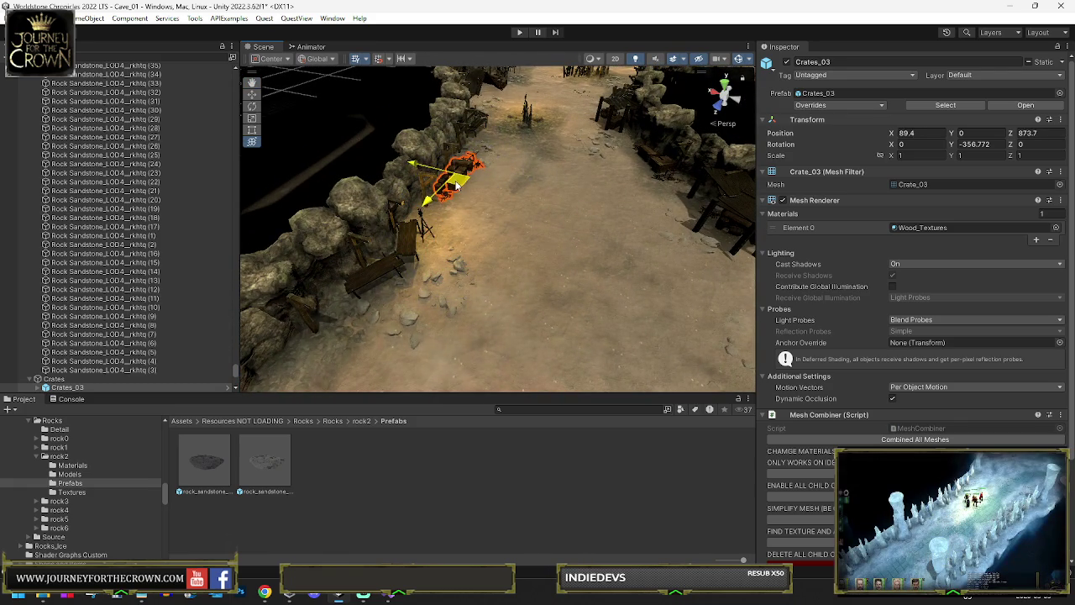
mouse_move(457, 179)
left_mouse_down()
mouse_move(576, 134)
mouse_move(584, 151)
mouse_move(499, 246)
left_mouse_up()
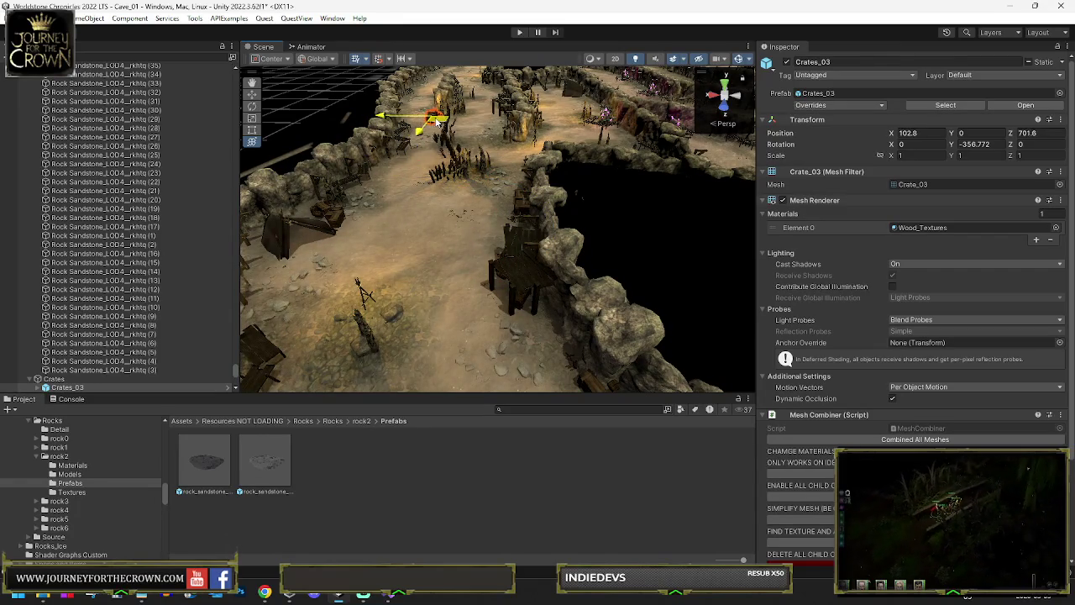
key("f")
left_click_drag(470, 168, 499, 215)
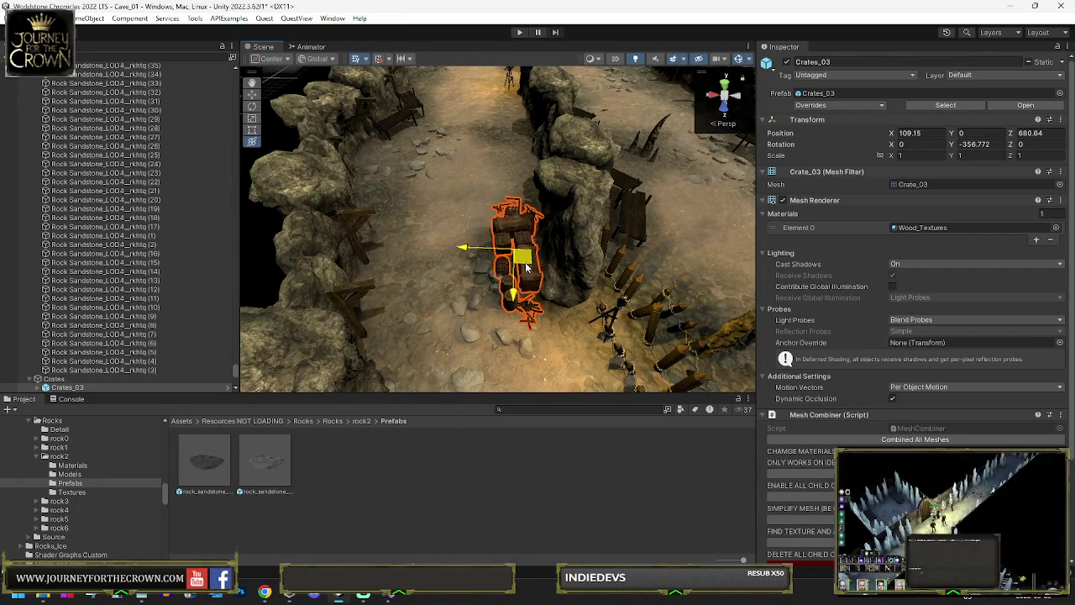
left_click_drag(461, 85, 459, 211)
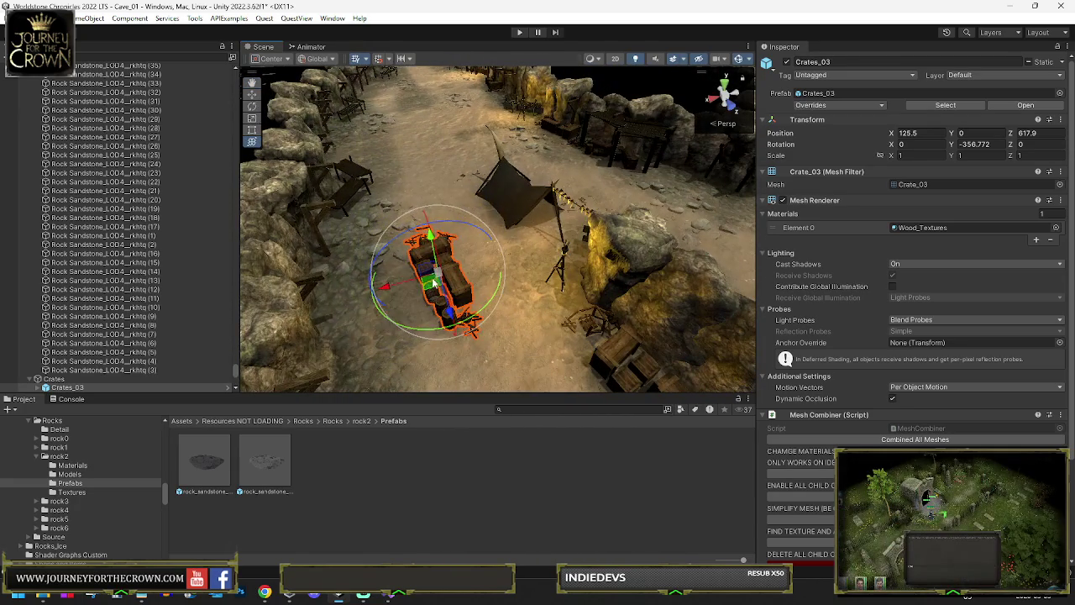
Slide Crates_03 back behind a rock wall to about X 62.72, Z 365.64, rotated -384.447°.
left_click_drag(434, 286, 509, 143)
key("f")
mouse_move(503, 189)
left_mouse_down()
mouse_move(519, 189)
mouse_move(422, 223)
mouse_move(495, 210)
mouse_move(456, 240)
mouse_move(403, 244)
mouse_move(479, 267)
mouse_move(534, 312)
mouse_move(409, 168)
mouse_move(384, 84)
mouse_move(419, 94)
mouse_move(498, 233)
mouse_move(546, 233)
mouse_move(504, 252)
mouse_move(514, 293)
mouse_move(526, 269)
mouse_move(374, 166)
left_mouse_up()
key("f")
key("w")
scroll(429, 135, "down", 10)
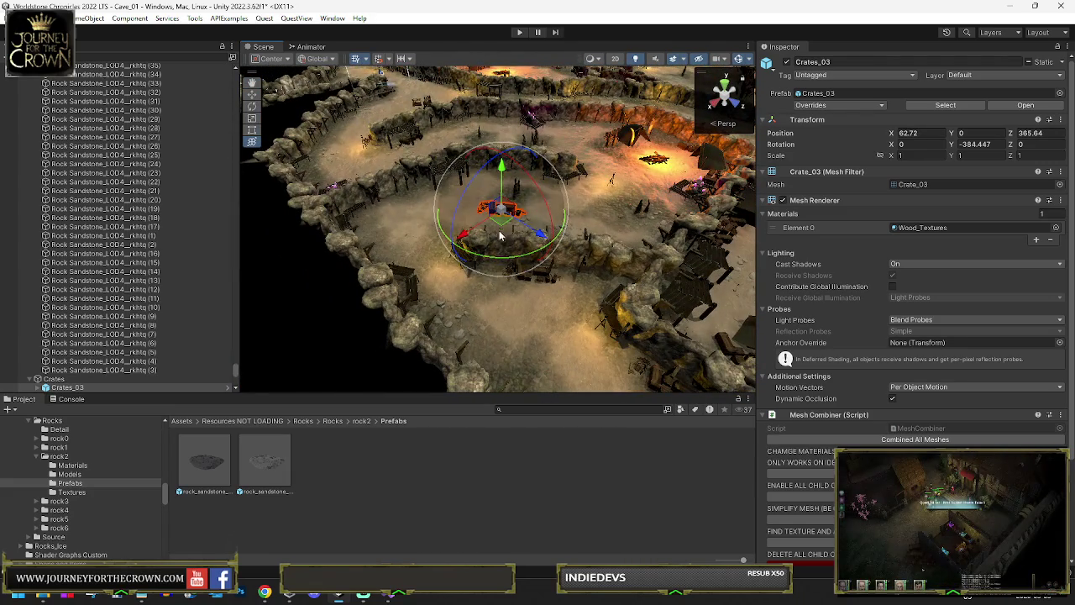
Turn Crates_03 to a new facing and slide it left along the path.
left_click_drag(498, 235, 510, 212)
key("f")
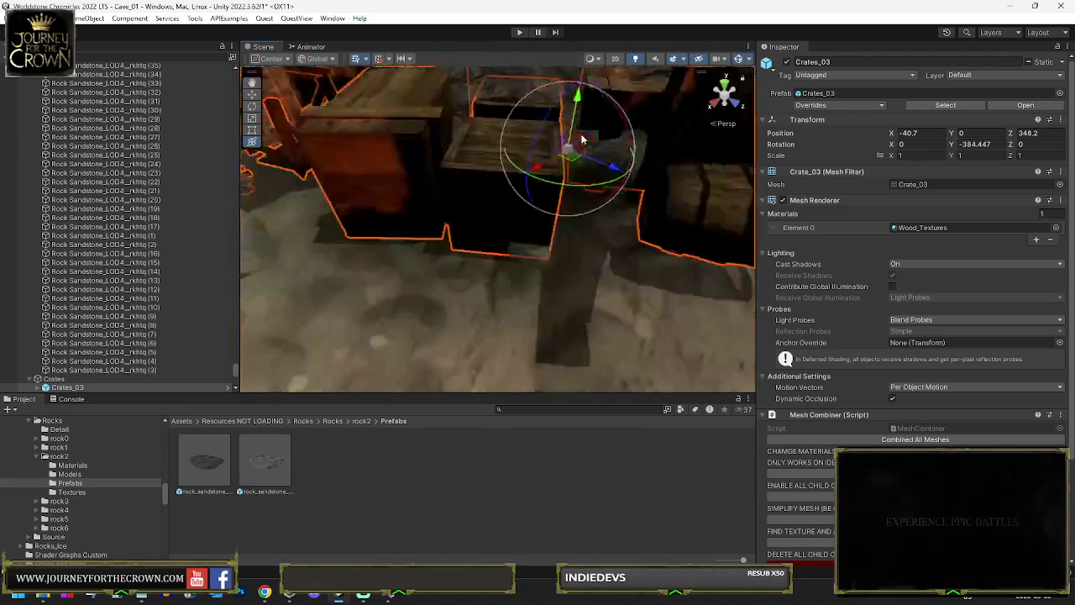
mouse_move(497, 252)
left_mouse_down()
mouse_move(486, 275)
mouse_move(531, 291)
left_mouse_up()
scroll(565, 147, "down", 10)
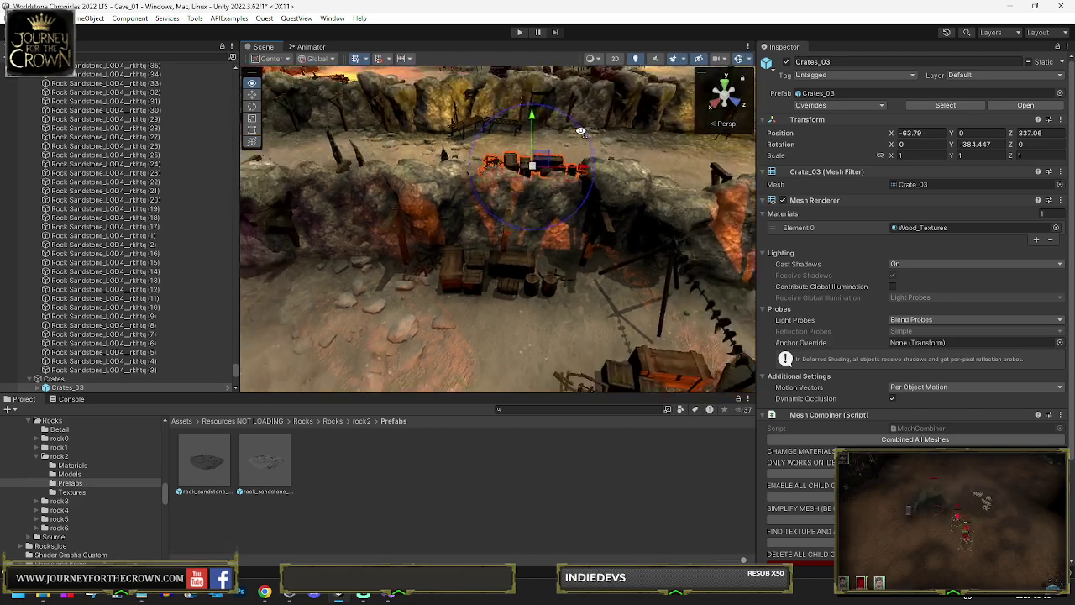
key("w")
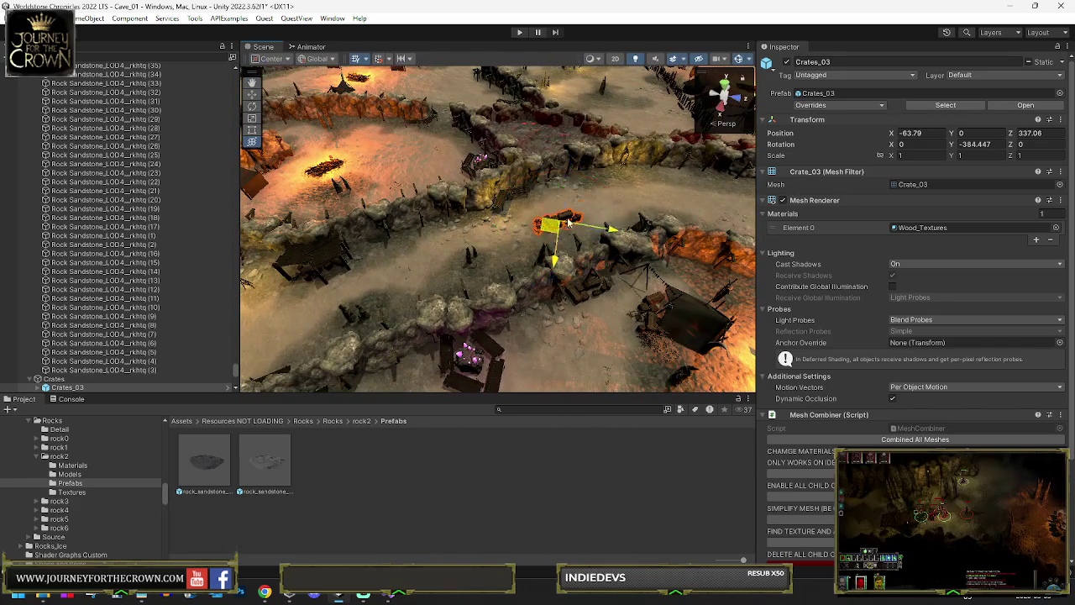
left_click_drag(618, 180, 374, 128)
key("e")
key("f")
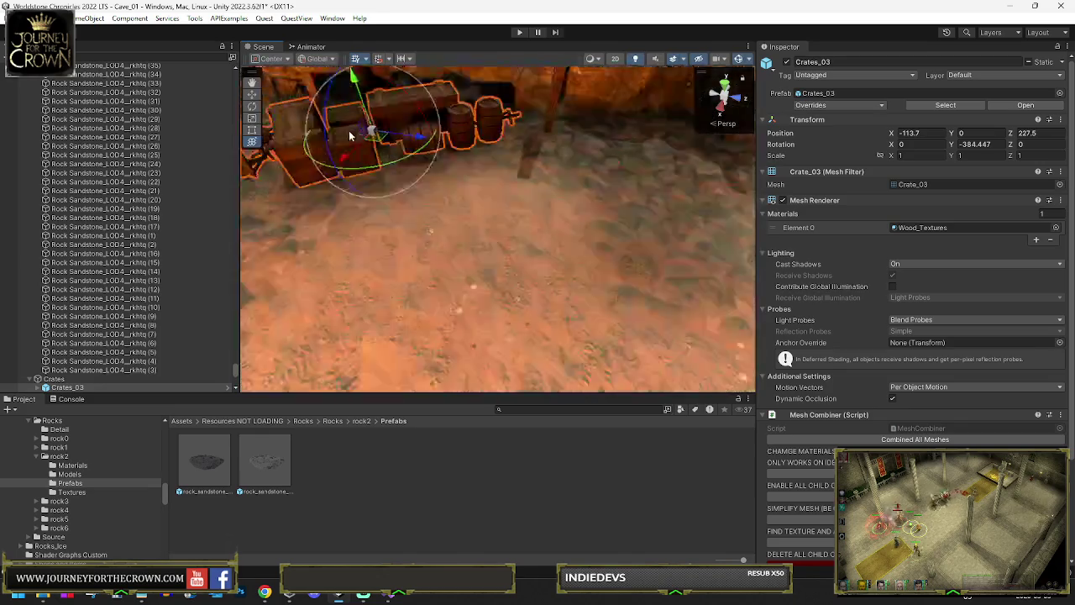
mouse_move(458, 282)
left_mouse_down()
mouse_move(483, 286)
mouse_move(430, 285)
left_mouse_up()
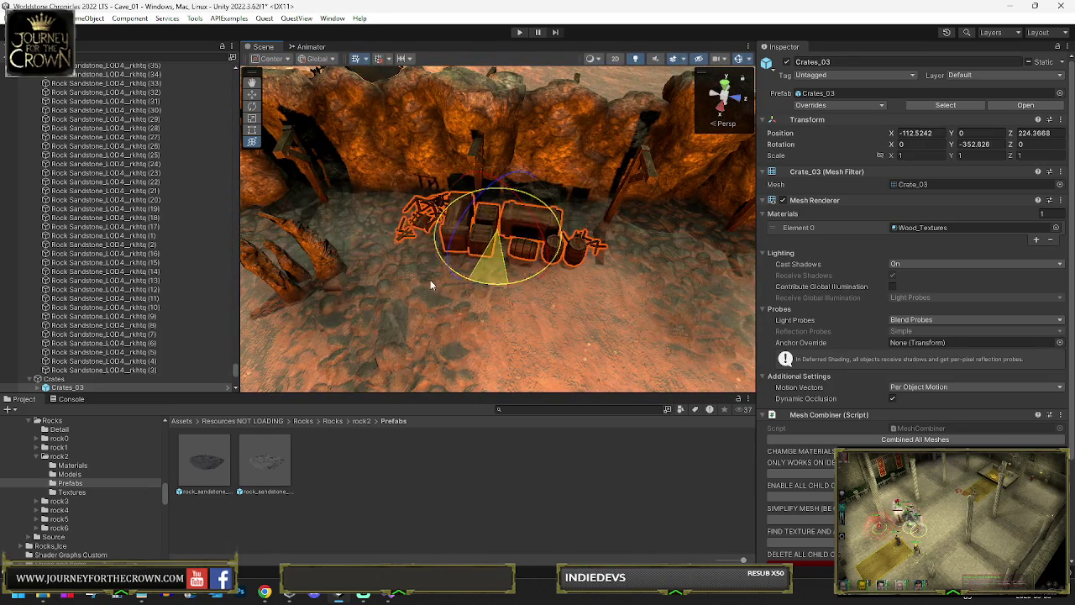
Slide the crates further left along the wall and across the ground.
key("w")
left_click_drag(492, 240, 411, 227)
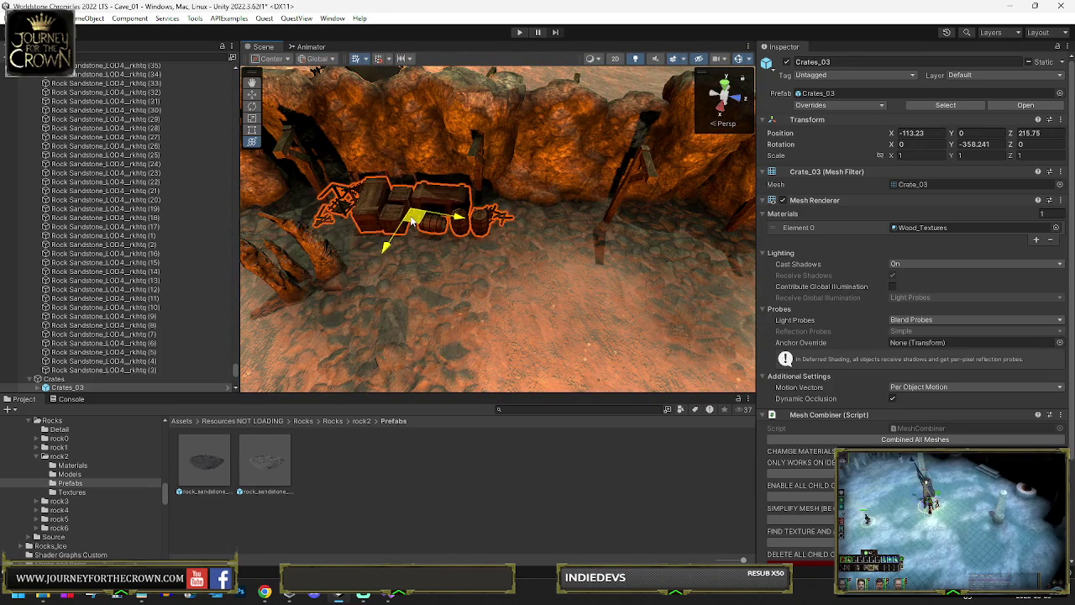
key("e")
scroll(501, 225, "down", 5)
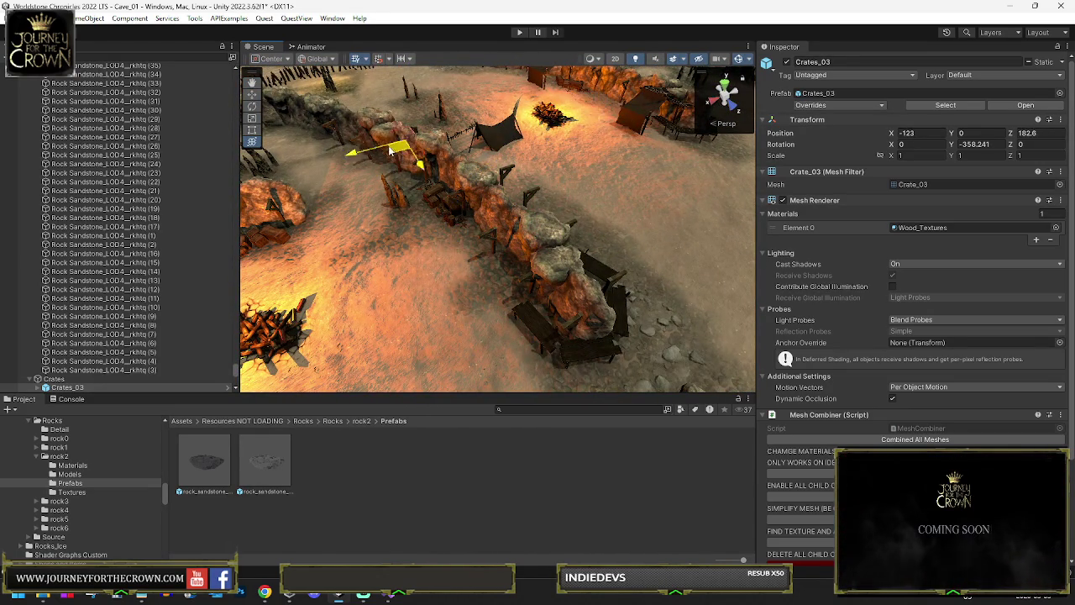
key("f")
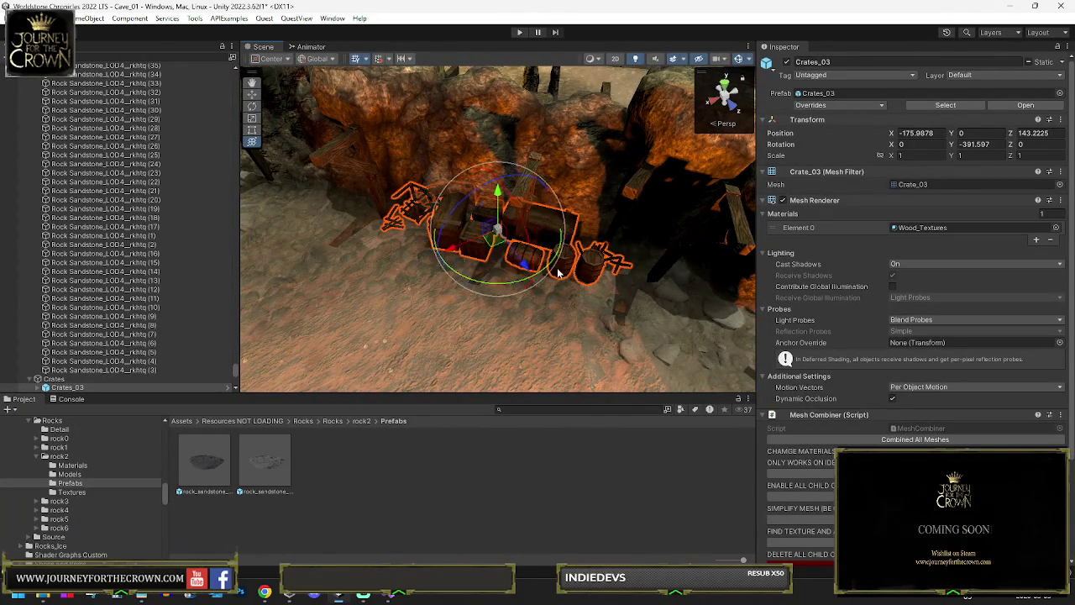
mouse_move(500, 242)
left_mouse_down()
mouse_move(471, 277)
mouse_move(434, 245)
left_mouse_up()
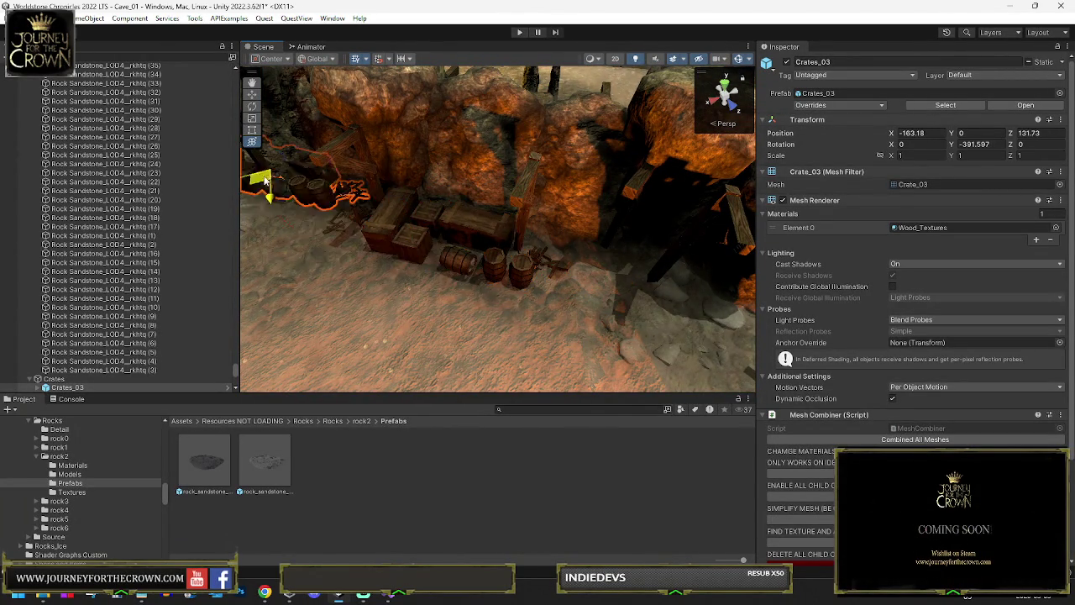
left_click_drag(267, 183, 278, 194)
scroll(444, 210, "down", 8)
left_click_drag(445, 210, 624, 223)
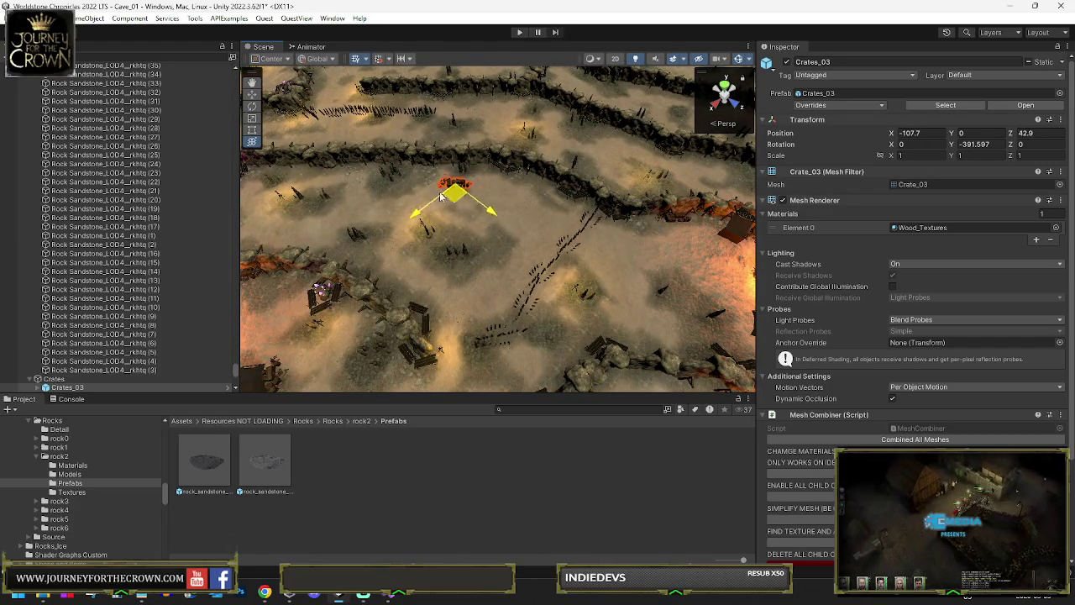
left_click_drag(353, 183, 389, 187)
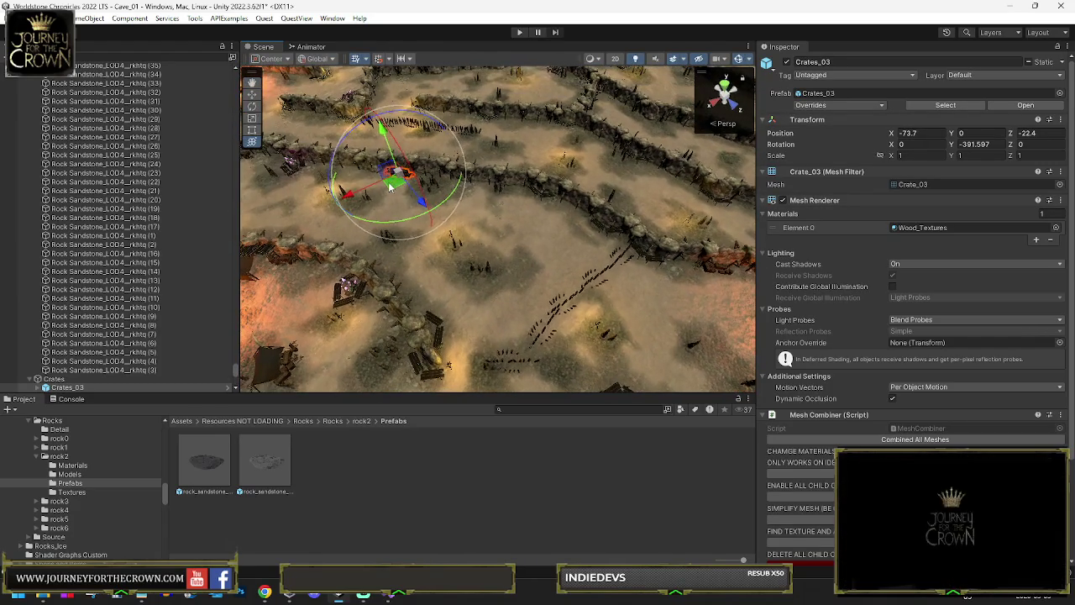
key("f")
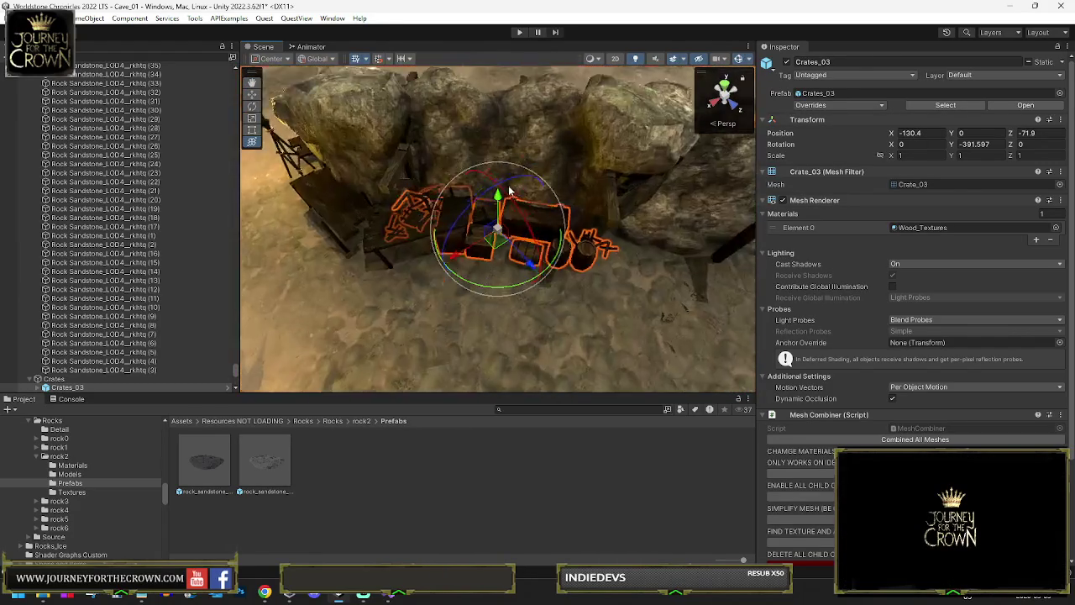
Set Crates_03 against the rock wall and duplicate it as Crates_03 (26).
left_click_drag(527, 267, 615, 284)
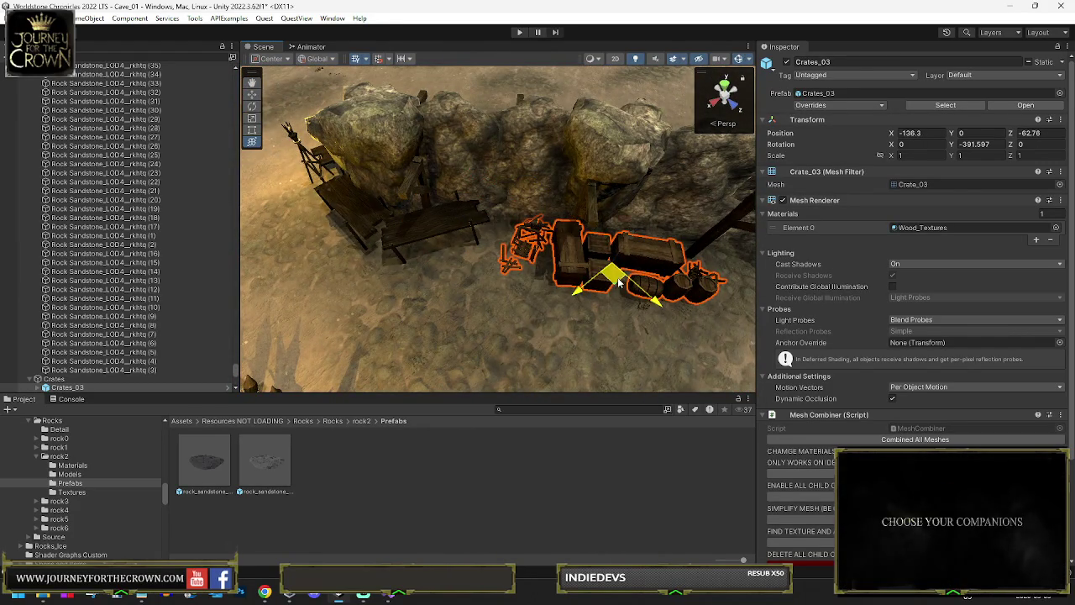
scroll(615, 284, "down", 10)
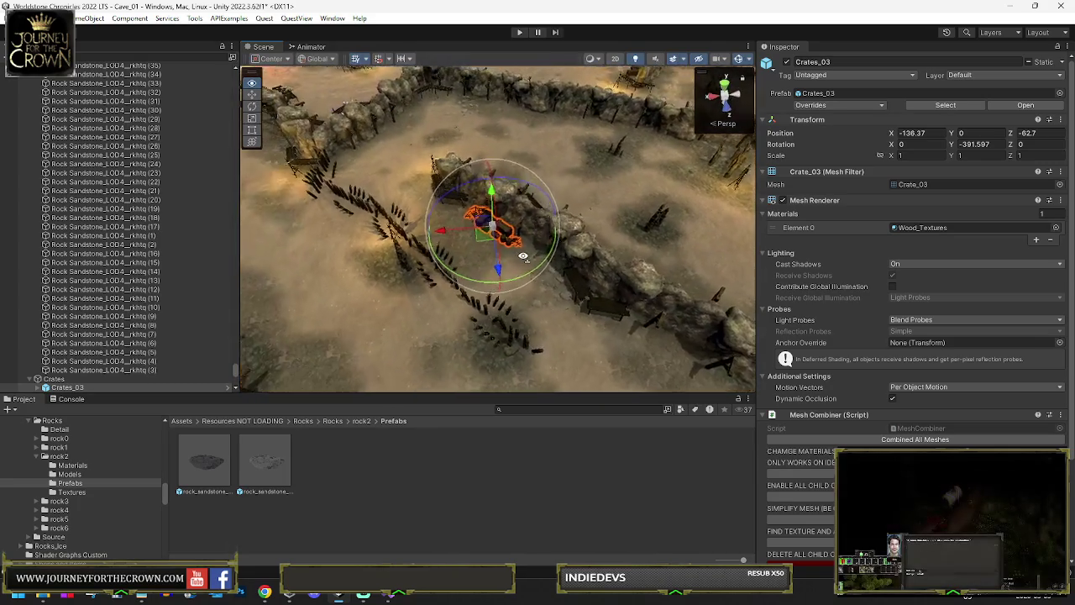
left_click_drag(526, 256, 483, 249, "alt")
key("w")
mouse_move(316, 165)
left_mouse_down()
mouse_move(384, 170)
mouse_move(402, 143)
mouse_move(511, 245)
left_mouse_up()
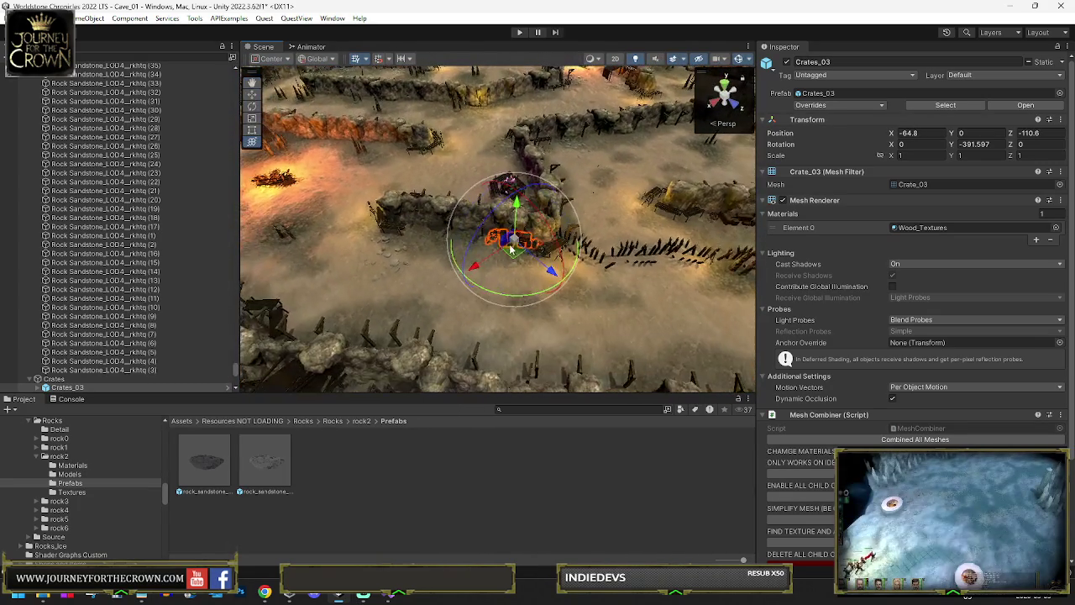
left_click(502, 256)
key("f")
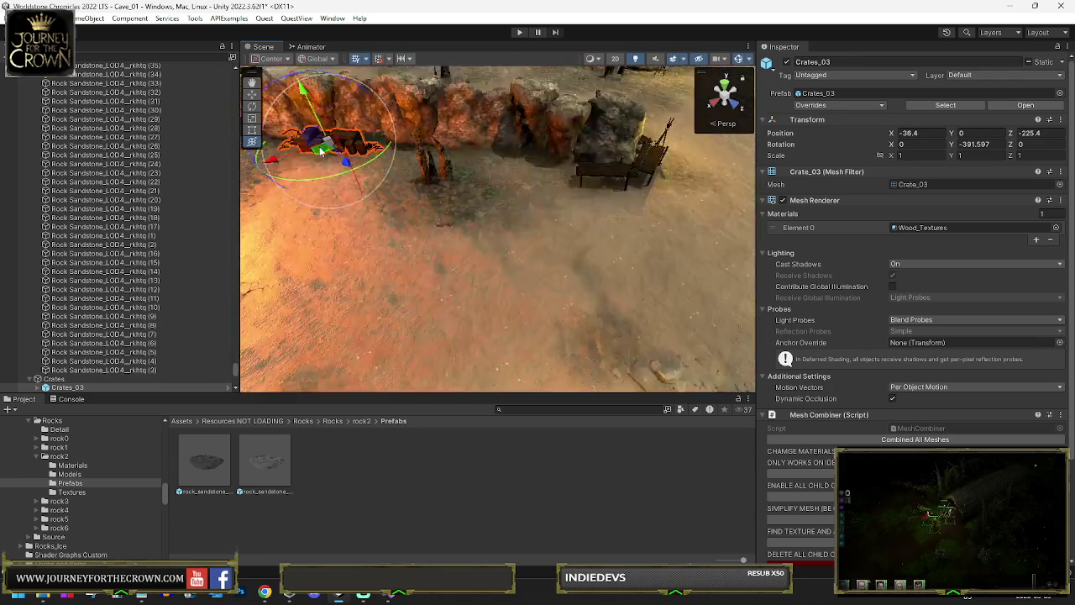
scroll(495, 244, "down", 10)
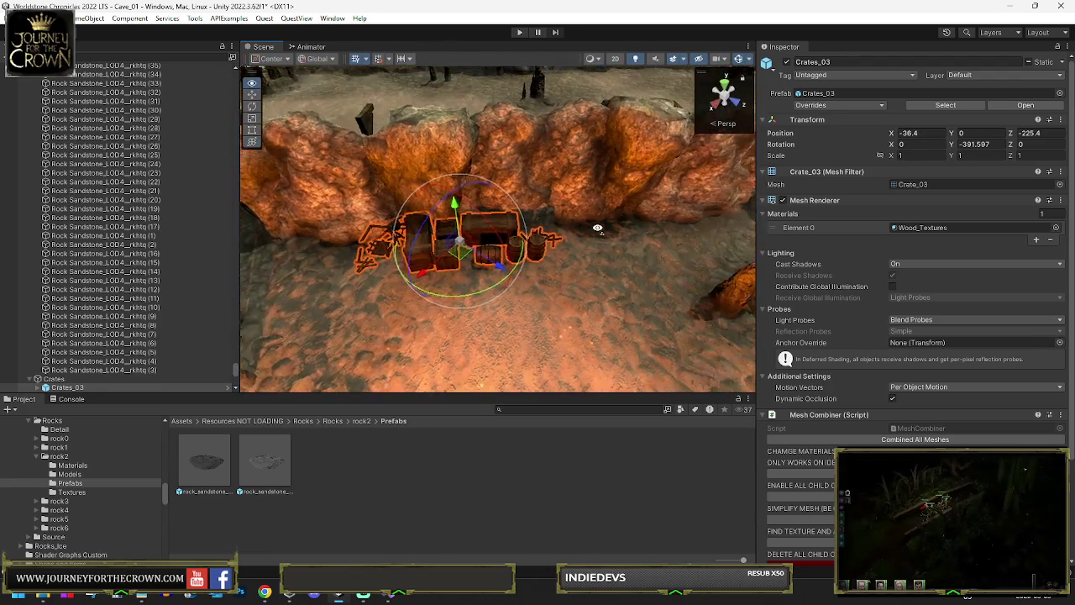
key("ctrl+d")
left_click_drag(603, 225, 550, 294)
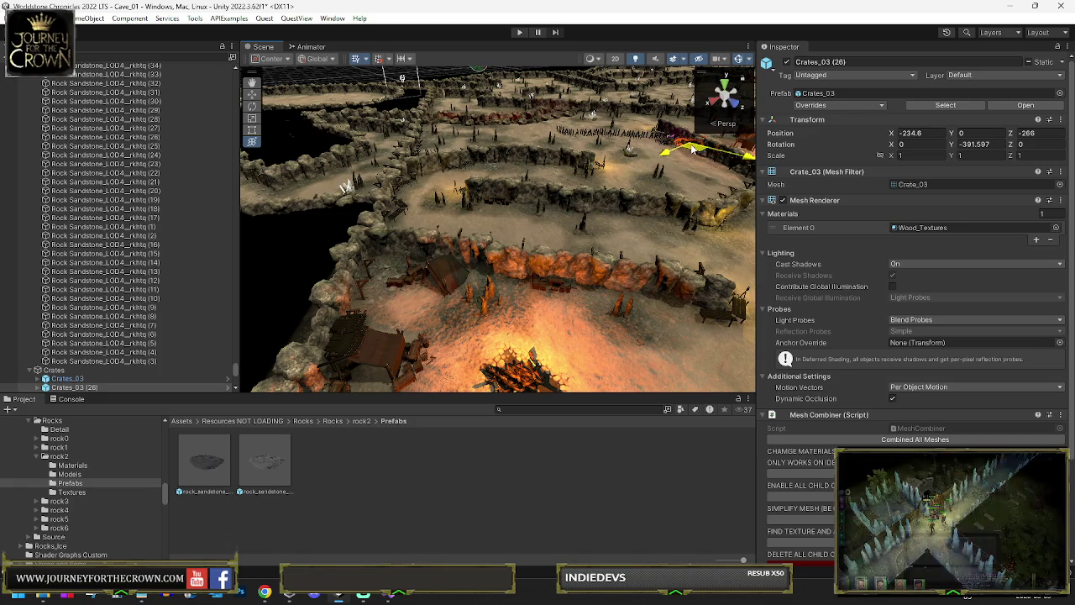
Maximize the Scene view and start turning and sliding Crates_03 (26) along the cave wall.
key("shift+space")
key("f")
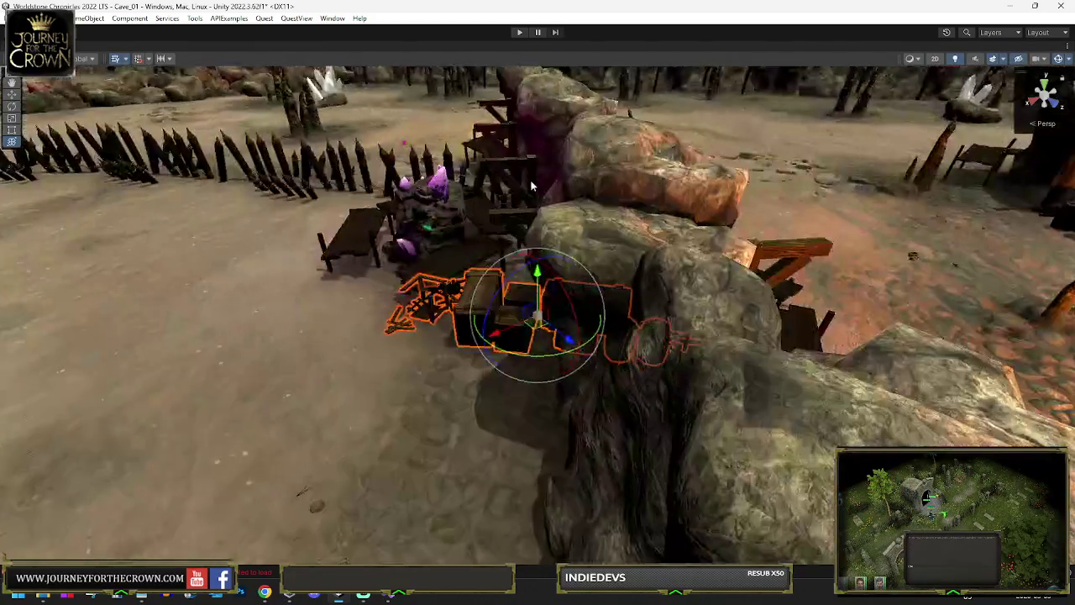
scroll(628, 262, "down", 5)
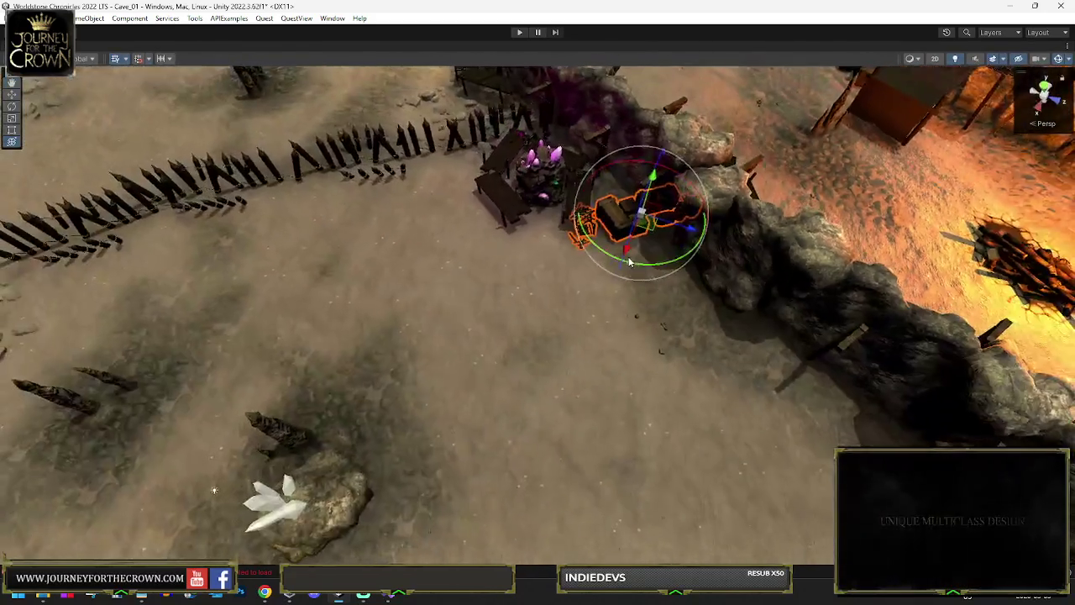
left_click_drag(628, 262, 454, 245)
mouse_move(647, 225)
left_mouse_down()
mouse_move(651, 332)
mouse_move(658, 267)
left_mouse_up()
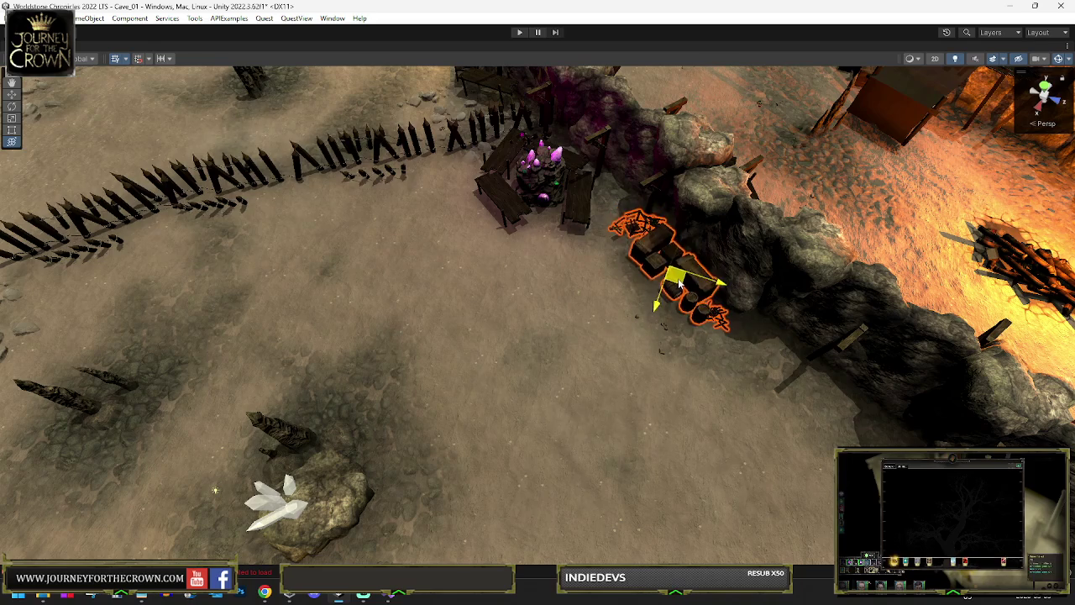
key("f")
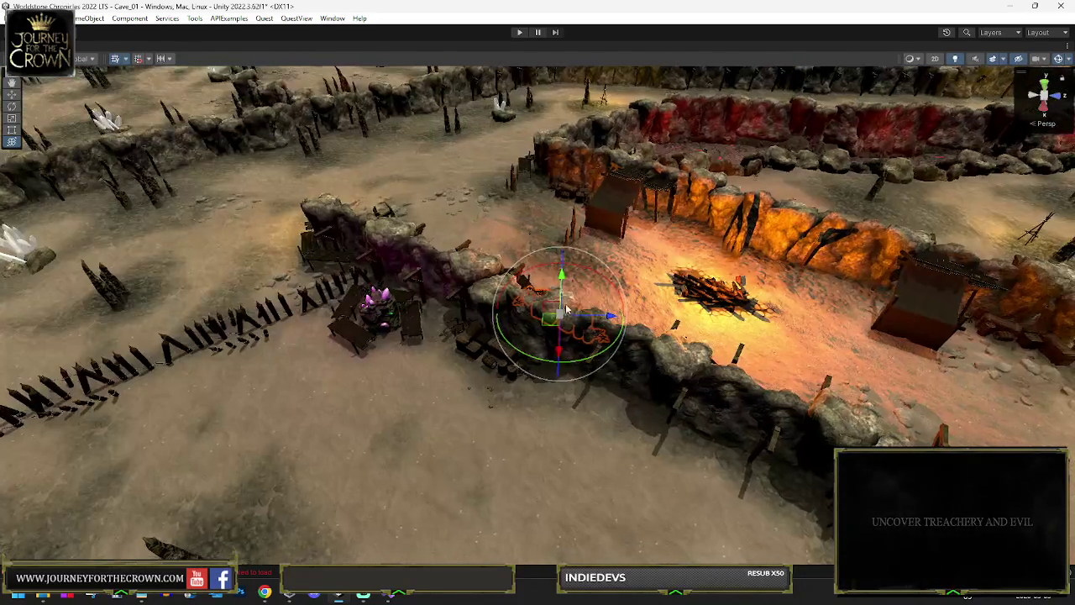
left_click_drag(548, 324, 666, 237)
Move Crates_03 (26) beside the wall near the camp, rotated to Y -285.396.
key("f")
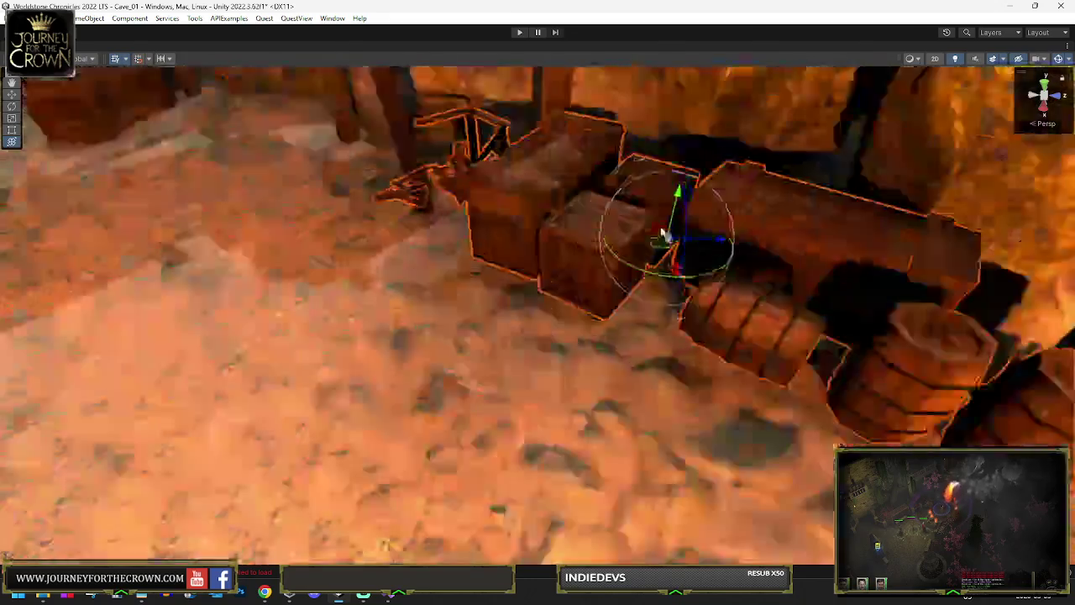
mouse_move(521, 351)
left_mouse_down()
mouse_move(533, 329)
mouse_move(540, 384)
mouse_move(576, 347)
mouse_move(761, 325)
mouse_move(492, 355)
left_mouse_up()
mouse_move(332, 332)
left_mouse_down()
mouse_move(763, 272)
mouse_move(900, 289)
mouse_move(850, 294)
left_mouse_up()
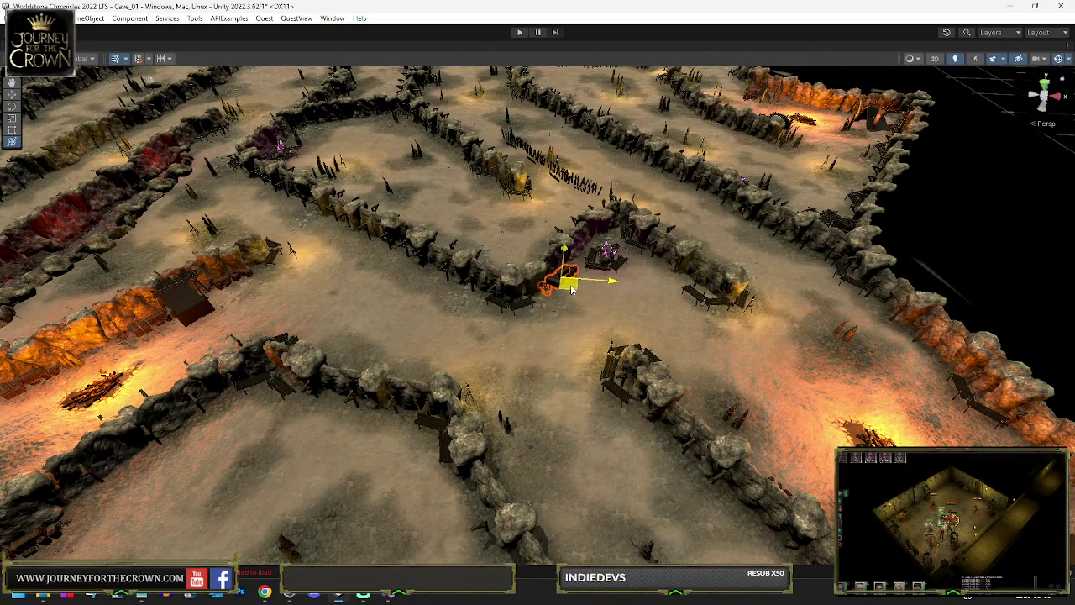
left_click_drag(571, 290, 399, 189)
key("f")
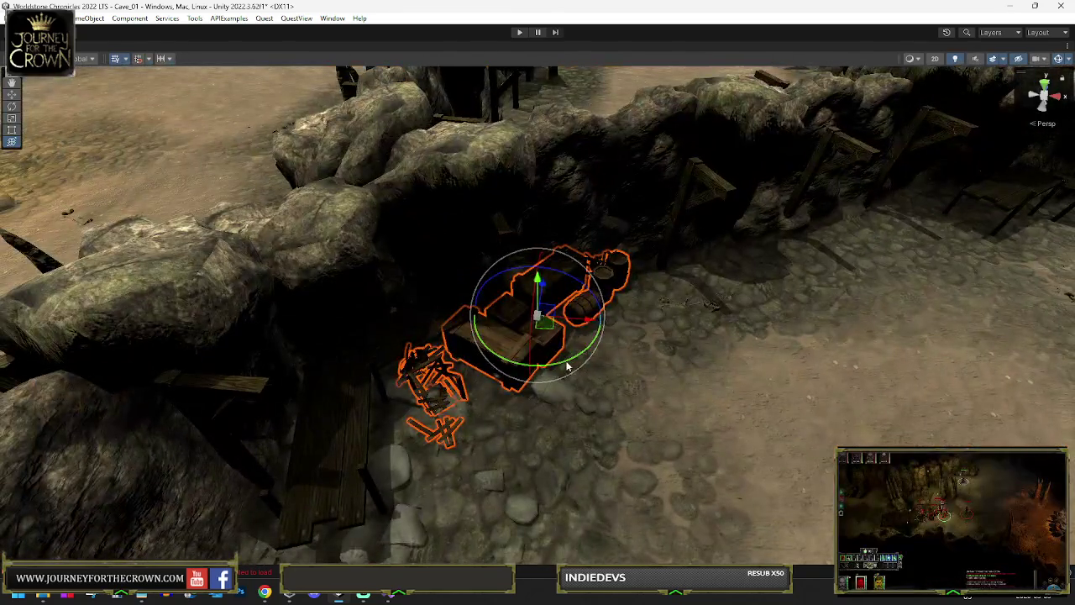
mouse_move(567, 367)
left_mouse_down()
mouse_move(522, 345)
mouse_move(683, 299)
left_mouse_up()
Restore the normal editor layout and look over the crate group's new spot in the cave.
key("w")
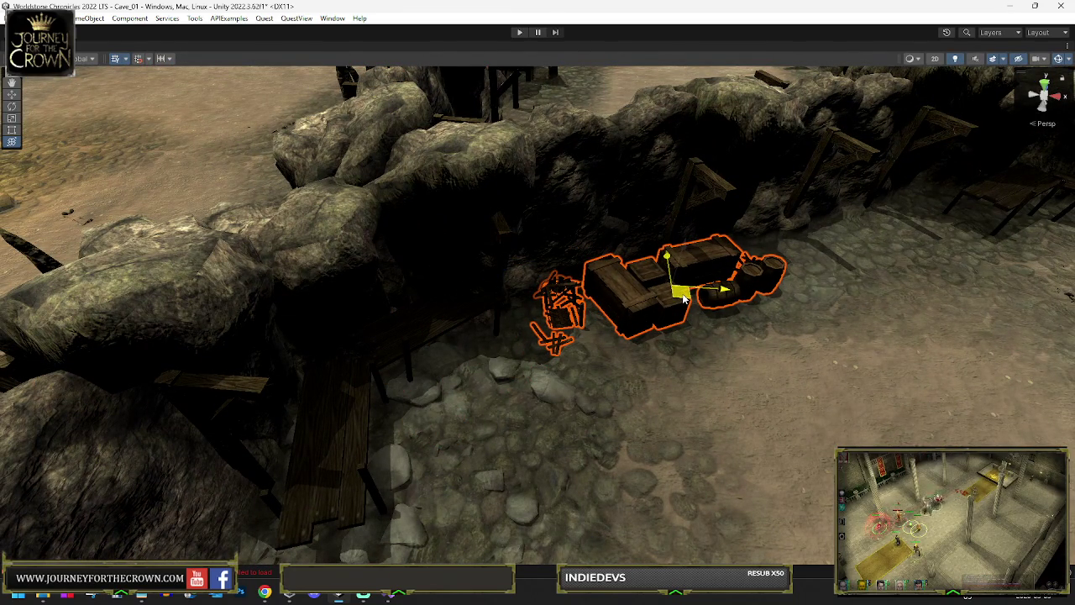
left_click_drag(674, 300, 783, 221)
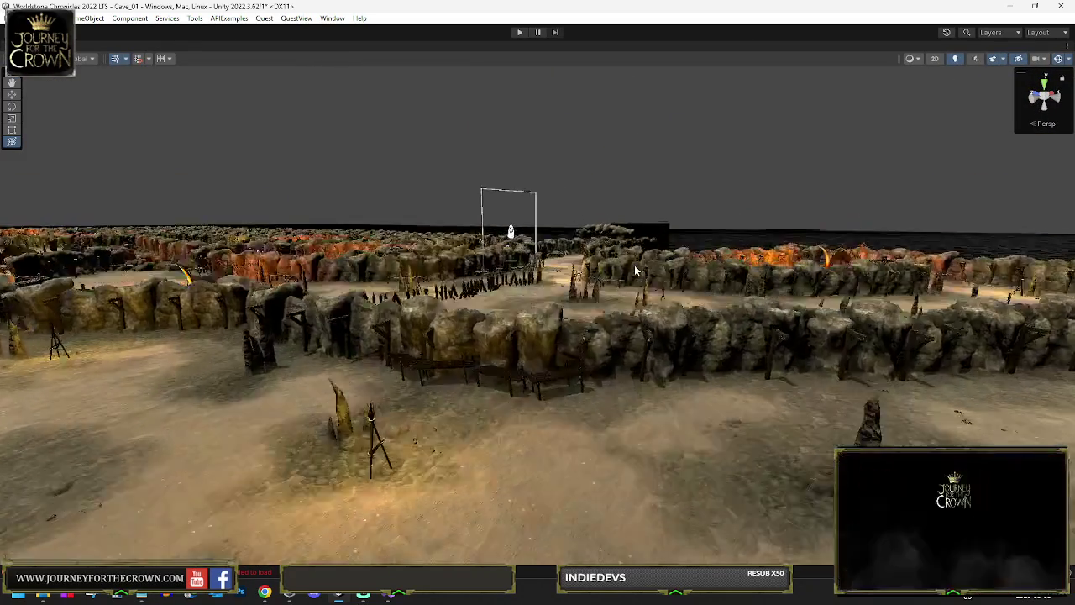
left_click_drag(634, 265, 647, 350)
key("shift+space")
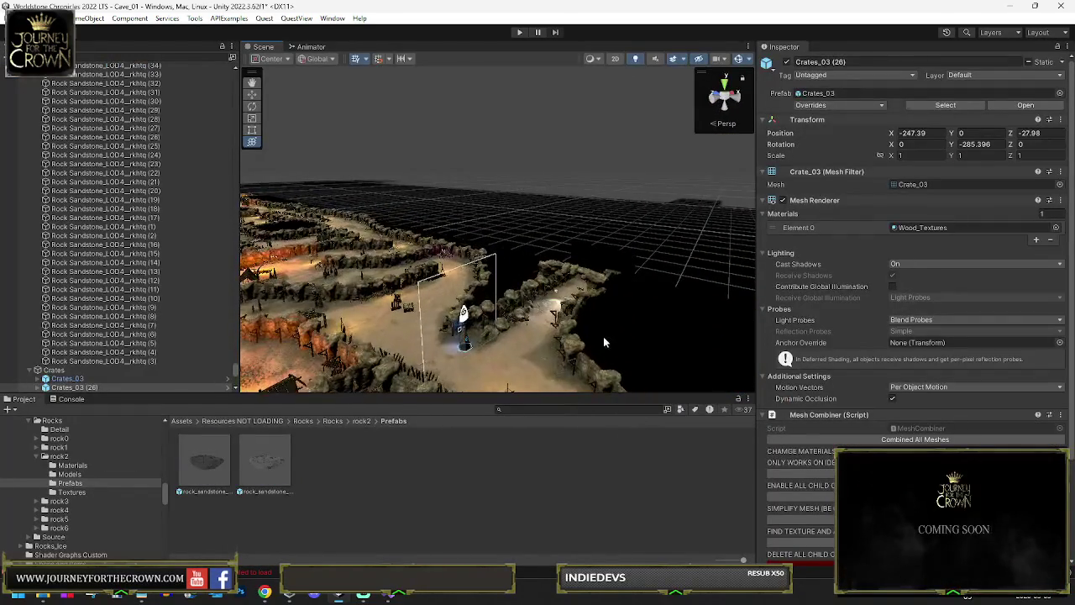
left_click_drag(570, 278, 545, 318)
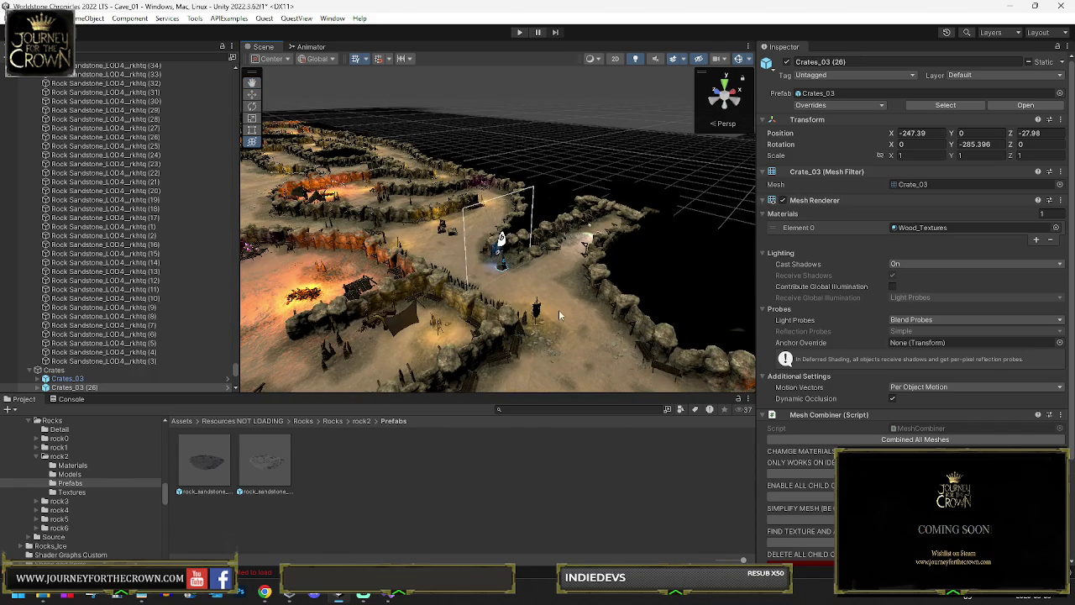
key("alt+f")
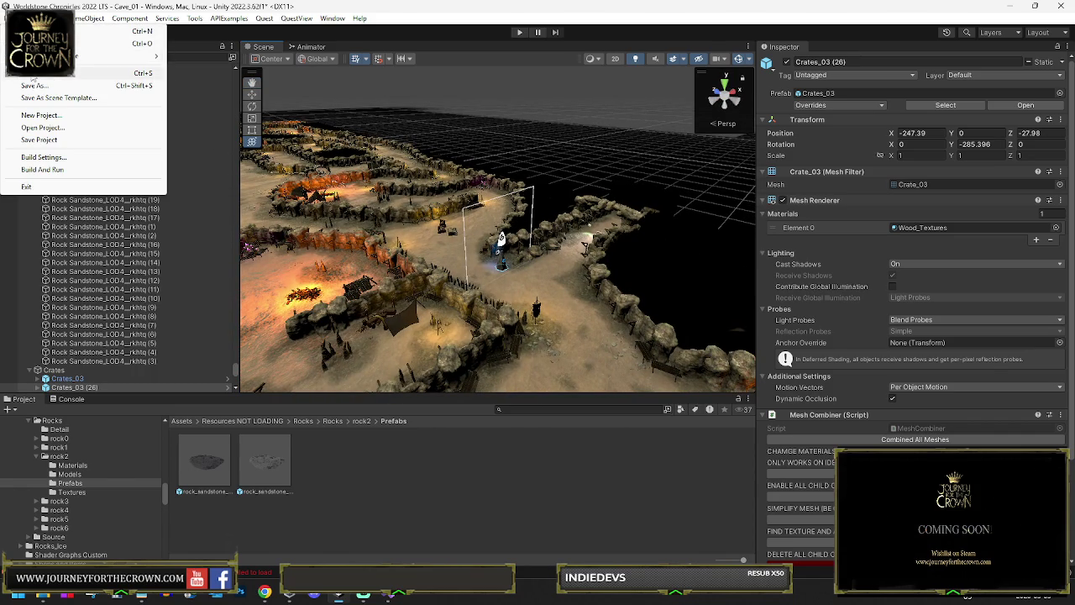
Select the Goblin Rock Box and shift it back and to the right.
key("Escape")
left_click(514, 189)
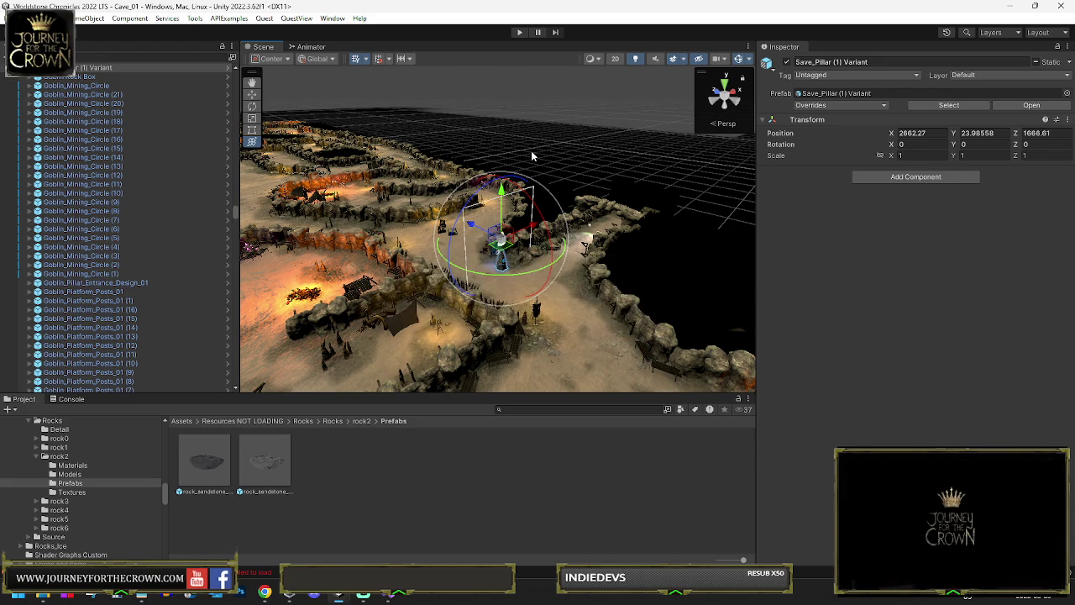
mouse_move(519, 102)
left_mouse_down()
mouse_move(422, 216)
mouse_move(382, 215)
mouse_move(438, 214)
mouse_move(518, 162)
left_mouse_up()
left_click(461, 216)
mouse_move(558, 194)
left_mouse_down()
mouse_move(459, 240)
mouse_move(451, 259)
left_mouse_up()
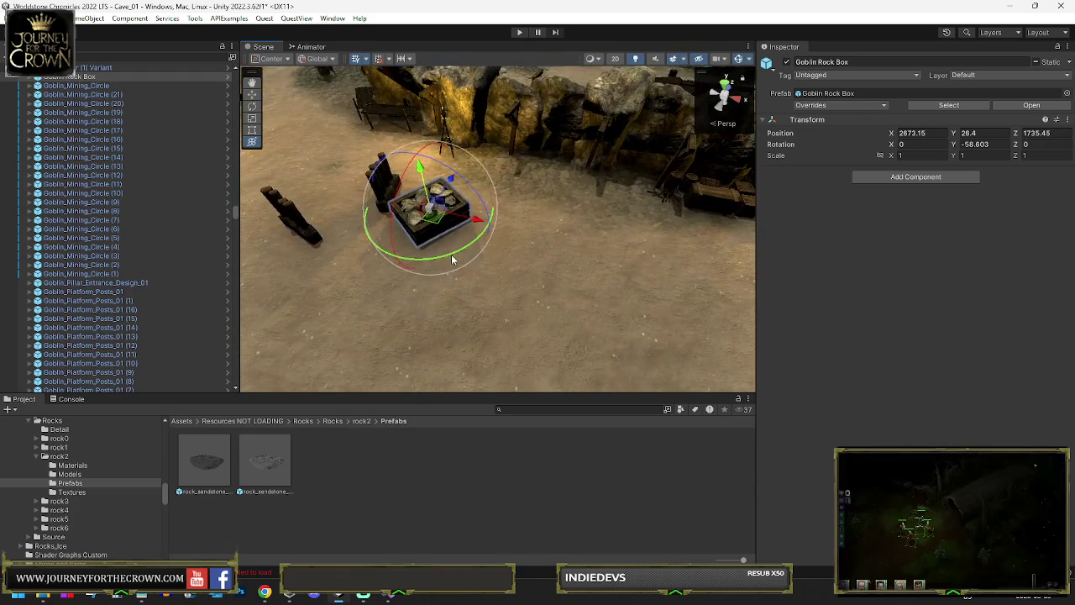
key("w")
mouse_move(424, 220)
left_mouse_down()
mouse_move(494, 168)
mouse_move(420, 216)
mouse_move(376, 196)
mouse_move(555, 217)
mouse_move(462, 168)
left_mouse_up()
Duplicate the Goblin Rock Box and move the copy to a new spot along the path.
key("ctrl+d")
key("e")
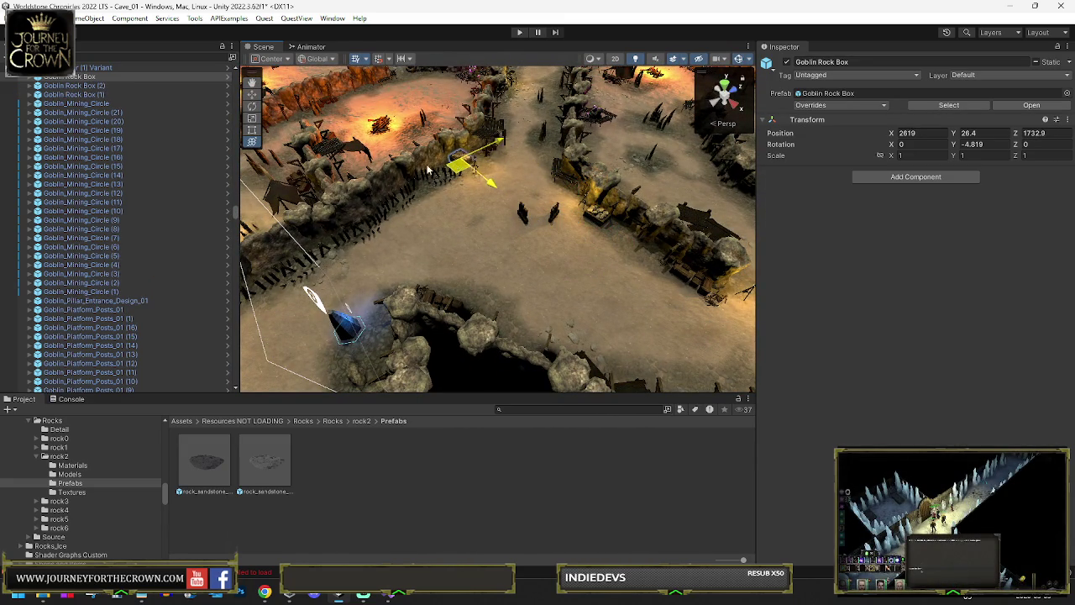
mouse_move(352, 162)
left_mouse_down()
mouse_move(429, 168)
mouse_move(493, 193)
mouse_move(430, 130)
left_mouse_up()
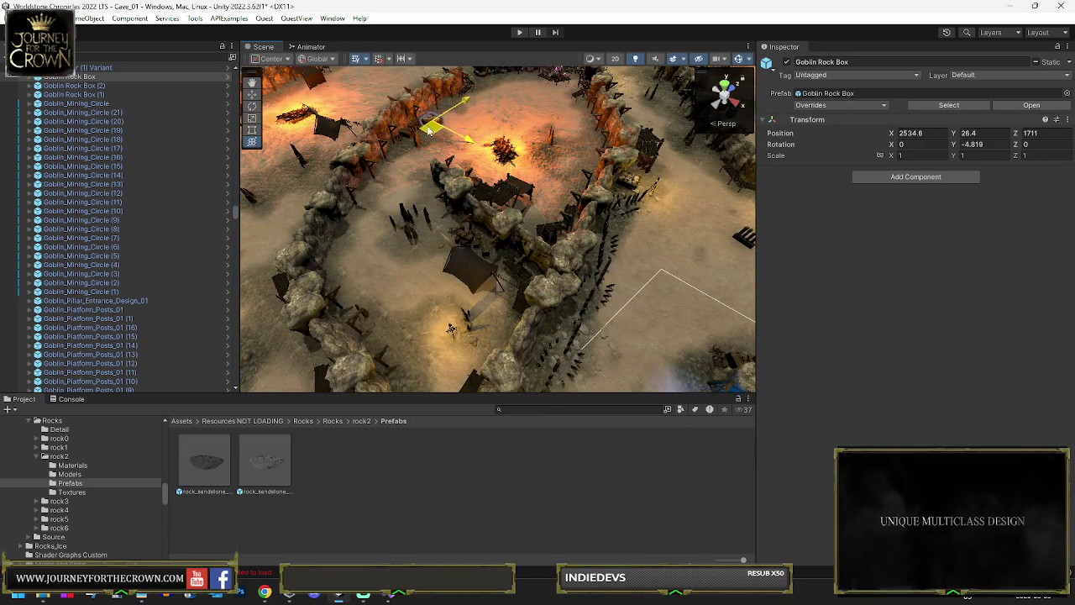
key("f")
left_click_drag(496, 242, 509, 202)
scroll(588, 204, "down", 10)
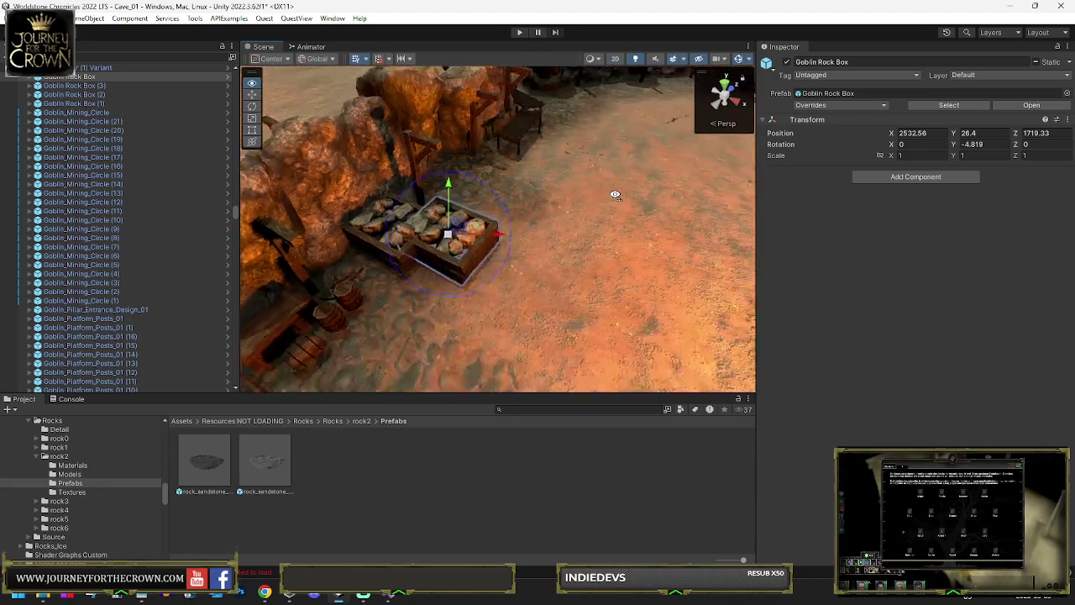
scroll(612, 203, "down", 10)
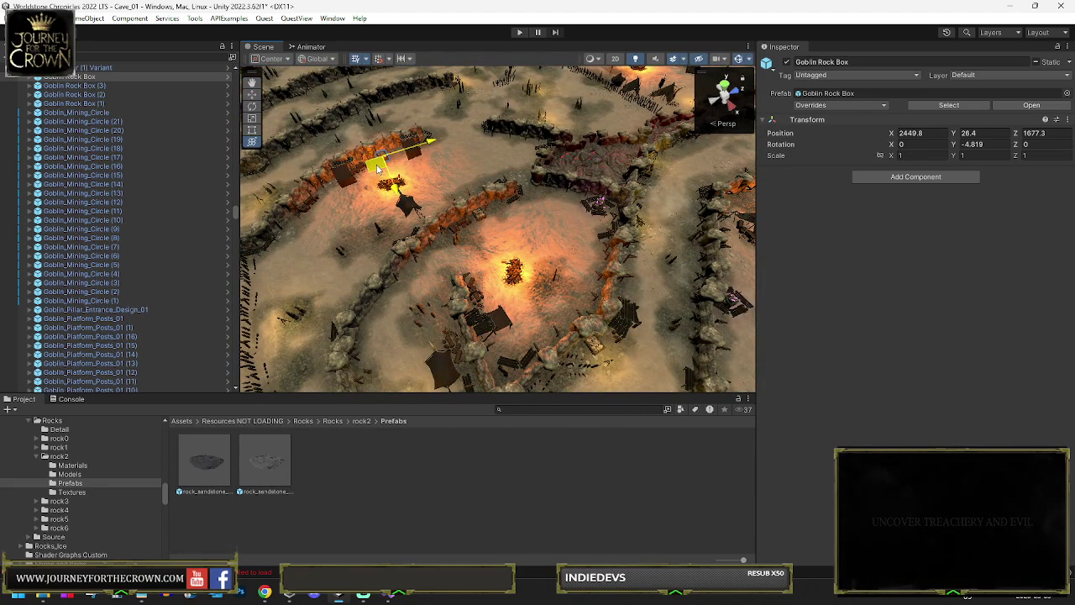
left_click_drag(393, 142, 449, 91)
key("f")
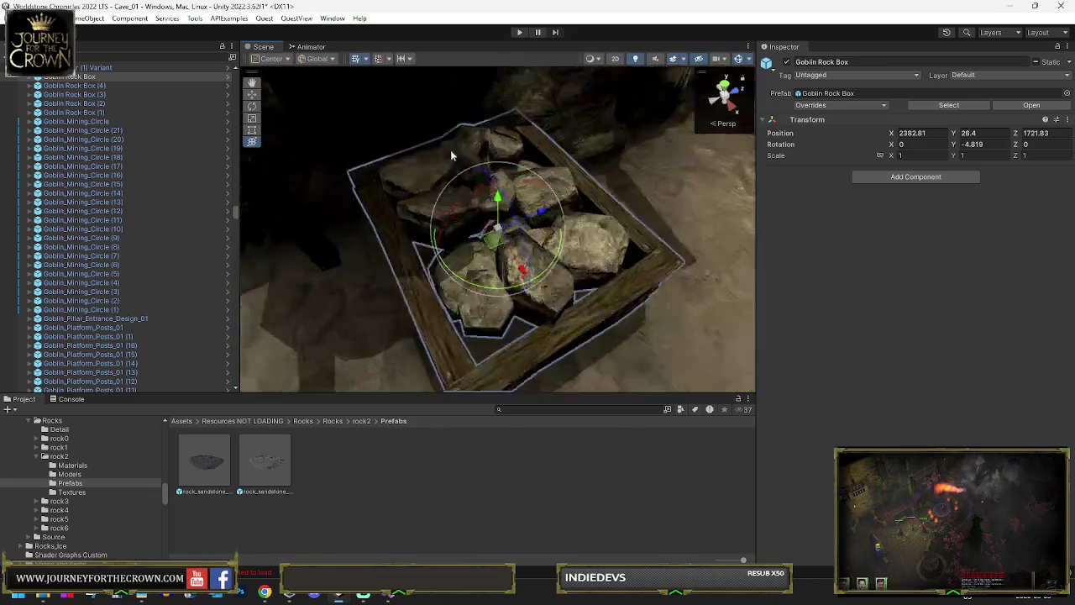
Make another copy and place it beside the rock wall at X 2340.9, Z 1696.6.
key("ctrl+d")
mouse_move(500, 225)
left_mouse_down()
mouse_move(504, 257)
mouse_move(663, 207)
left_mouse_up()
scroll(663, 207, "down", 10)
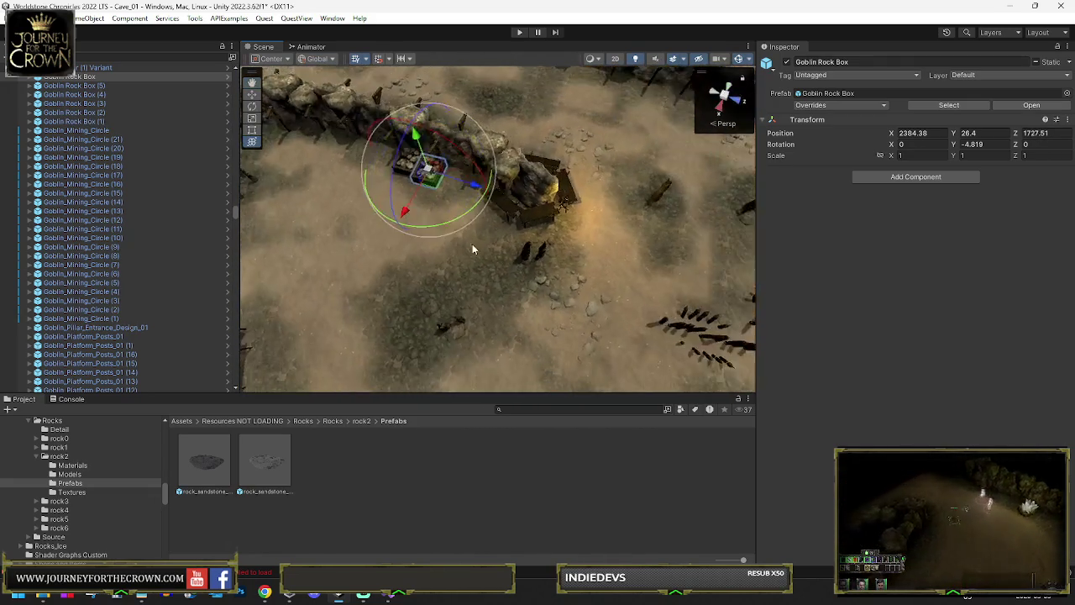
left_click_drag(453, 169, 461, 216)
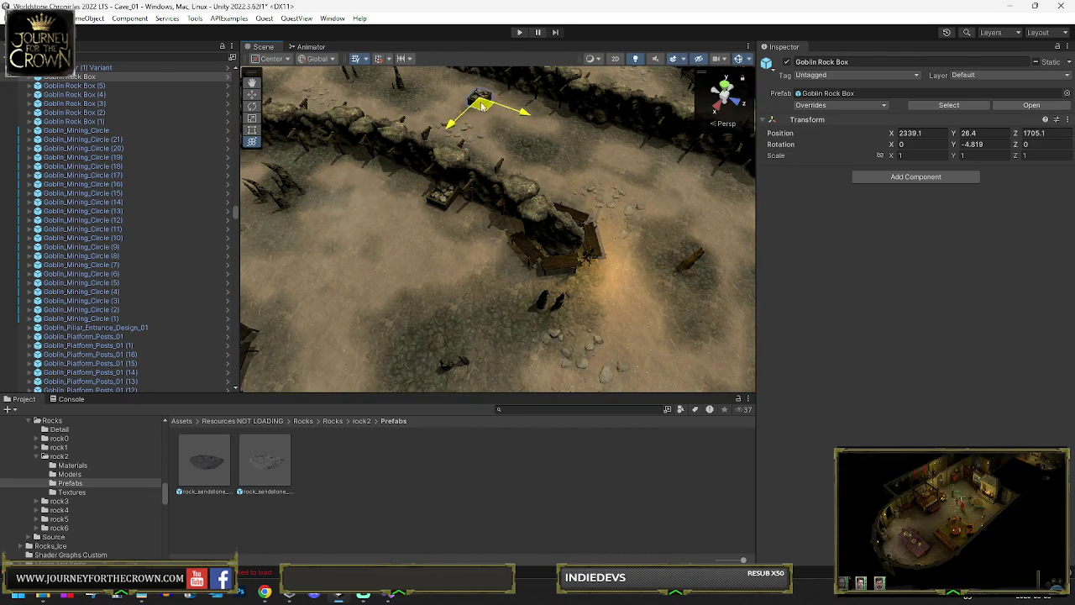
left_click_drag(474, 110, 521, 189)
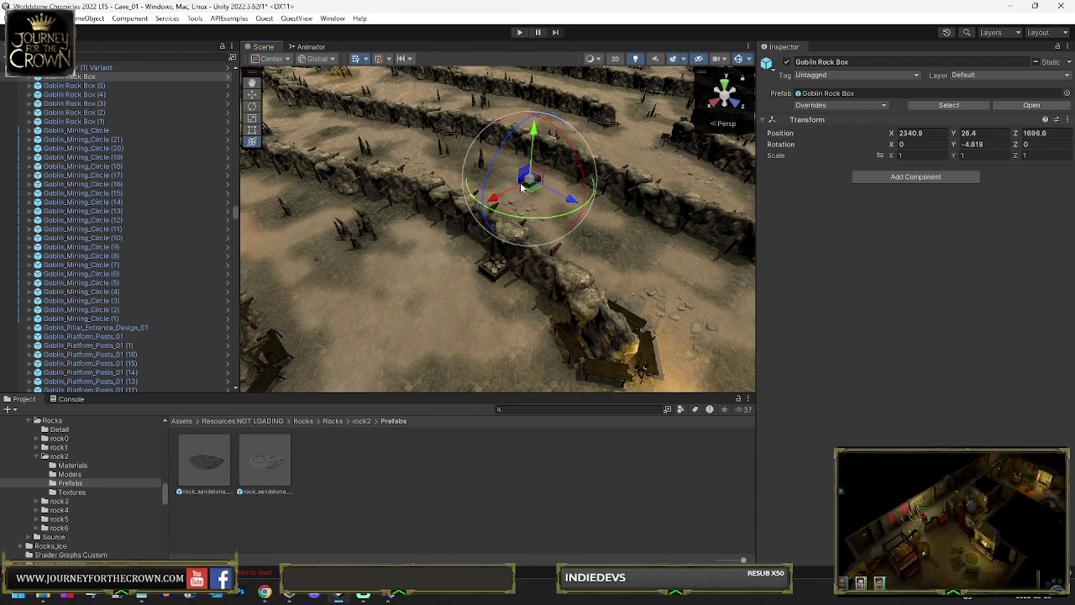
Move the rock box further up the path, then duplicate it and shift the copy aside.
mouse_move(638, 294)
left_mouse_down()
mouse_move(473, 211)
mouse_move(647, 281)
mouse_move(542, 235)
left_mouse_up()
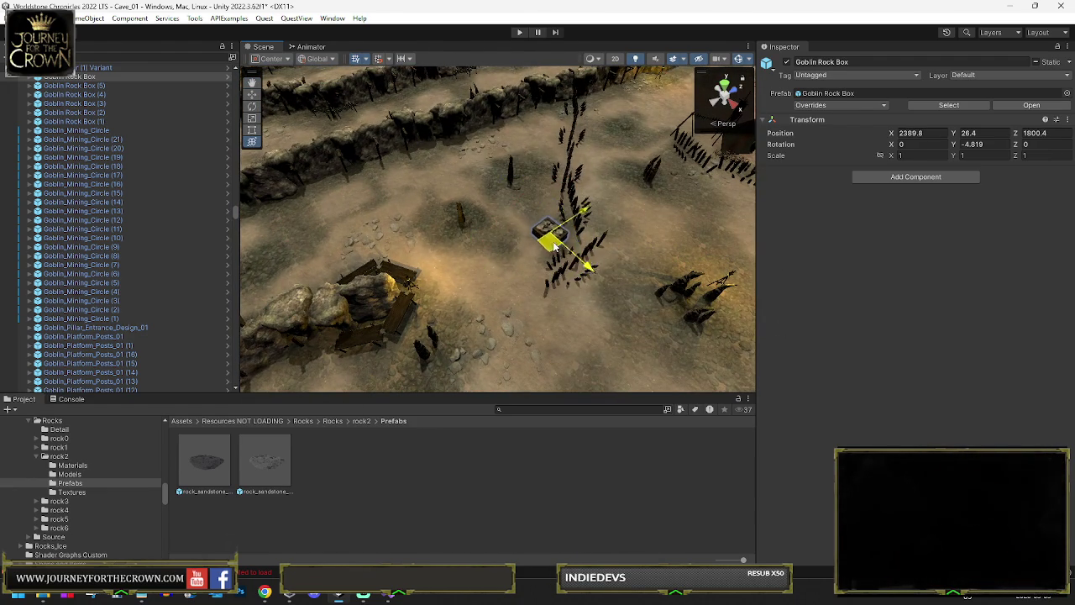
mouse_move(697, 255)
left_mouse_down()
mouse_move(583, 235)
mouse_move(594, 244)
mouse_move(605, 146)
left_mouse_up()
key("f")
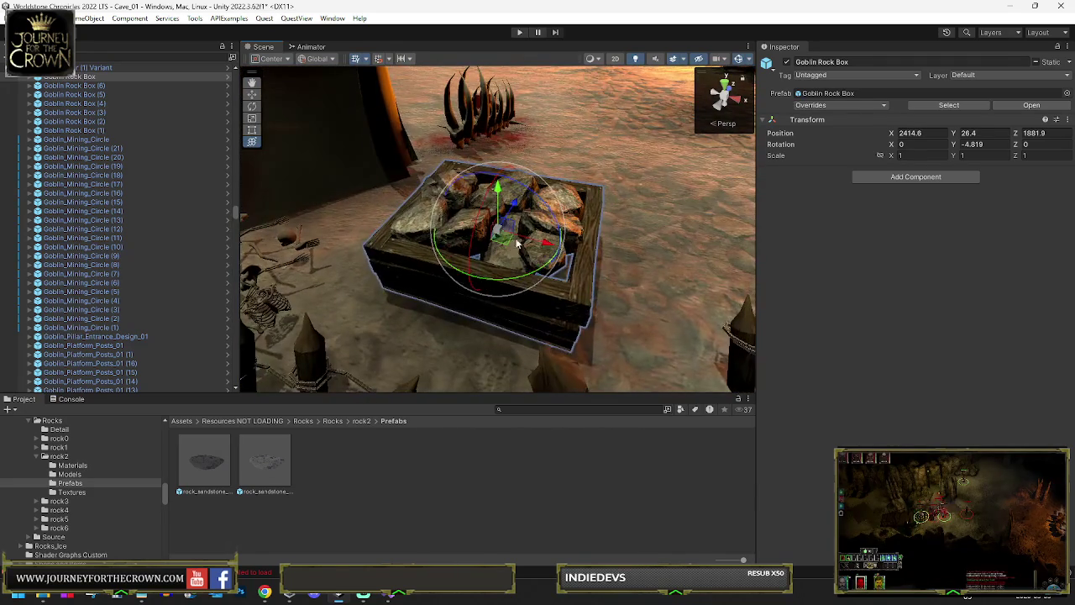
key("ctrl+d")
mouse_move(518, 244)
left_mouse_down()
mouse_move(456, 240)
mouse_move(432, 264)
mouse_move(596, 173)
mouse_move(626, 172)
left_mouse_up()
scroll(626, 171, "down", 10)
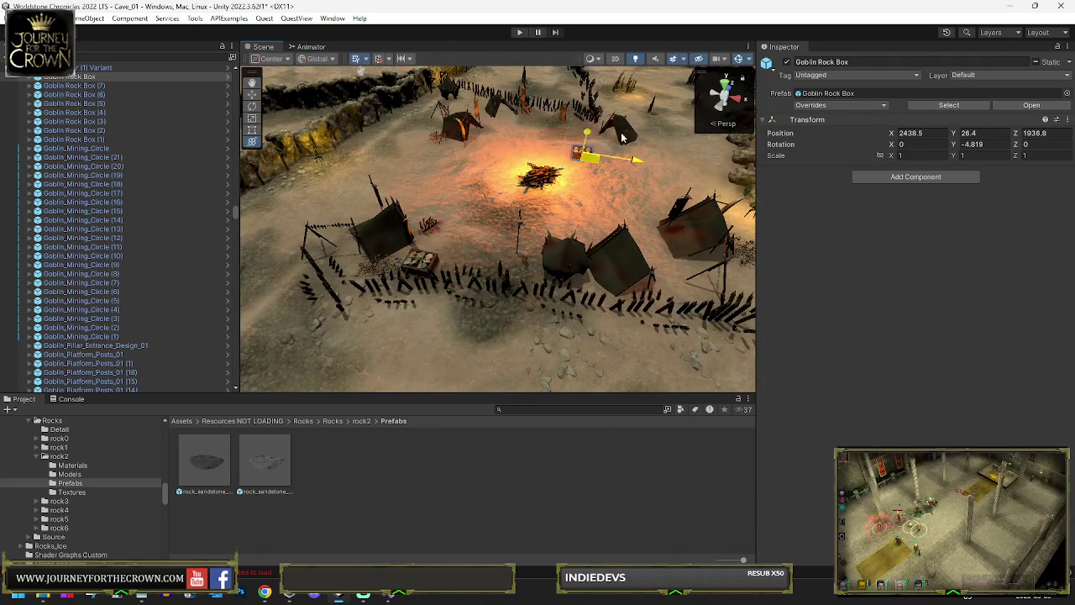
key("f")
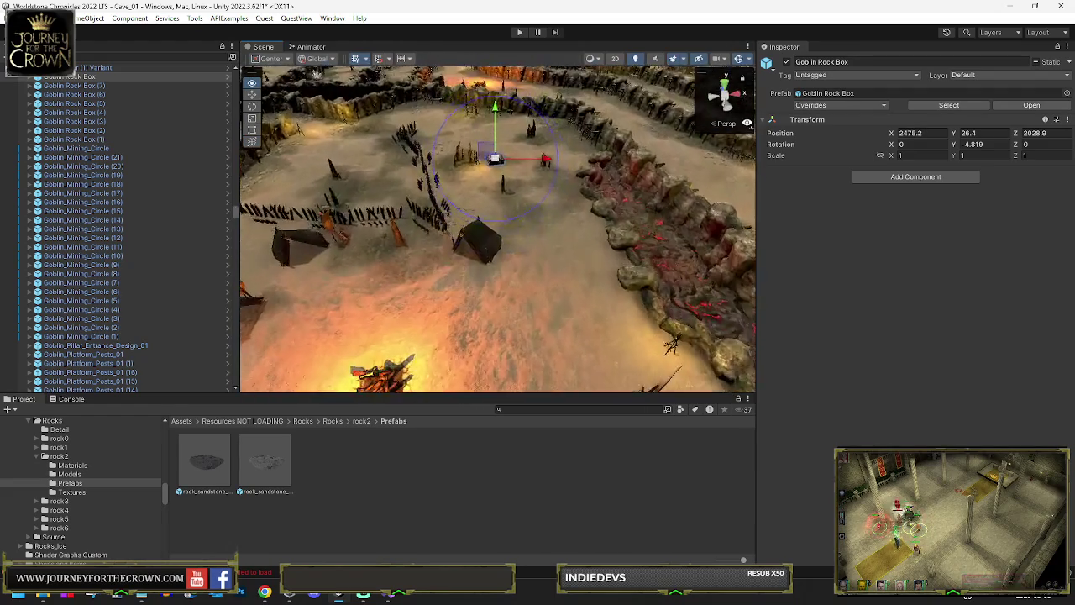
Reposition the new rock box copy to another spot and nudge it into place.
left_click_drag(423, 123, 367, 110)
key("f")
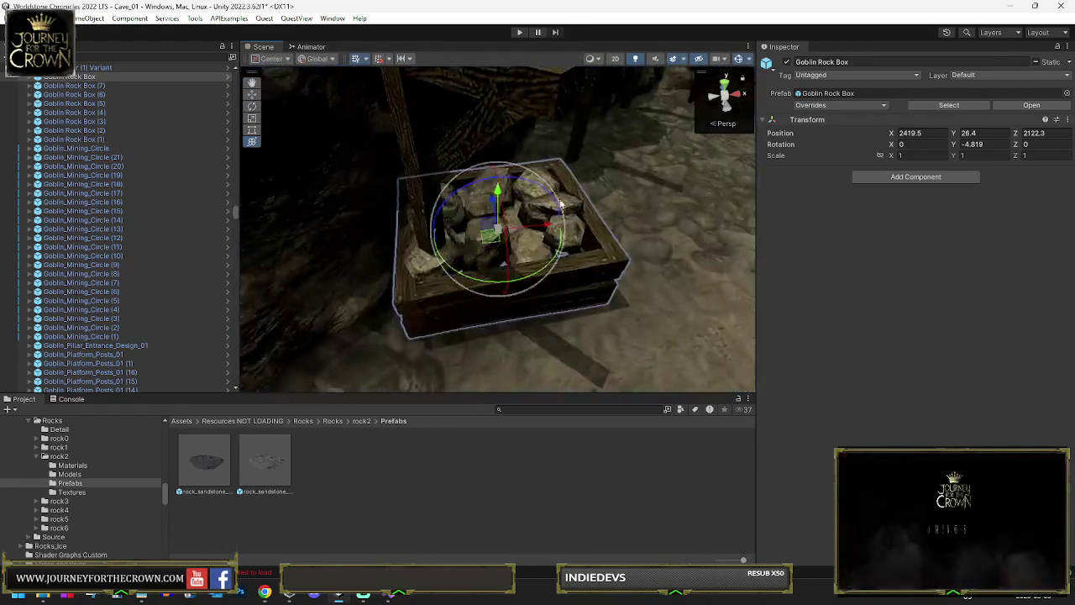
scroll(580, 180, "down", 10)
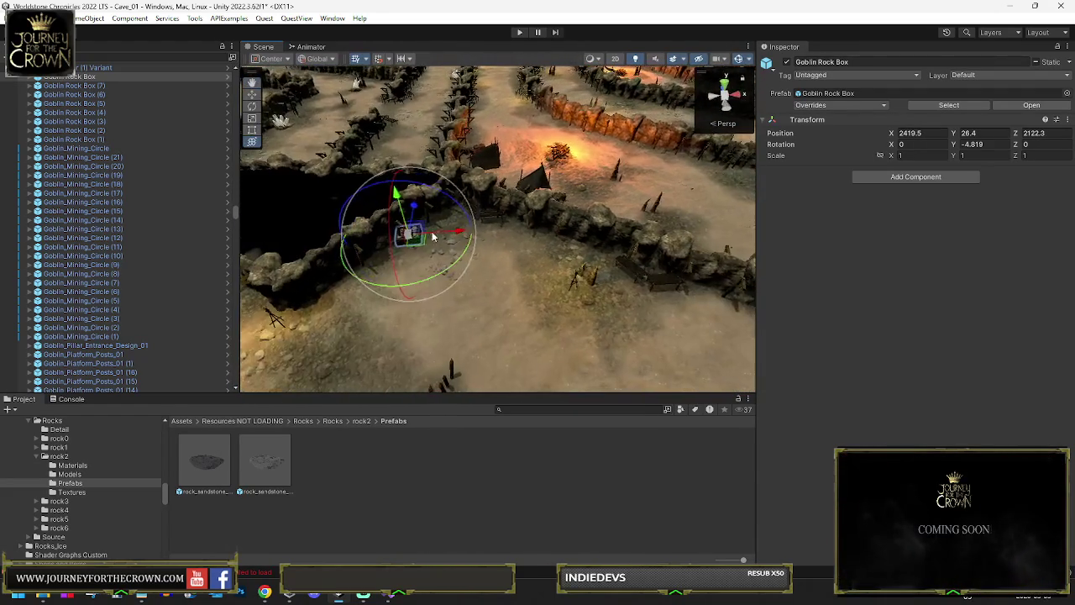
key("f")
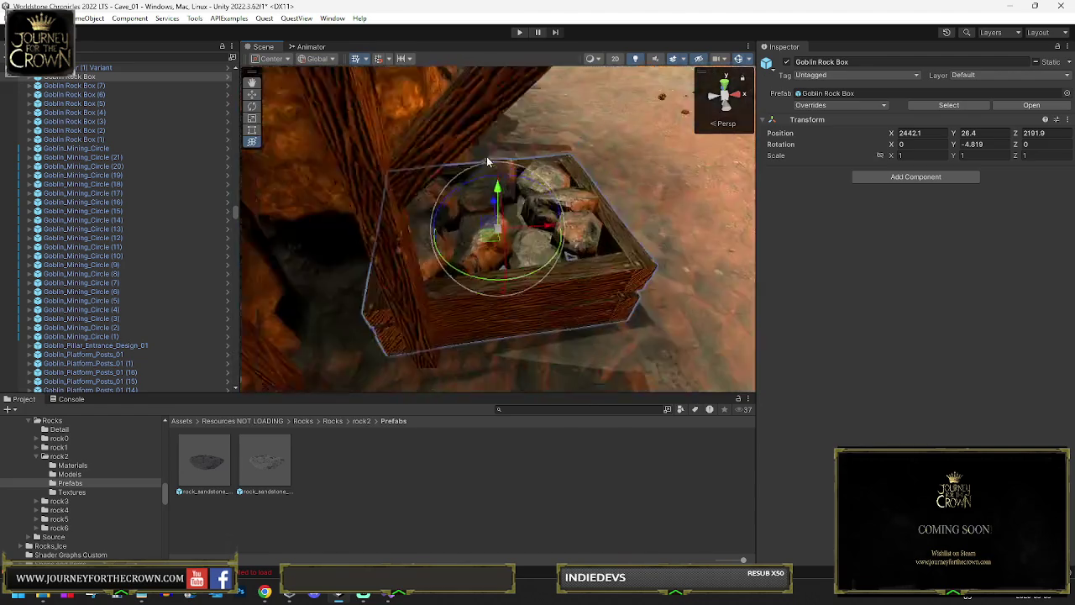
mouse_move(496, 227)
left_mouse_down()
mouse_move(547, 214)
mouse_move(580, 118)
mouse_move(616, 214)
mouse_move(564, 217)
mouse_move(507, 305)
mouse_move(576, 108)
mouse_move(493, 269)
mouse_move(625, 87)
mouse_move(538, 185)
left_mouse_up()
scroll(617, 214, "down", 5)
Move the newest copy far up the path to X 2465.91, Z 2334.53 with rotation Y 0.
mouse_move(386, 240)
left_mouse_down()
mouse_move(468, 143)
mouse_move(431, 79)
left_mouse_up()
key("f")
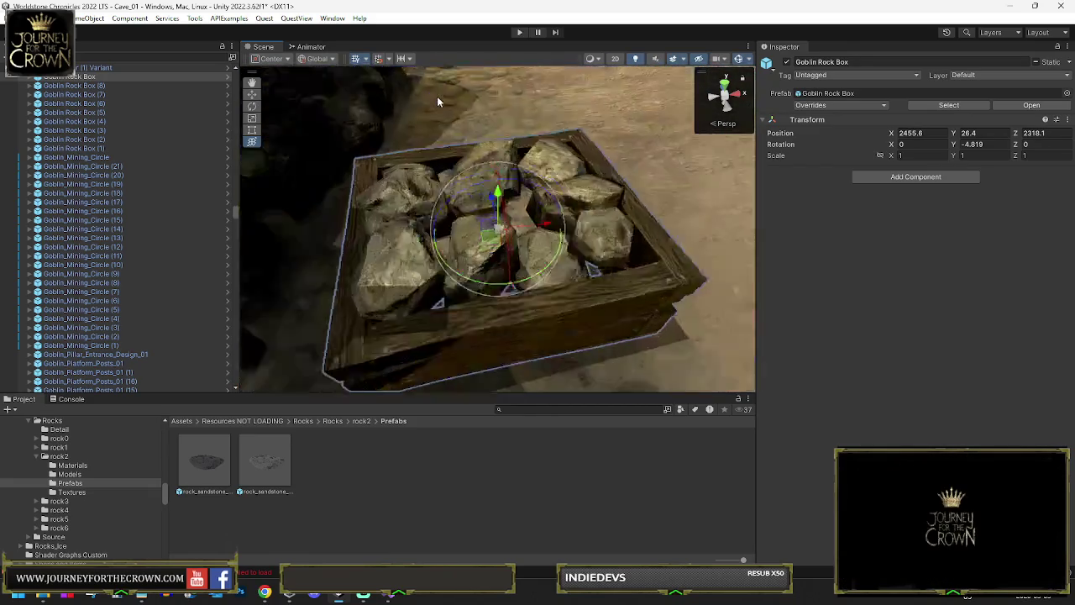
left_click_drag(476, 284, 441, 276)
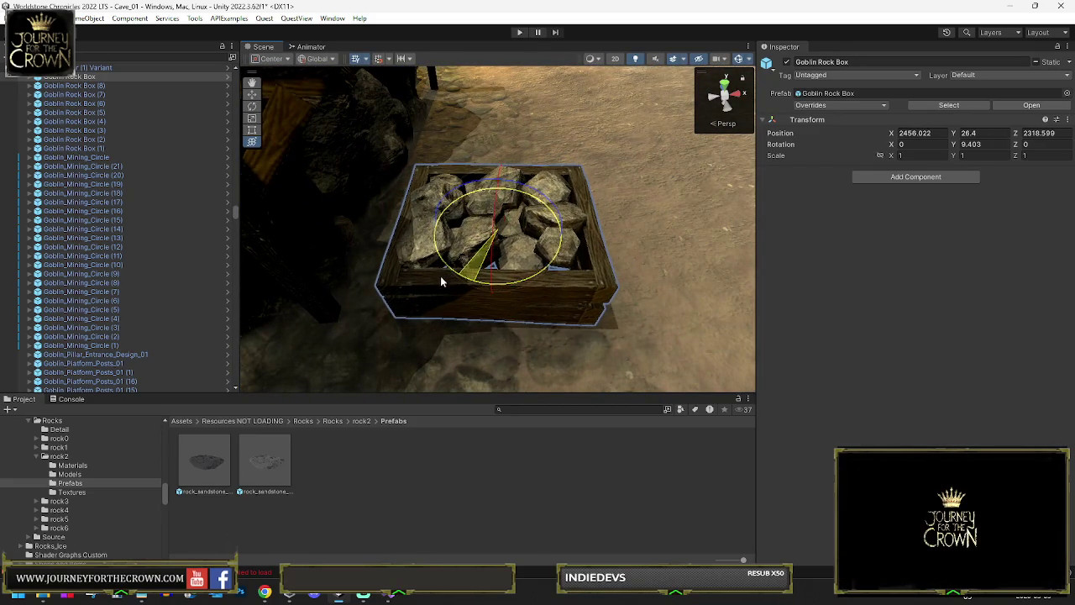
type("0")
mouse_move(499, 229)
left_mouse_down()
mouse_move(509, 97)
mouse_move(496, 84)
left_mouse_up()
scroll(576, 112, "down", 3)
scroll(620, 87, "down", 10)
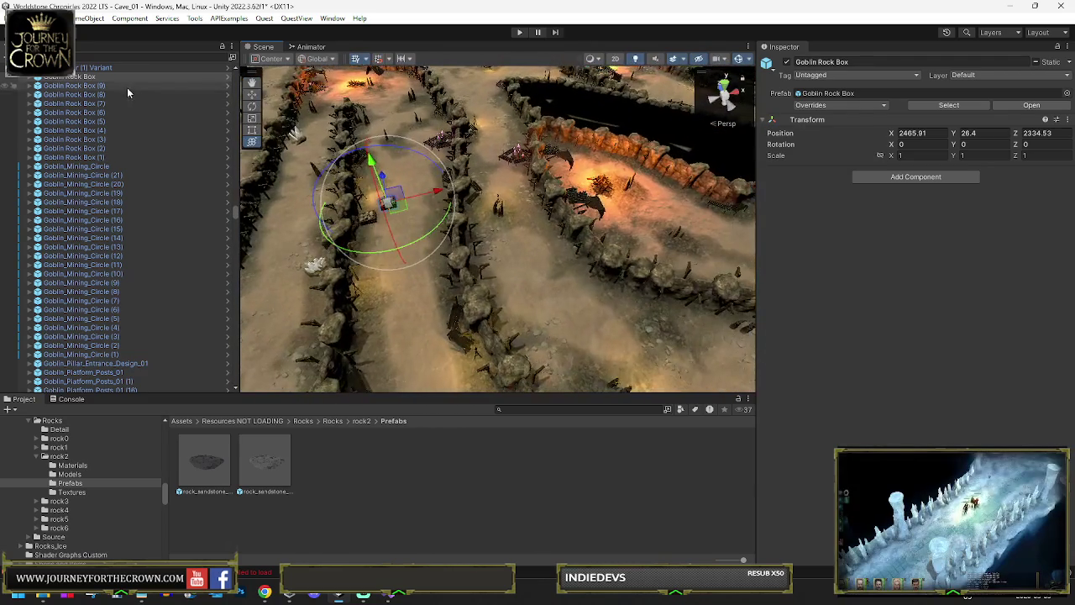
left_click(96, 157, "shift")
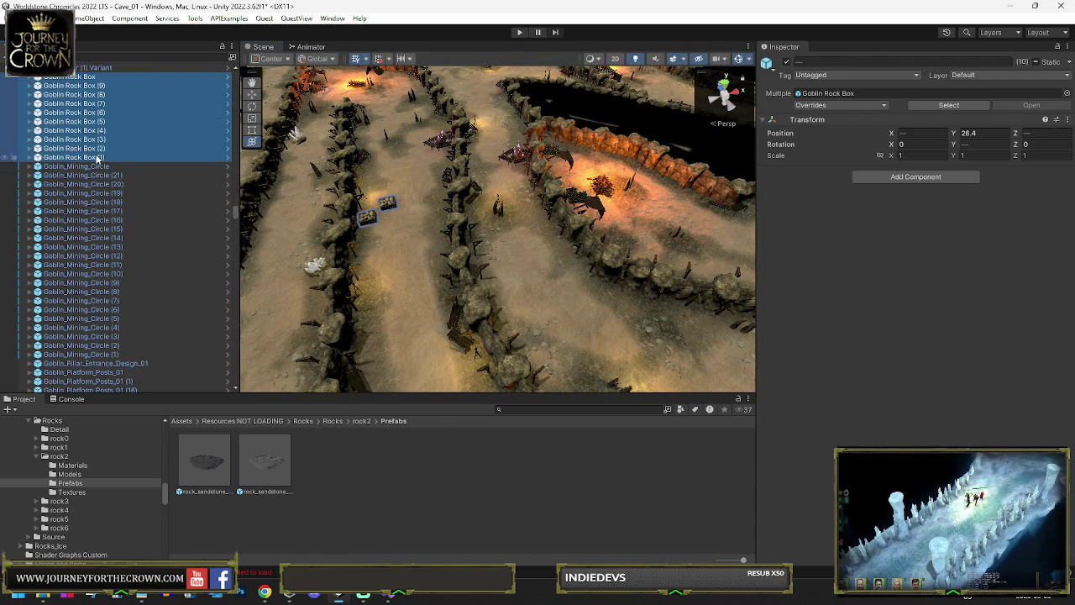
Group the selected Goblin Rock Boxes under a new empty parent named Rock Boxes.
right_click(97, 133)
left_click(166, 332)
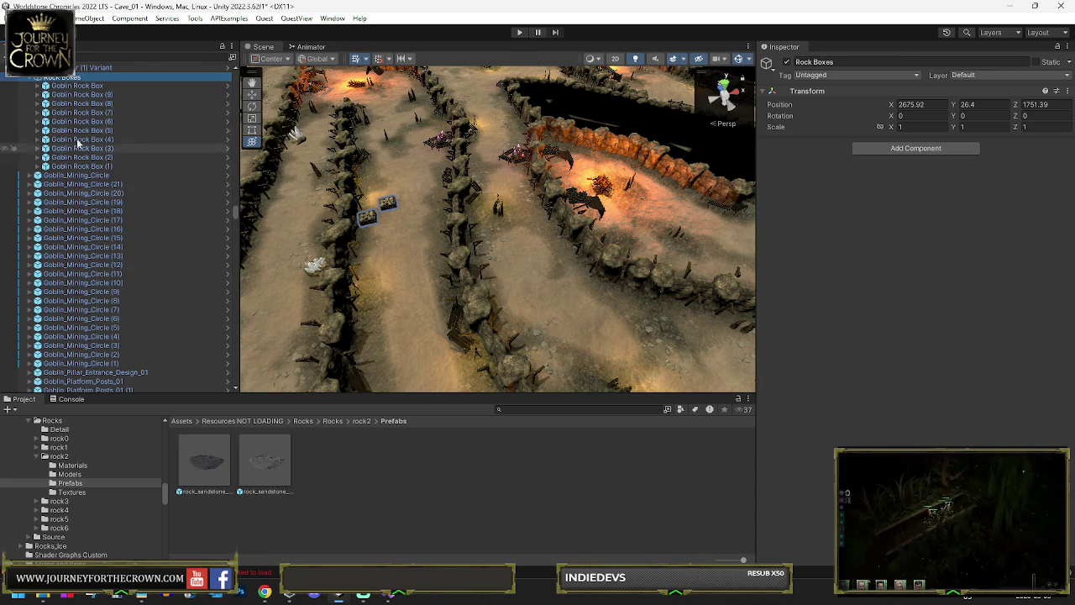
left_click(126, 86)
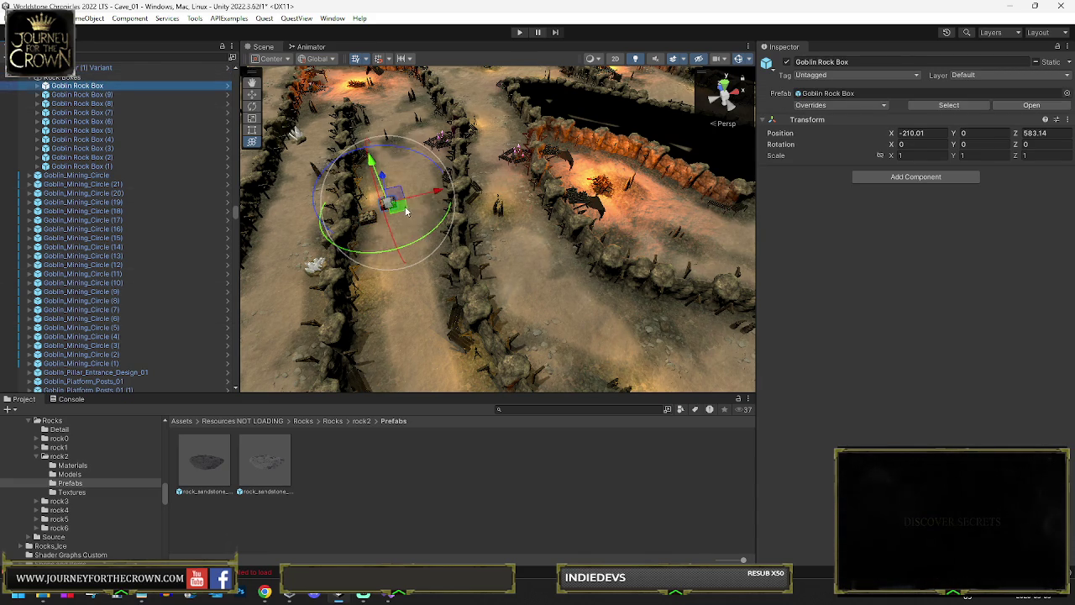
Place rock box copies (10) and (11) further along the path, with the Scene view maximized.
left_click_drag(527, 267, 506, 273)
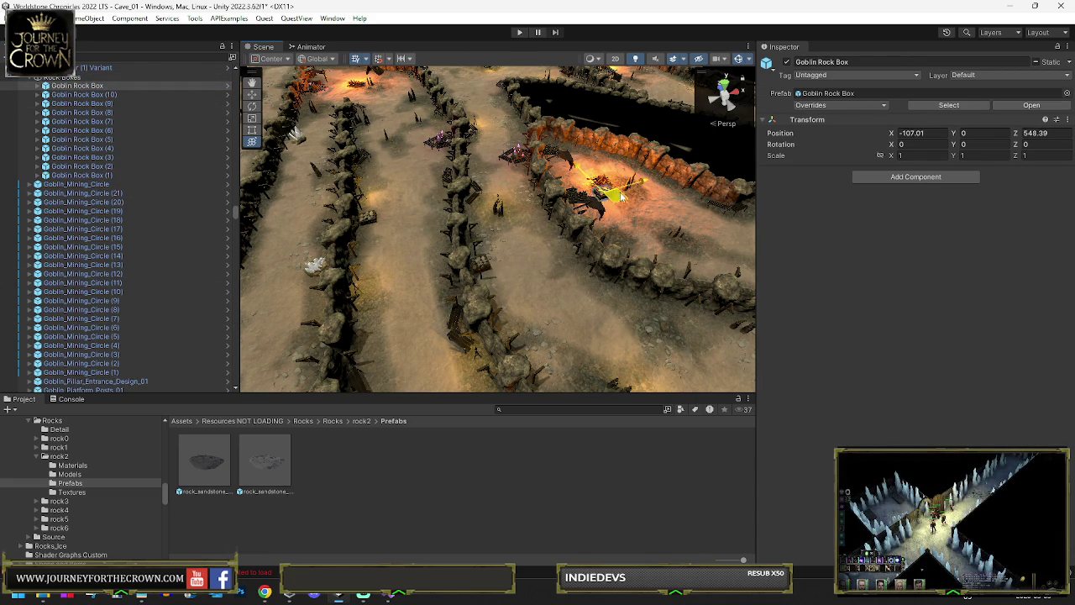
left_click_drag(582, 192, 636, 108)
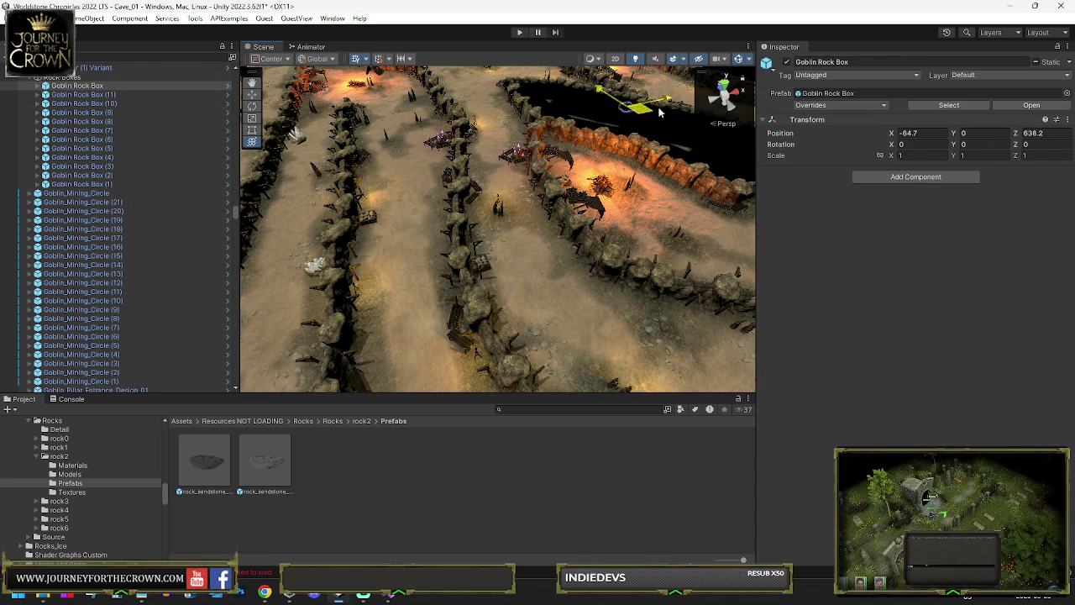
key("f")
scroll(533, 197, "down", 5)
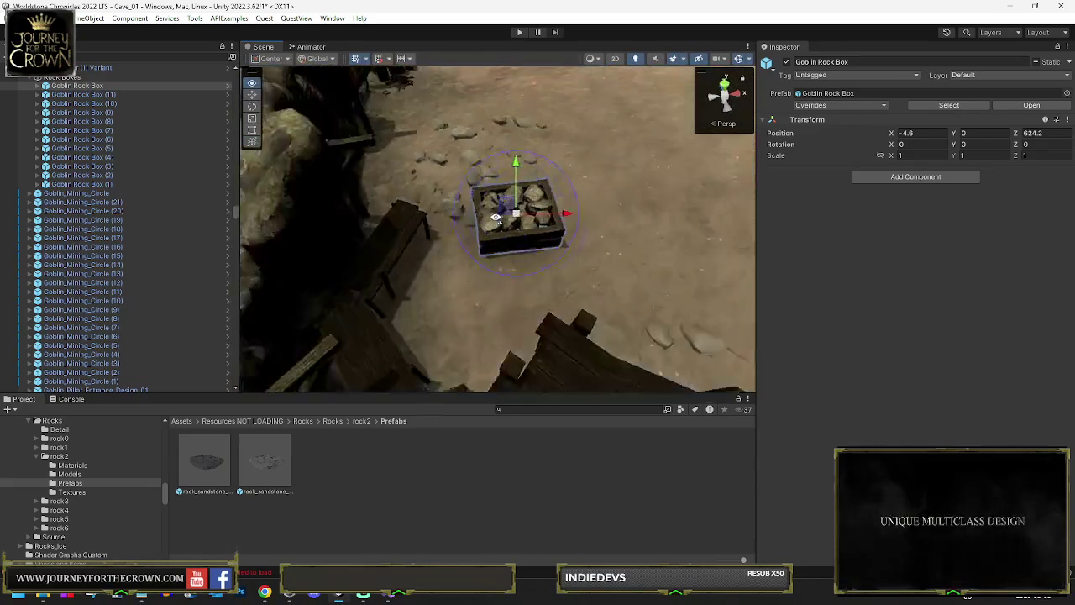
key("shift+space")
left_click_drag(528, 254, 540, 287)
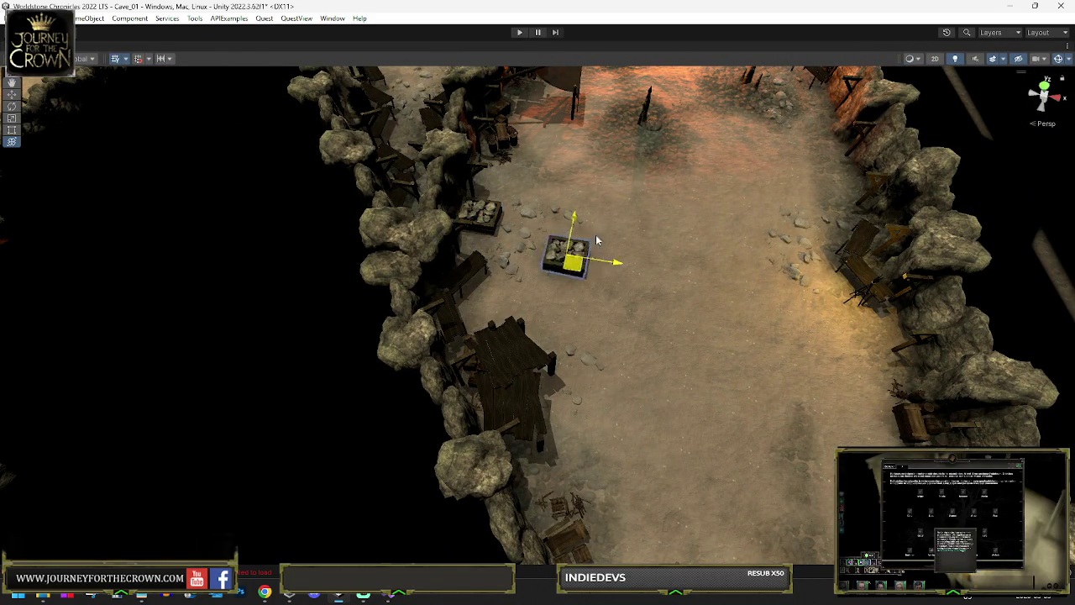
Reposition the rock crate along the rock wall near the campfire.
left_click_drag(859, 180, 713, 192)
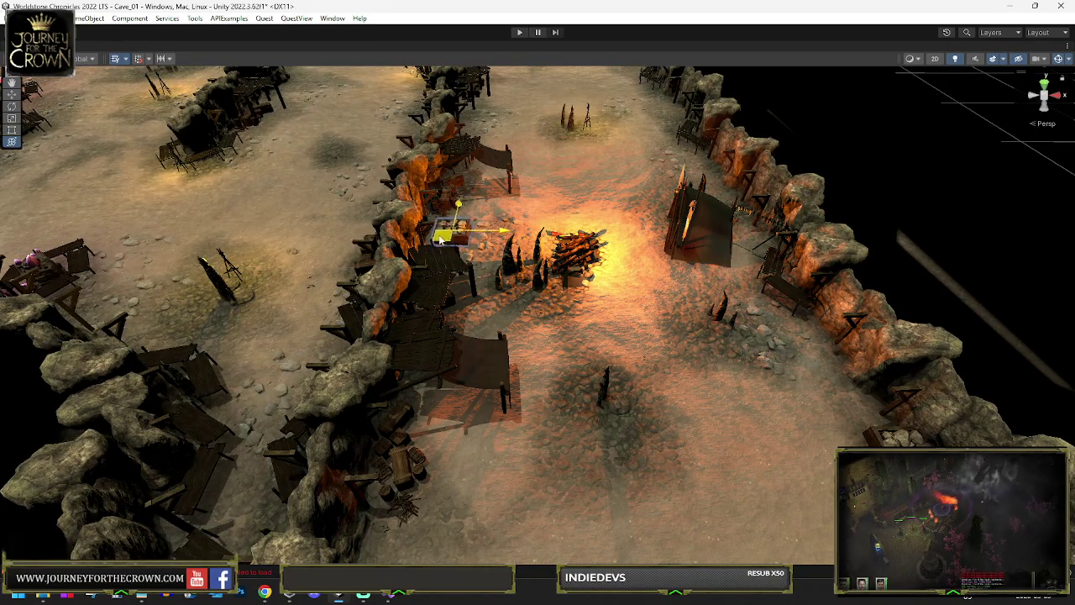
mouse_move(520, 85)
left_mouse_down()
mouse_move(636, 101)
mouse_move(596, 120)
mouse_move(600, 140)
mouse_move(500, 237)
mouse_move(626, 175)
left_mouse_up()
key("f")
scroll(600, 140, "down", 5)
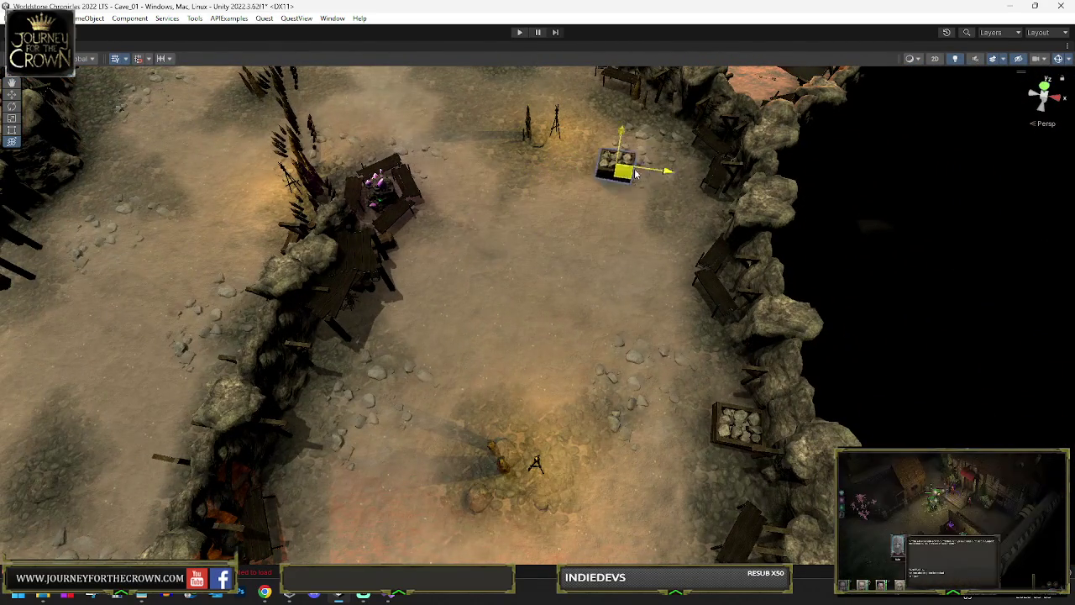
mouse_move(718, 222)
left_mouse_down()
mouse_move(756, 99)
mouse_move(803, 51)
mouse_move(736, 271)
left_mouse_up()
key("e")
key("w")
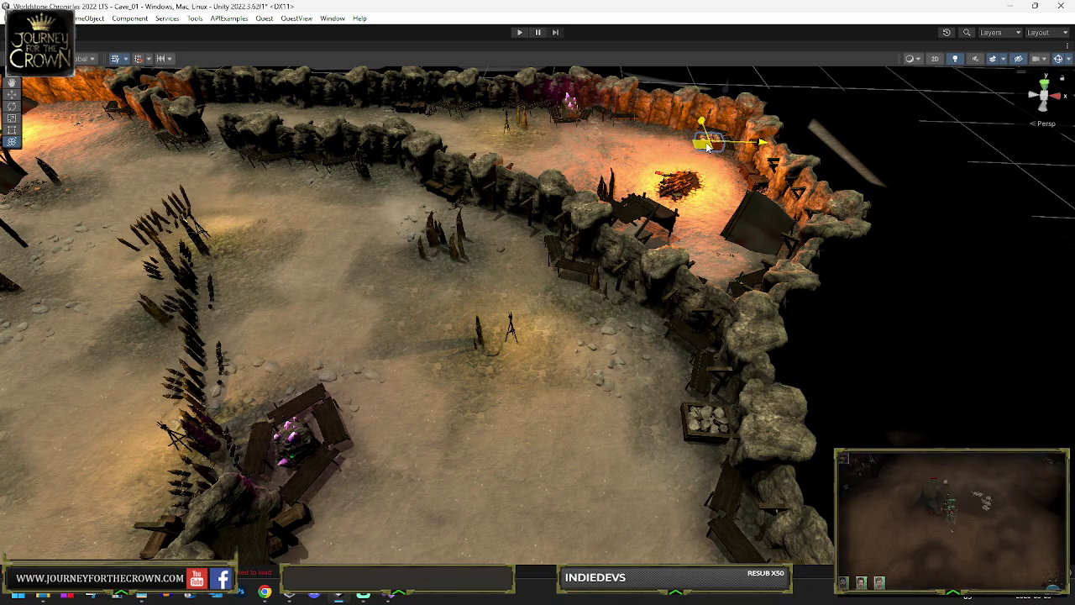
key("f")
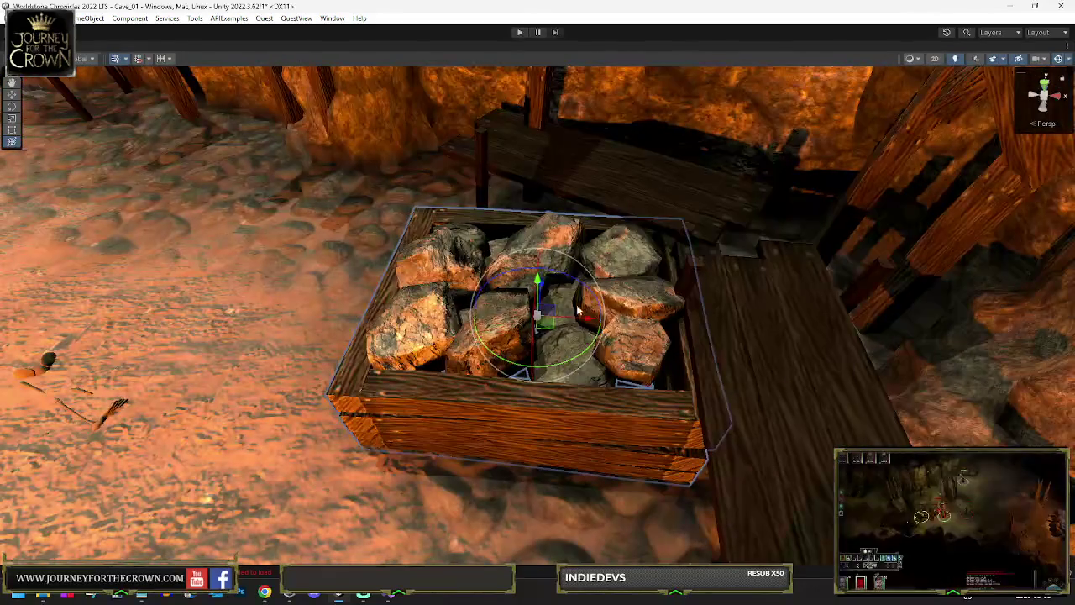
mouse_move(543, 329)
left_mouse_down()
mouse_move(493, 341)
mouse_move(512, 396)
mouse_move(504, 412)
mouse_move(290, 263)
left_mouse_up()
Duplicate the crate and rotate the copy to a new angle against the wall.
key("ctrl+d")
scroll(290, 263, "down", 10)
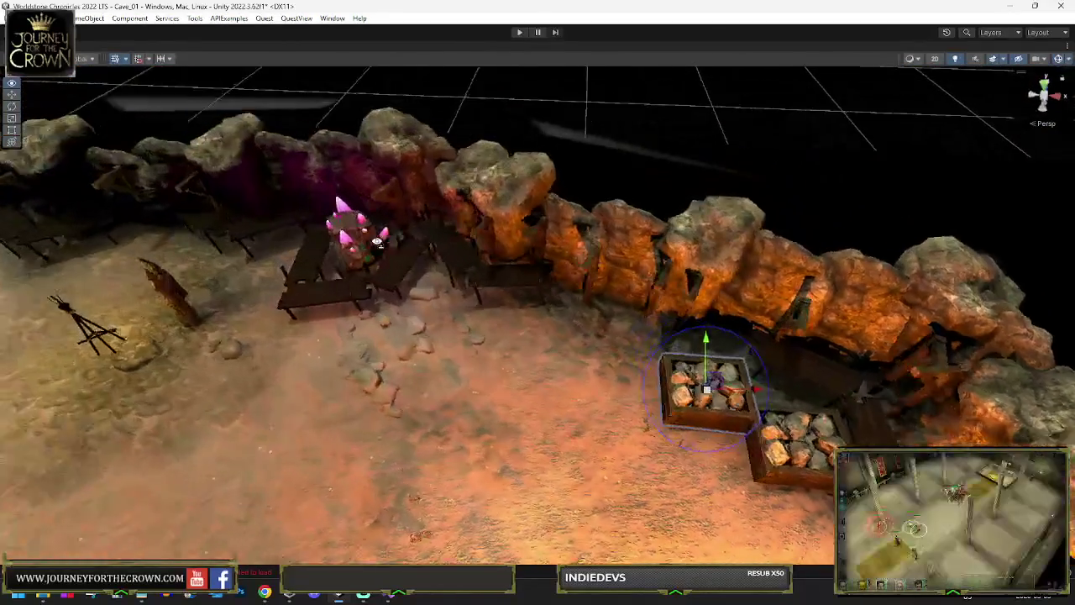
key("e")
scroll(528, 239, "down", 5)
mouse_move(698, 355)
left_mouse_down()
mouse_move(660, 349)
mouse_move(663, 293)
mouse_move(627, 268)
mouse_move(277, 294)
mouse_move(282, 275)
left_mouse_up()
key("w")
Make two more crate copies, turning each and moving the last up and left along the wall.
key("ctrl+d")
key("e")
mouse_move(608, 323)
left_mouse_down()
mouse_move(649, 337)
mouse_move(315, 225)
mouse_move(225, 373)
left_mouse_up()
key("ctrl+d")
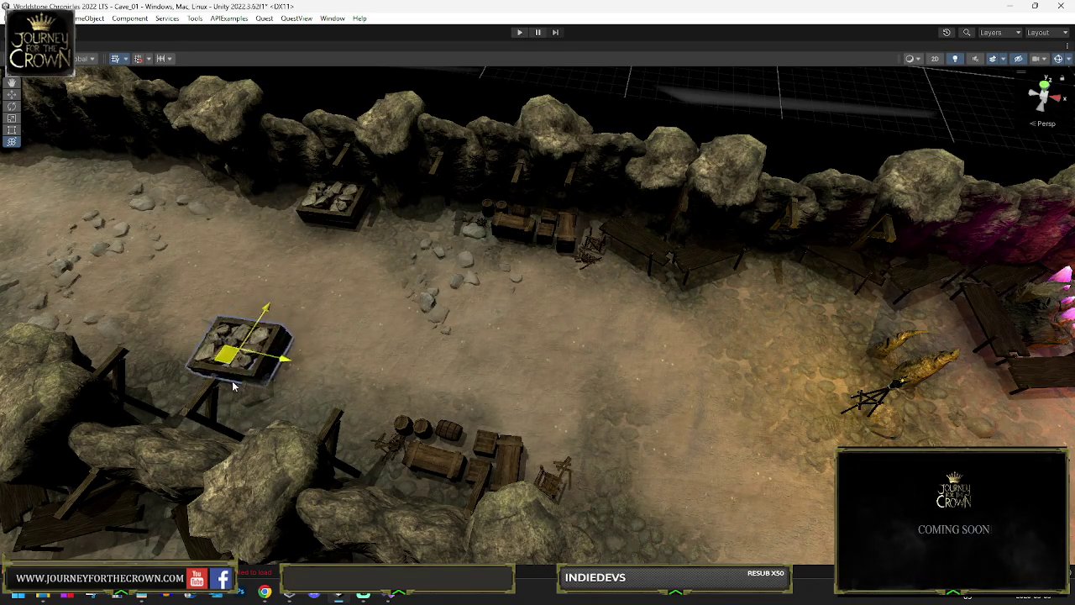
key("e")
key("f")
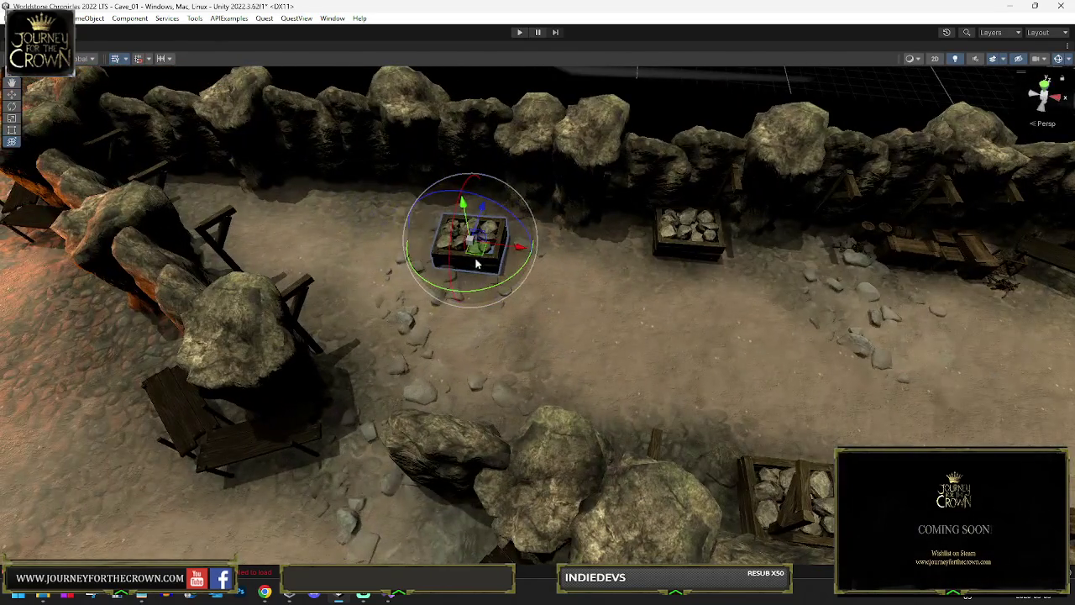
key("w")
left_click_drag(476, 264, 343, 201)
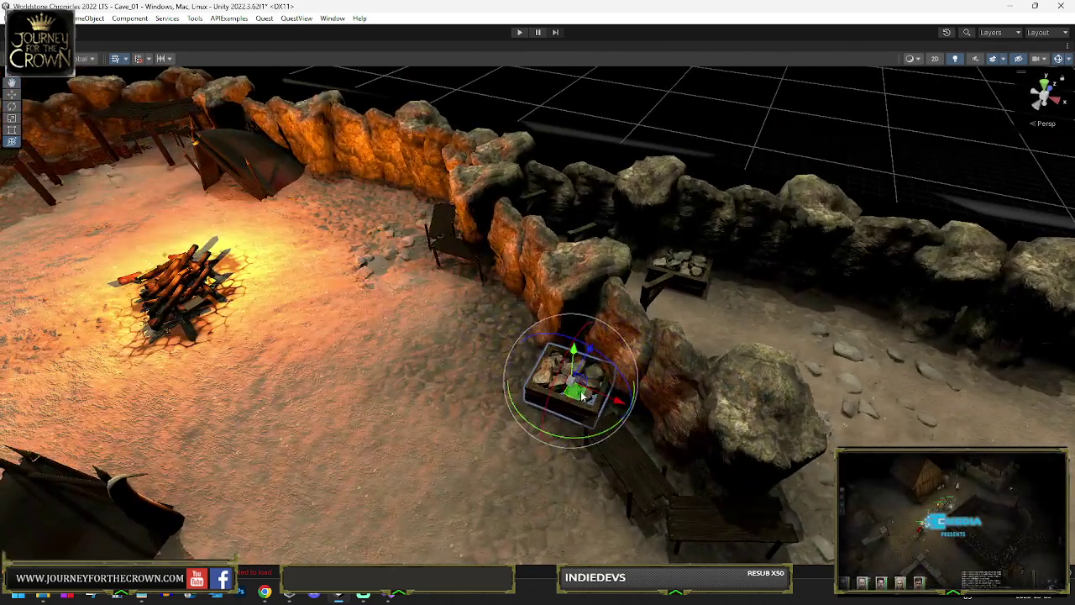
Settle the crate next to the bench by the beam near the campfire.
left_click_drag(582, 397, 414, 258)
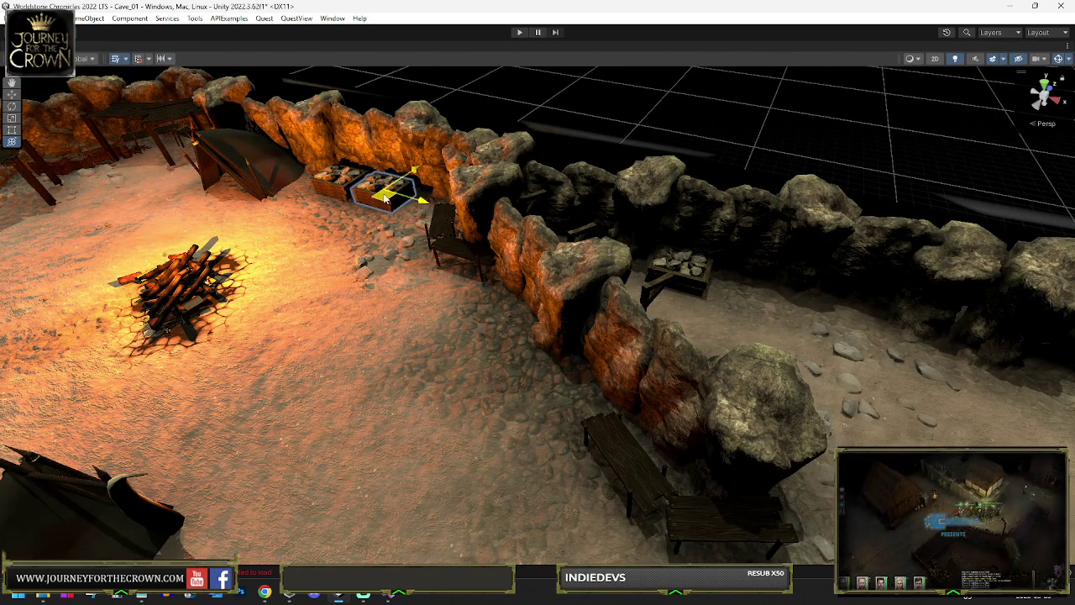
left_click_drag(385, 198, 387, 196)
left_click_drag(251, 220, 363, 244)
scroll(361, 241, "down", 4)
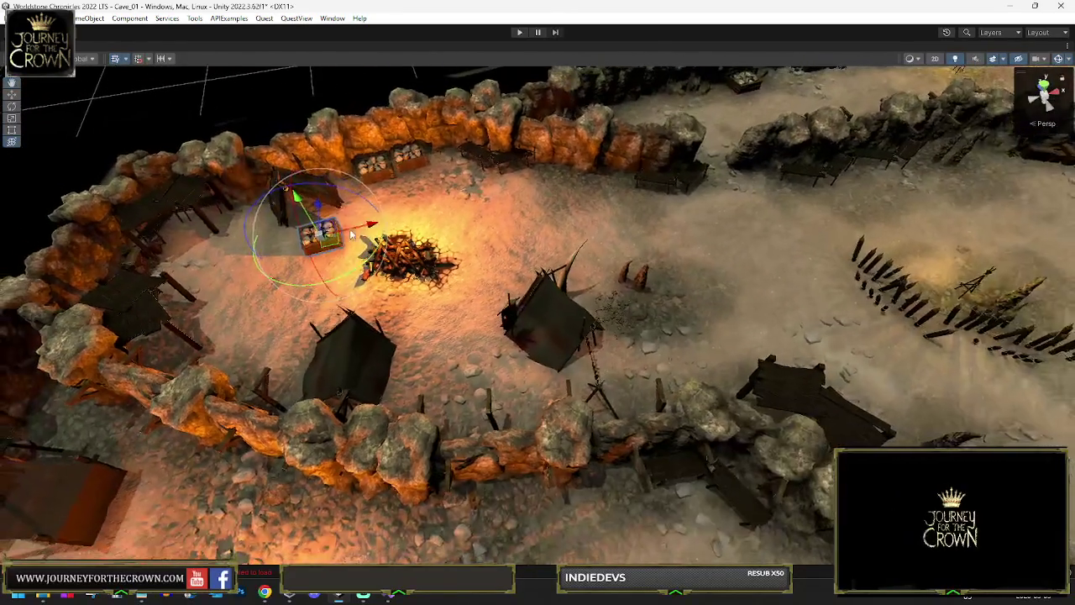
key("f")
scroll(542, 388, "down", 3)
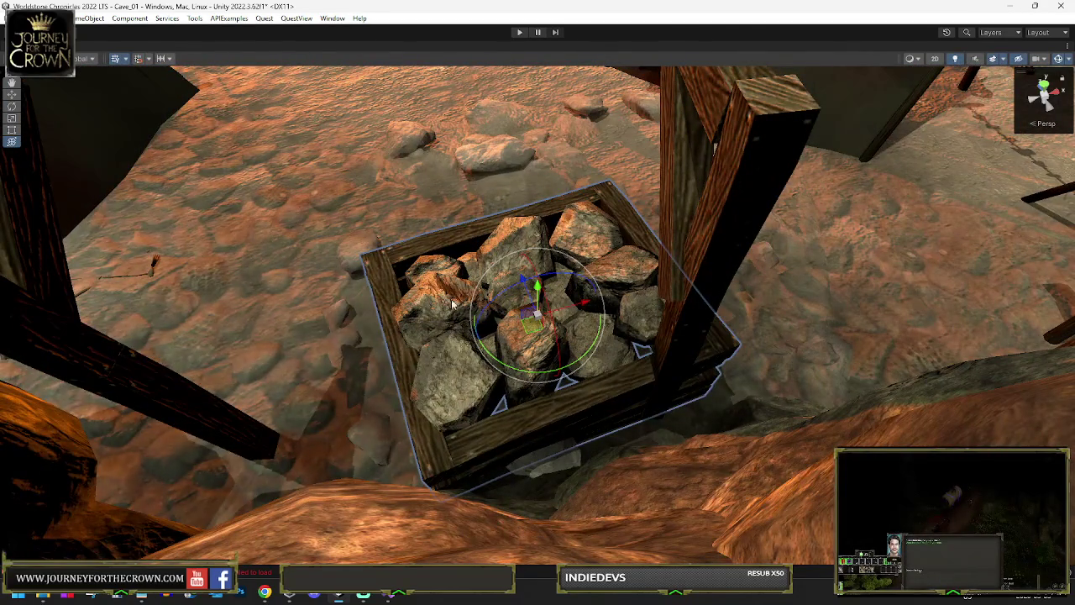
left_click_drag(542, 384, 509, 365)
mouse_move(543, 328)
left_mouse_down()
mouse_move(494, 255)
mouse_move(458, 338)
mouse_move(570, 301)
mouse_move(731, 275)
left_mouse_up()
Duplicate the rock crate and move the copy onto open ground, adjusting its rotation.
key("ctrl+d")
scroll(731, 275, "down", 10)
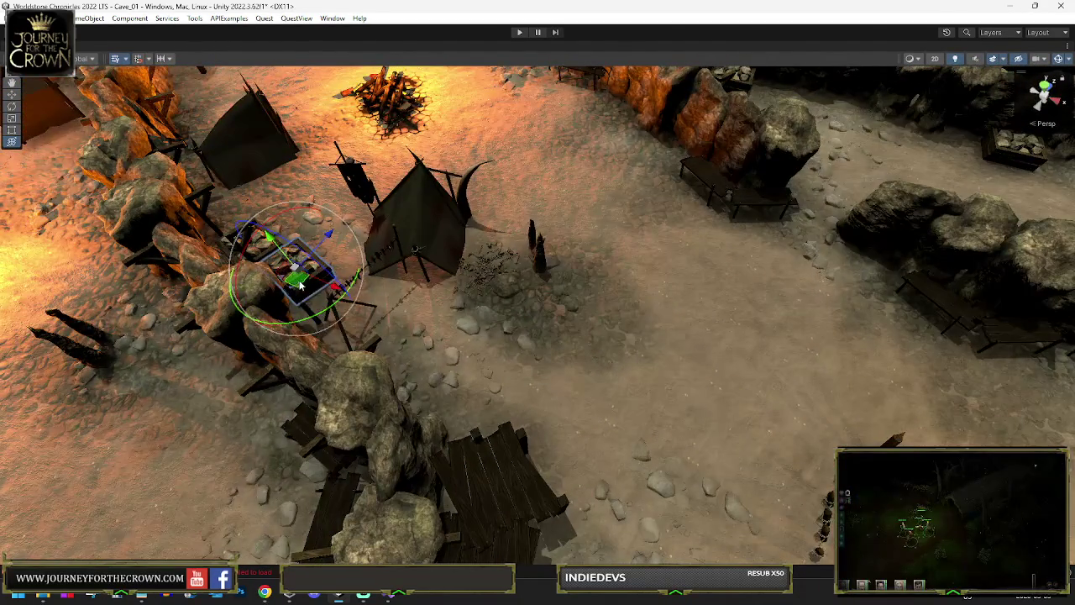
mouse_move(300, 286)
left_mouse_down()
mouse_move(447, 379)
mouse_move(535, 393)
mouse_move(773, 316)
left_mouse_up()
key("e")
scroll(535, 393, "down", 5)
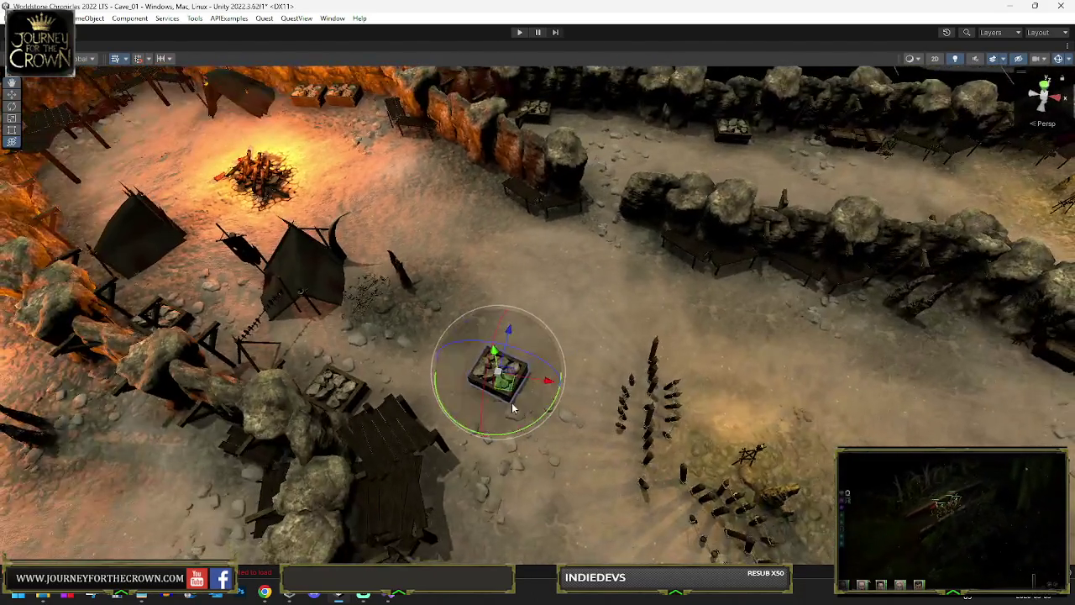
key("w")
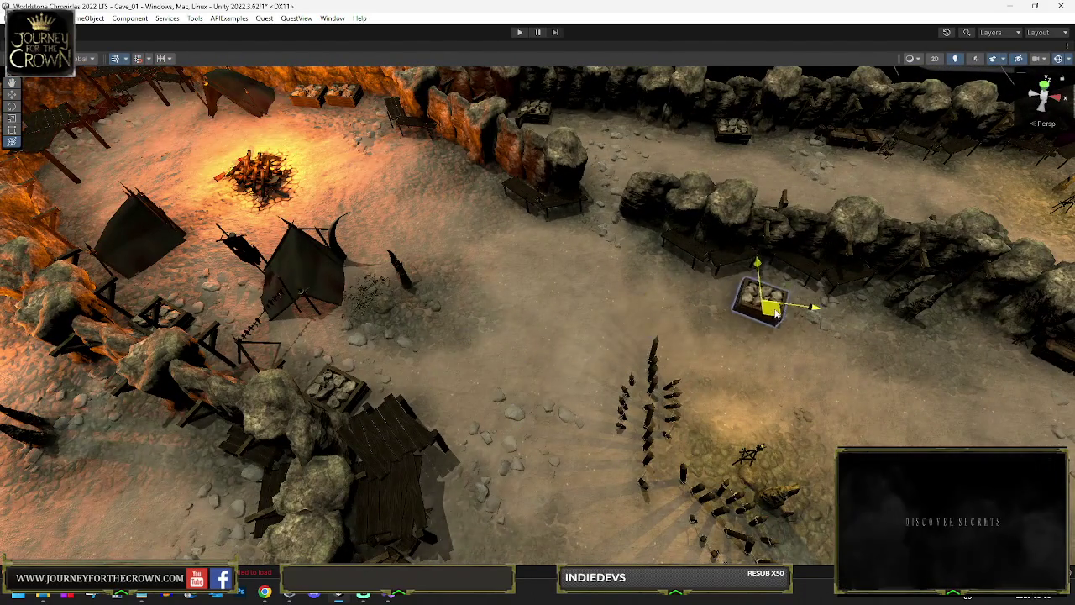
key("e")
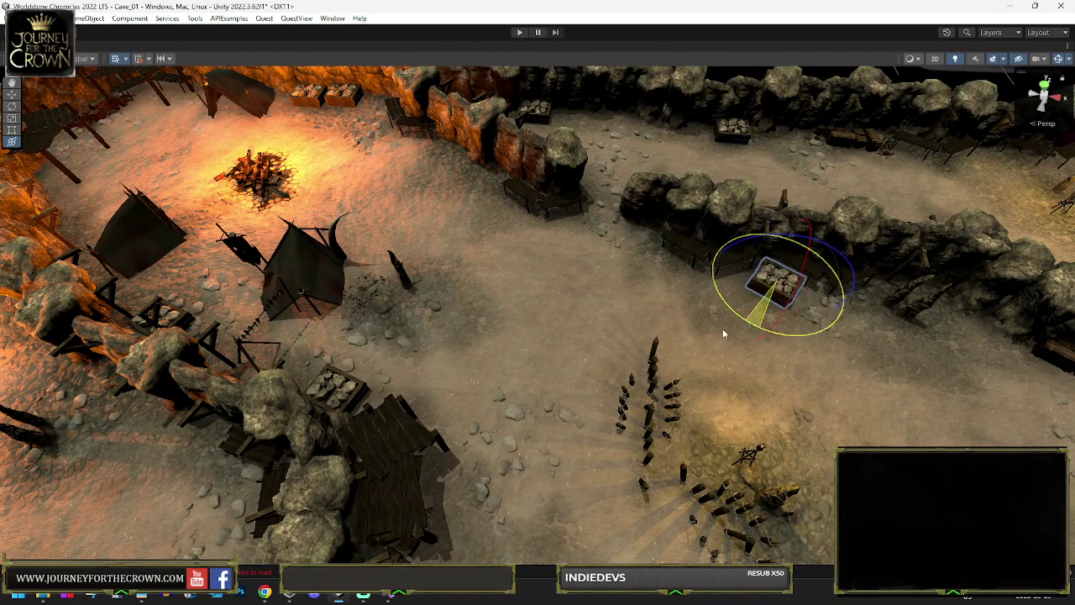
key("f")
key("w")
scroll(715, 334, "down", 5)
Duplicate the crate again and slide the copy down-right beside the wall.
key("ctrl+d")
left_click_drag(501, 321, 620, 426)
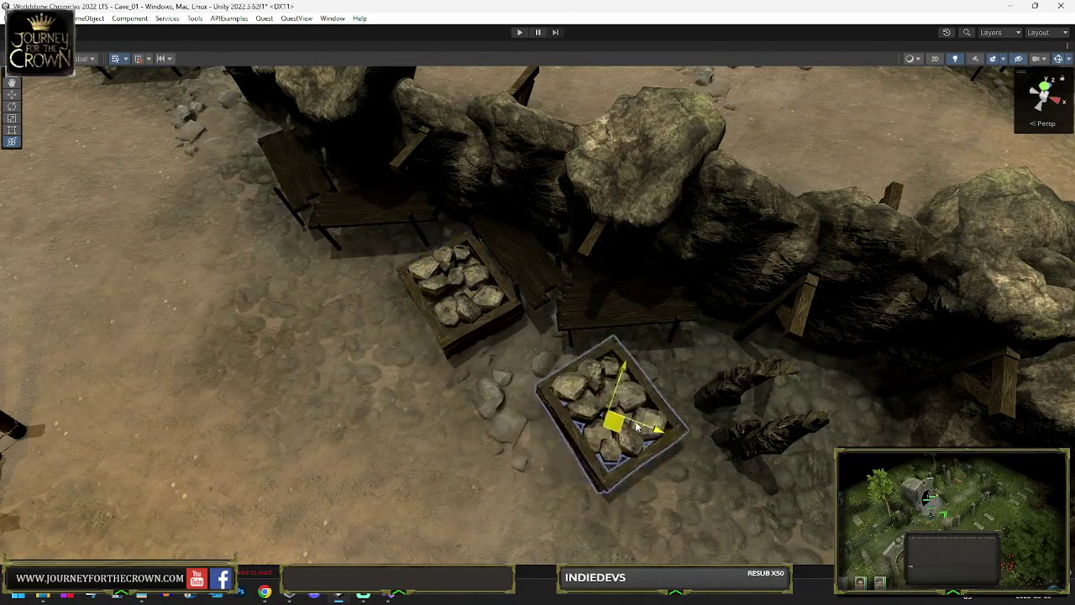
scroll(620, 426, "down", 5)
key("e")
key("w")
mouse_move(399, 315)
left_mouse_down()
mouse_move(529, 365)
mouse_move(802, 395)
left_mouse_up()
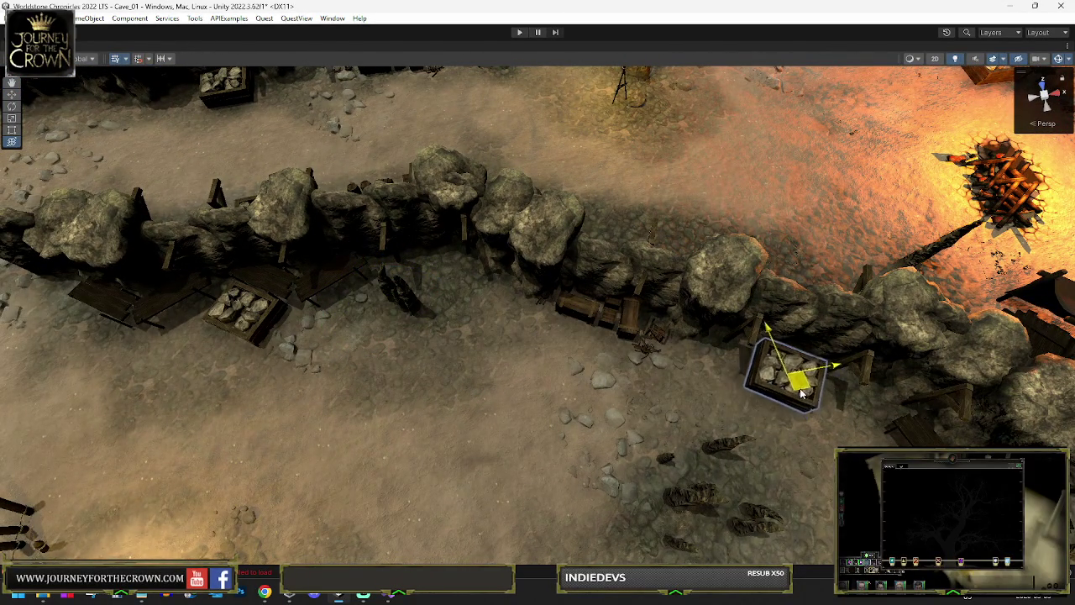
Carry the crate left to the opposite wall of the cave.
mouse_move(849, 433)
left_mouse_down()
mouse_move(577, 396)
mouse_move(650, 389)
mouse_move(429, 393)
left_mouse_up()
key("e")
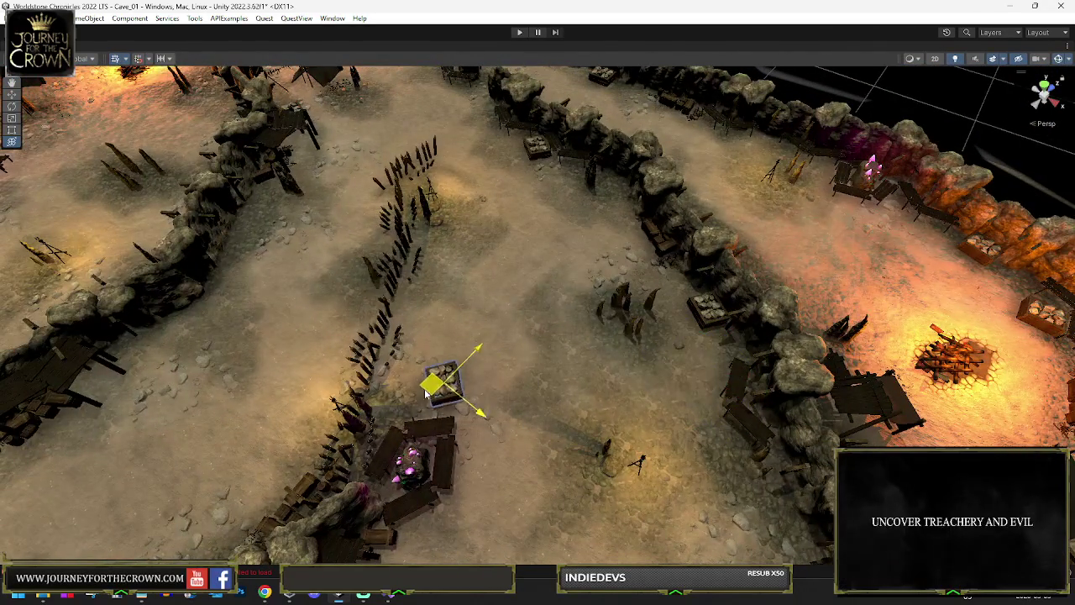
left_click_drag(377, 352, 156, 344)
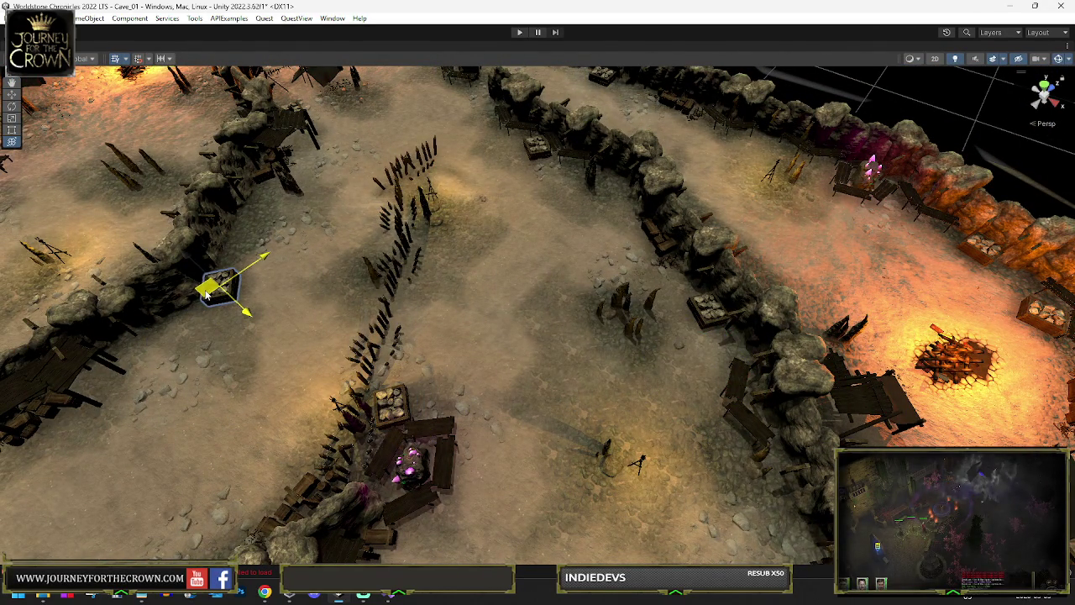
left_click_drag(148, 379, 404, 74)
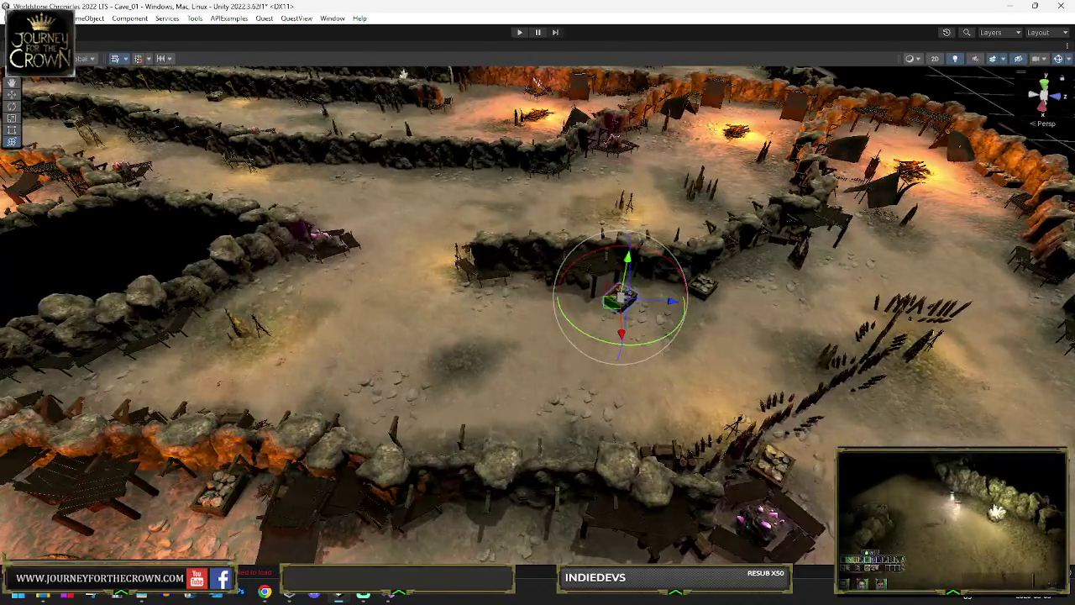
key("w")
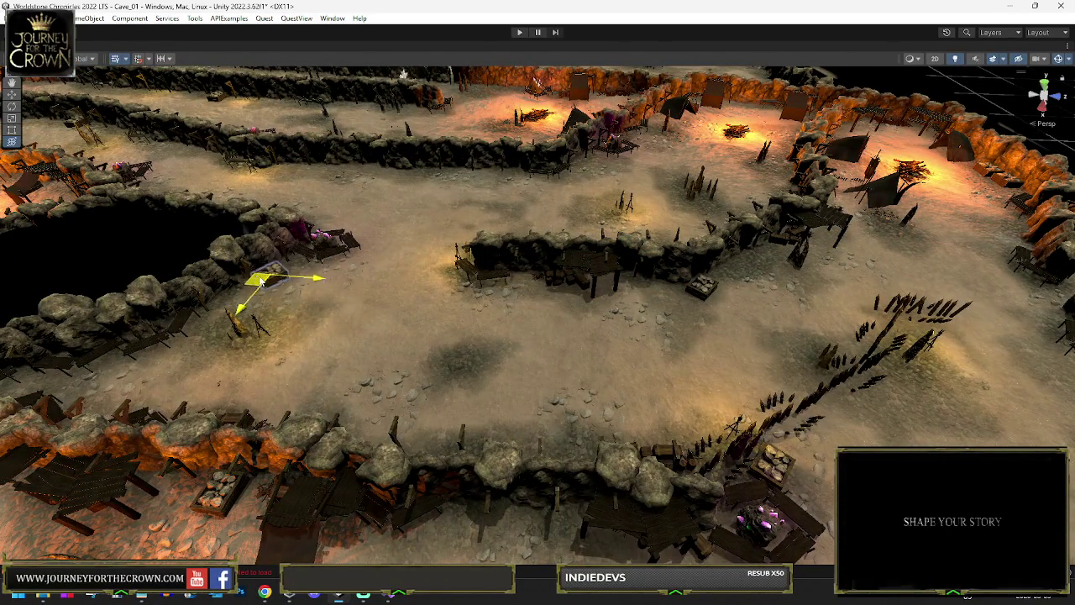
key("f")
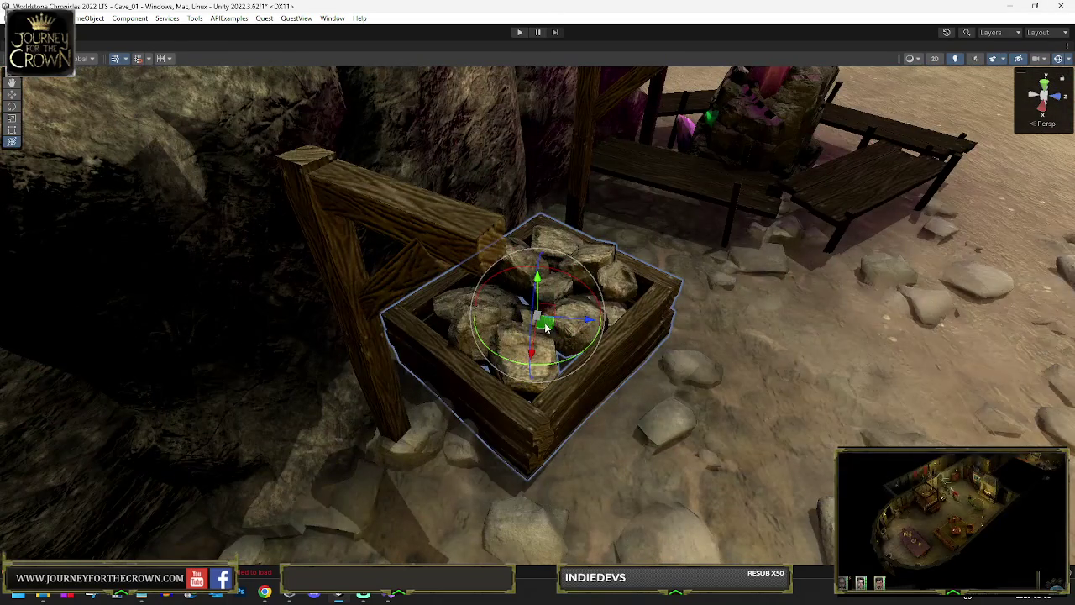
scroll(551, 331, "down", 3)
mouse_move(551, 330)
left_mouse_down()
mouse_move(552, 440)
mouse_move(719, 354)
left_mouse_up()
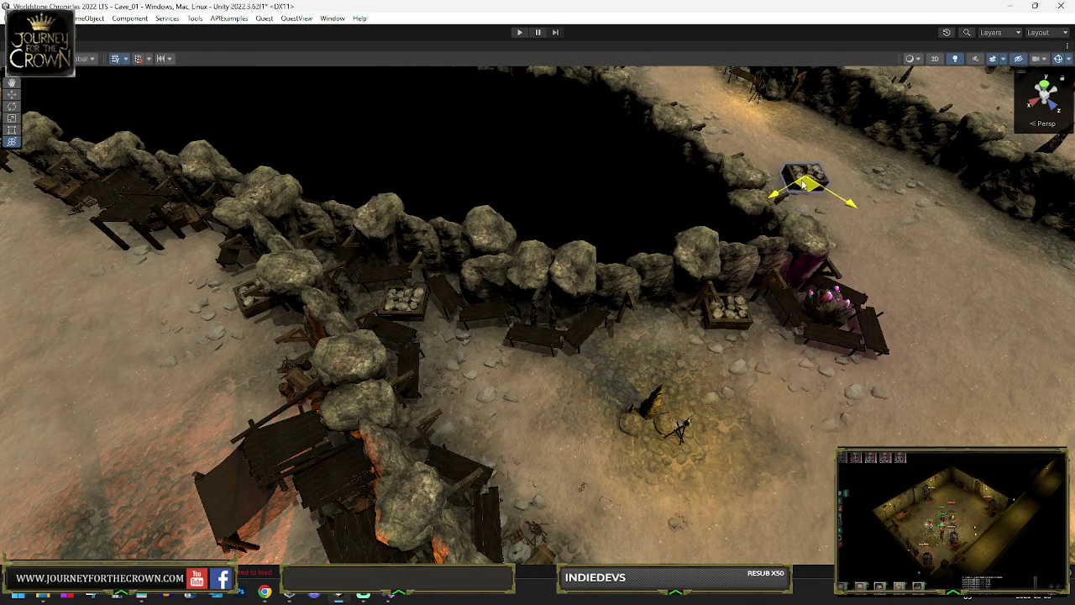
Move the crate up beside the wall bench, then over to the left of the camp.
left_click_drag(778, 112, 784, 113)
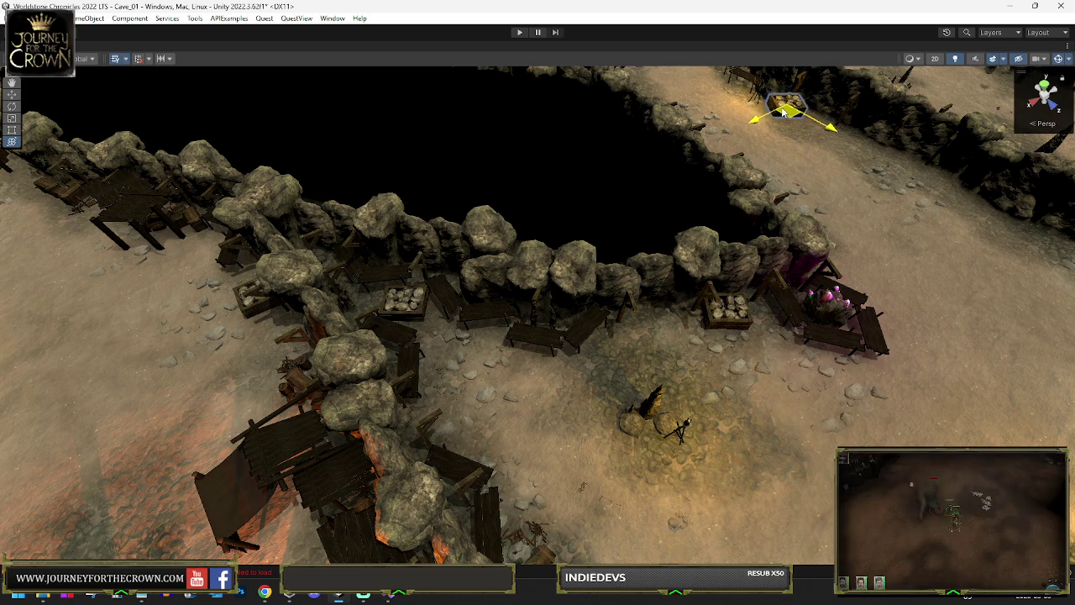
key("f")
scroll(732, 311, "down", 3)
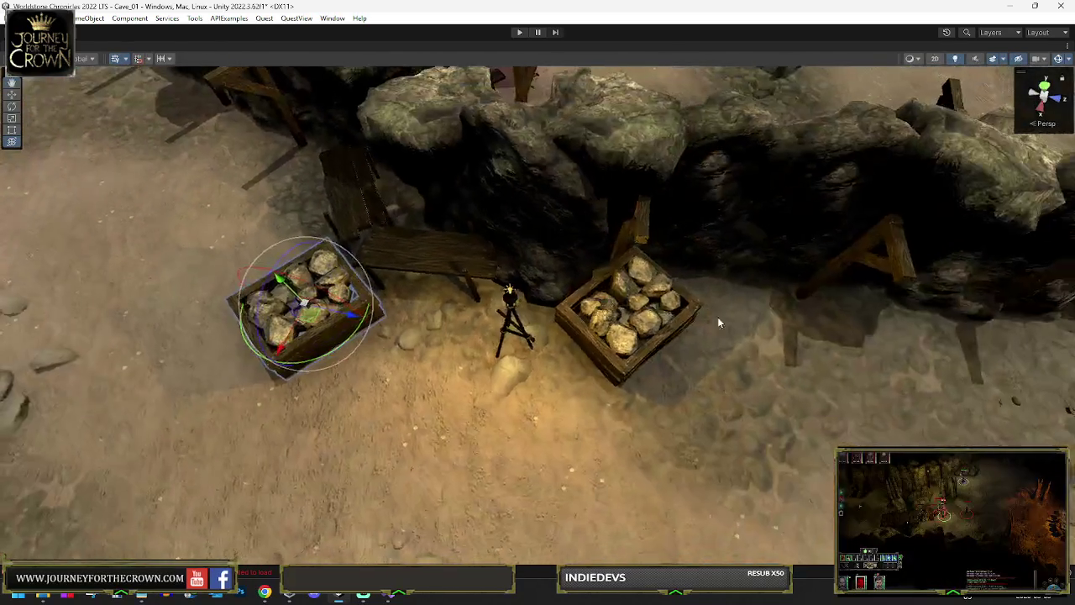
mouse_move(317, 338)
left_mouse_down()
mouse_move(282, 195)
mouse_move(445, 185)
mouse_move(346, 190)
left_mouse_up()
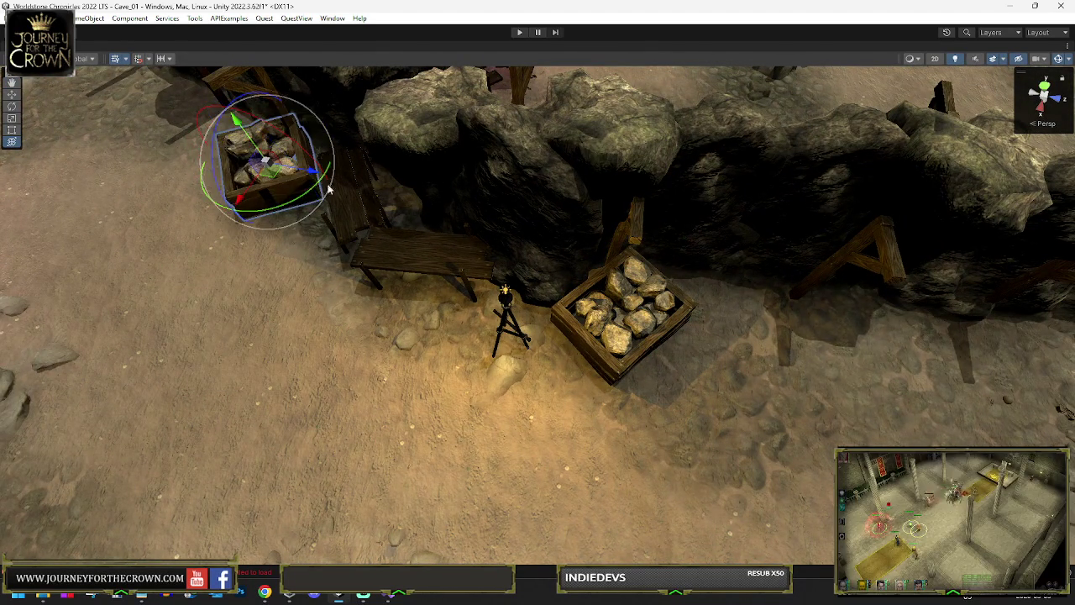
mouse_move(273, 174)
left_mouse_down()
mouse_move(212, 141)
mouse_move(238, 144)
mouse_move(513, 312)
mouse_move(414, 343)
mouse_move(403, 300)
mouse_move(680, 322)
left_mouse_up()
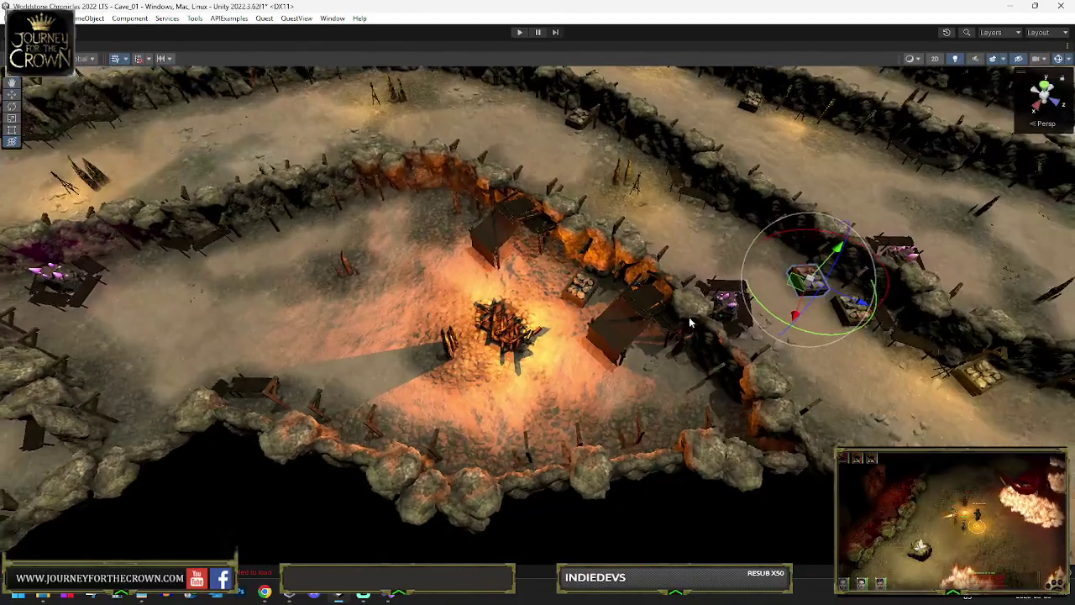
key("w")
left_click_drag(800, 286, 291, 289)
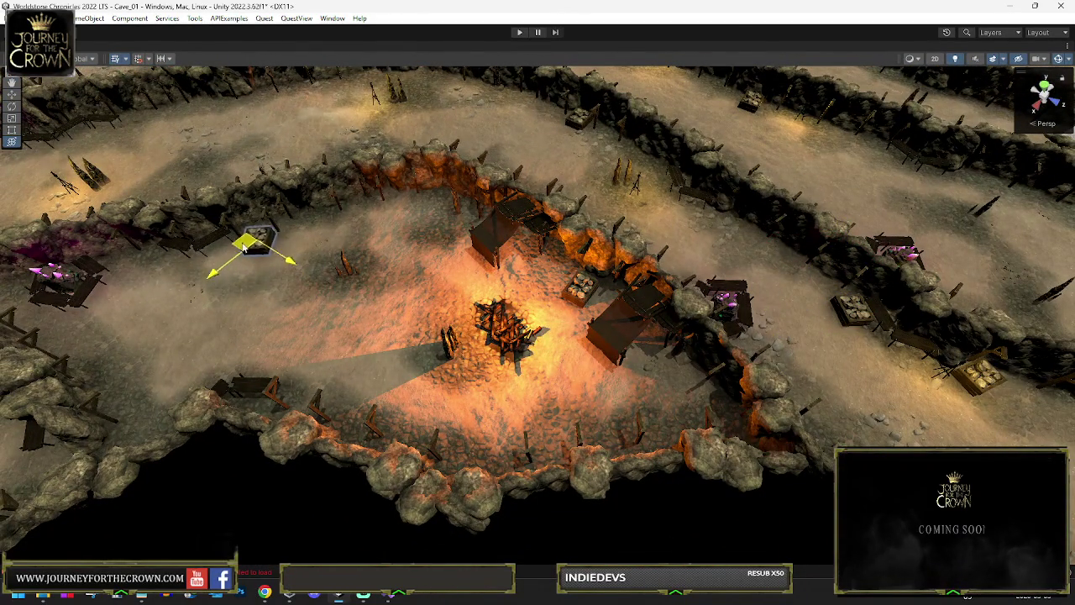
key("f")
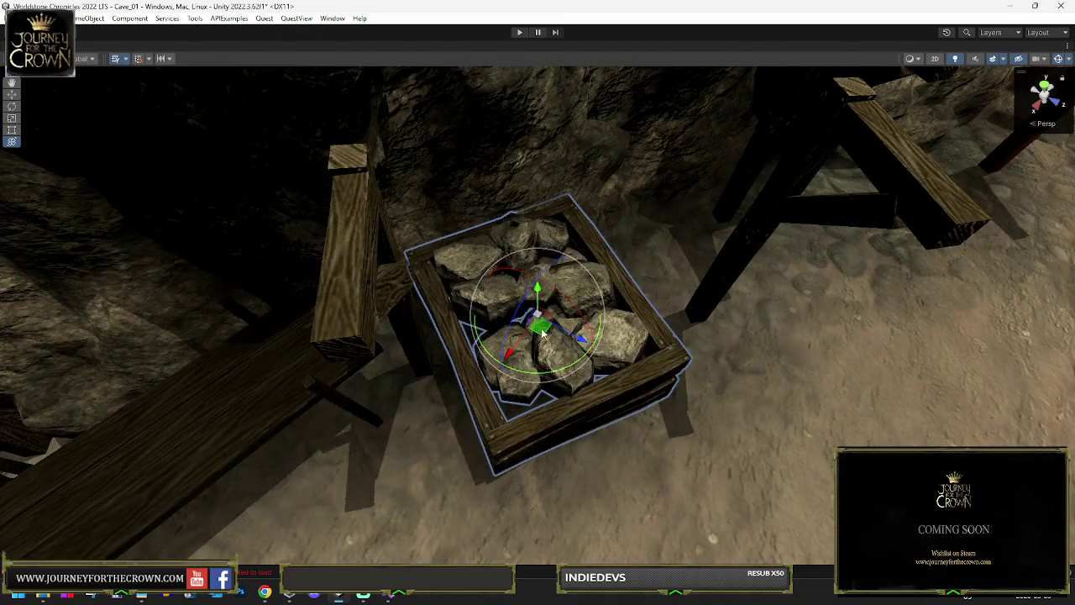
scroll(542, 332, "down", 3)
Duplicate the crate and place the copy against a wall on another path near the wooden stakes.
key("ctrl+d")
left_click_drag(559, 308, 547, 440)
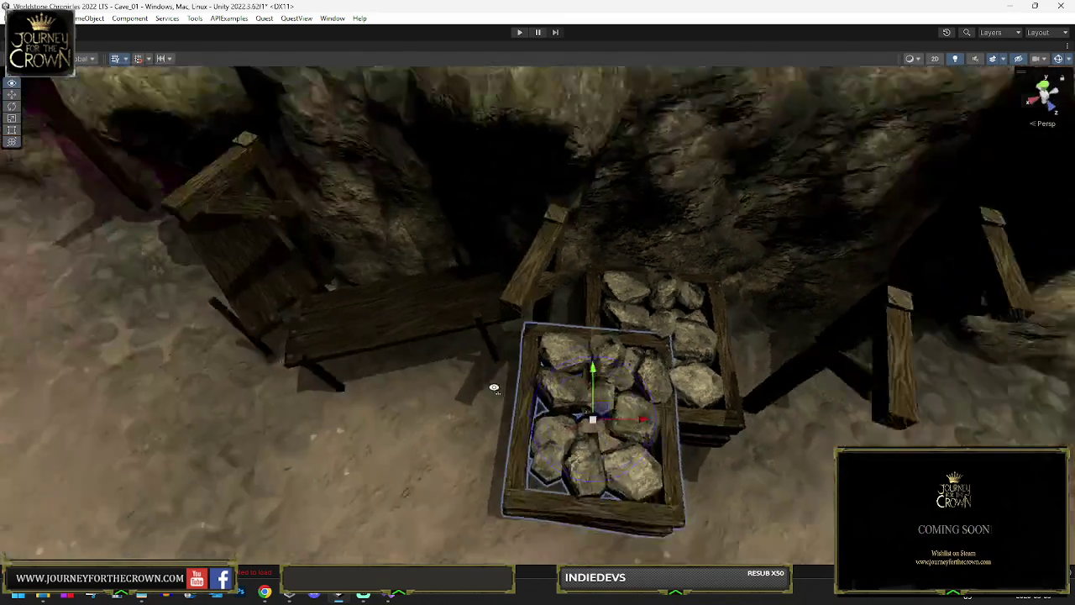
scroll(494, 387, "down", 10)
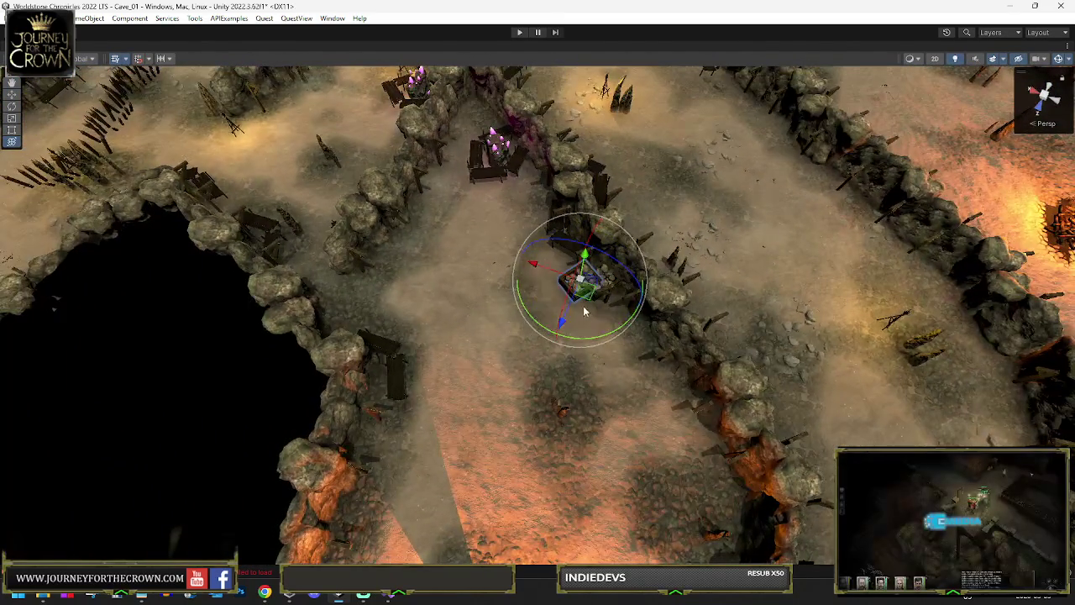
mouse_move(375, 236)
left_mouse_down()
mouse_move(261, 116)
mouse_move(286, 126)
mouse_move(616, 425)
left_mouse_up()
Rotate a rock crate to a new angle and move it toward the wall.
key("f")
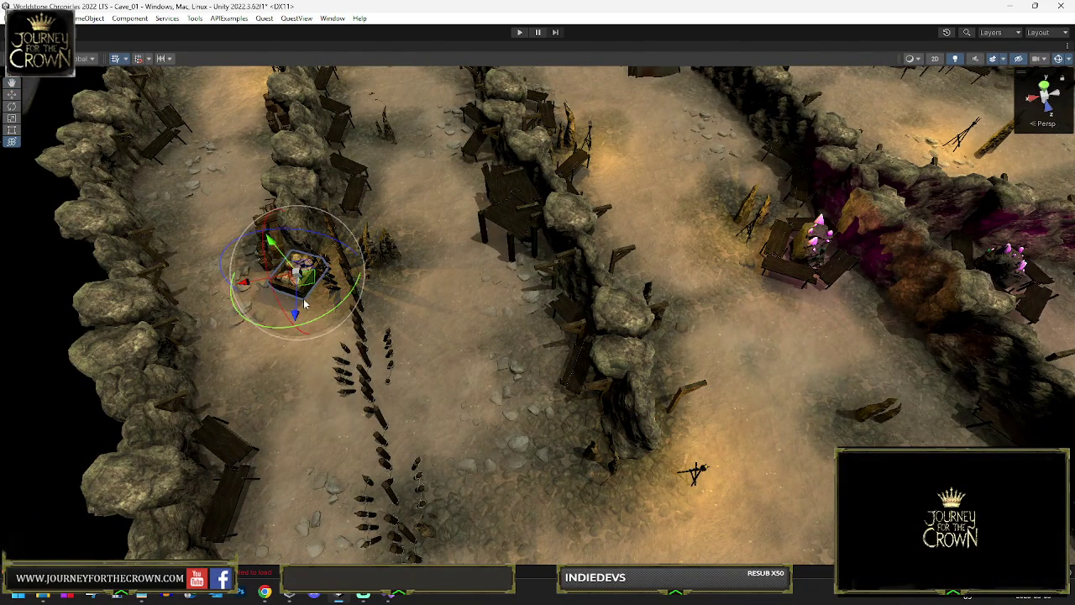
mouse_move(306, 316)
left_mouse_down()
mouse_move(397, 286)
mouse_move(301, 289)
left_mouse_up()
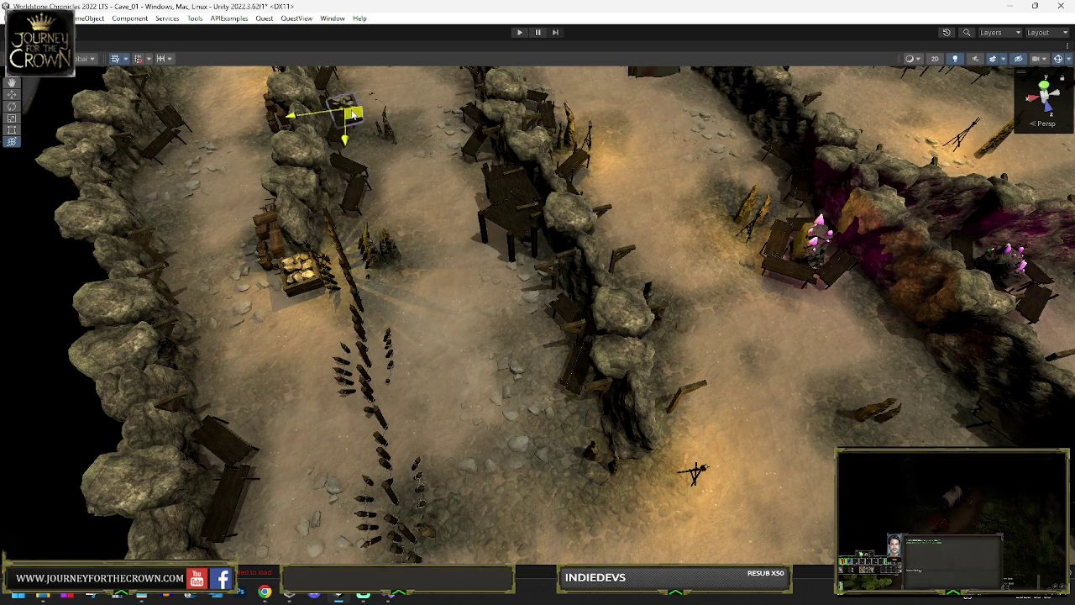
mouse_move(354, 117)
left_mouse_down()
mouse_move(381, 129)
mouse_move(385, 292)
left_mouse_up()
mouse_move(342, 91)
left_mouse_down()
mouse_move(379, 80)
mouse_move(170, 151)
left_mouse_up()
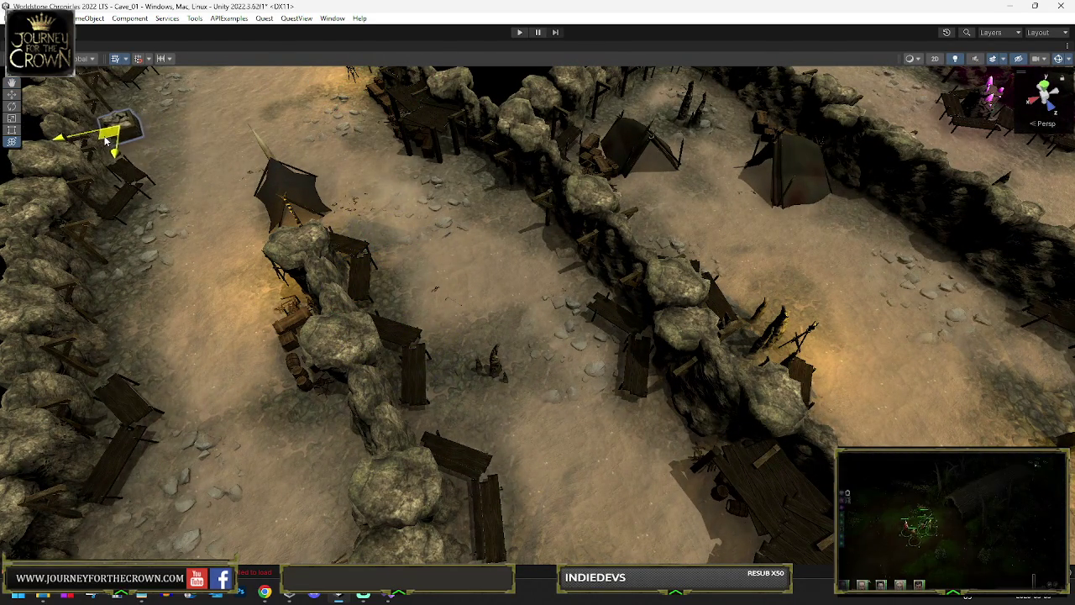
Push the crate farther up the narrow path and set it beside the rocks.
key("f")
mouse_move(314, 204)
left_mouse_down()
mouse_move(423, 304)
mouse_move(403, 252)
mouse_move(457, 261)
mouse_move(437, 361)
mouse_move(413, 389)
mouse_move(627, 211)
mouse_move(688, 191)
left_mouse_up()
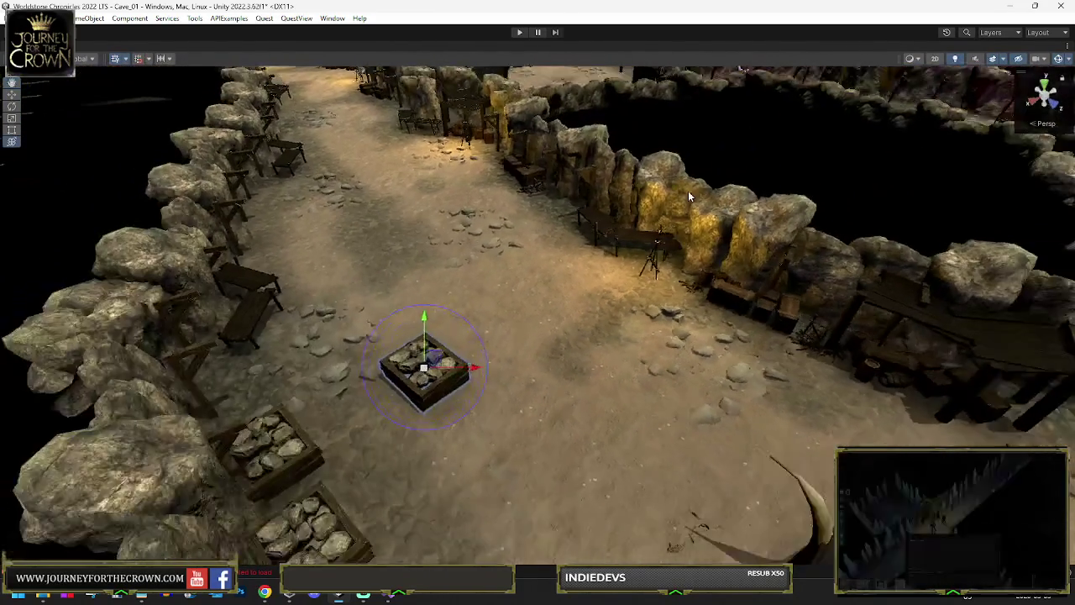
scroll(688, 193, "down", 2)
left_click_drag(409, 370, 430, 195)
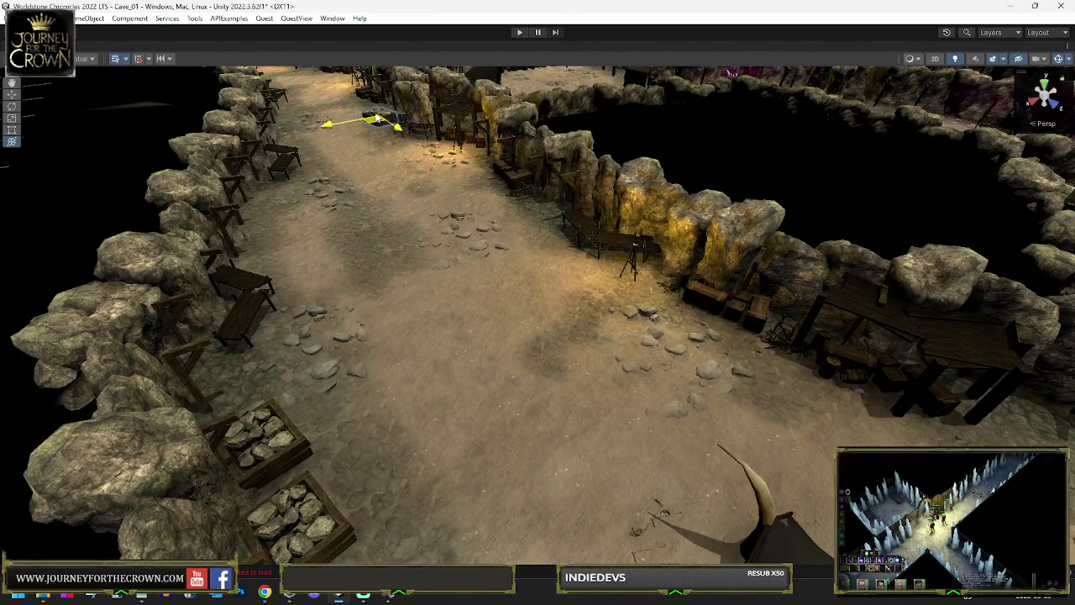
key("f")
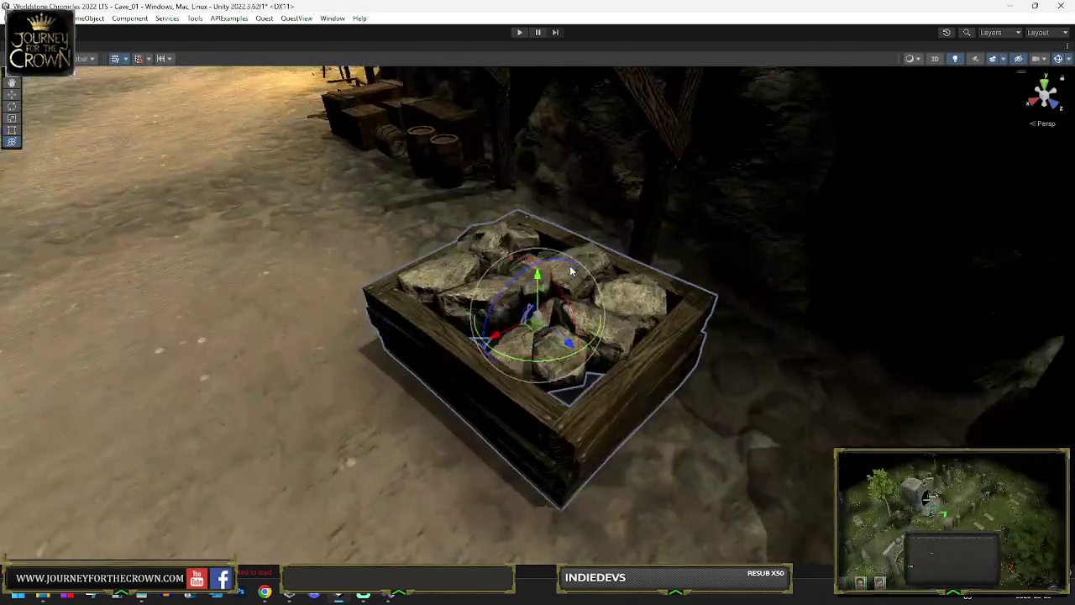
mouse_move(520, 307)
left_mouse_down()
mouse_move(548, 300)
mouse_move(411, 290)
left_mouse_up()
scroll(444, 289, "down", 3)
key("e")
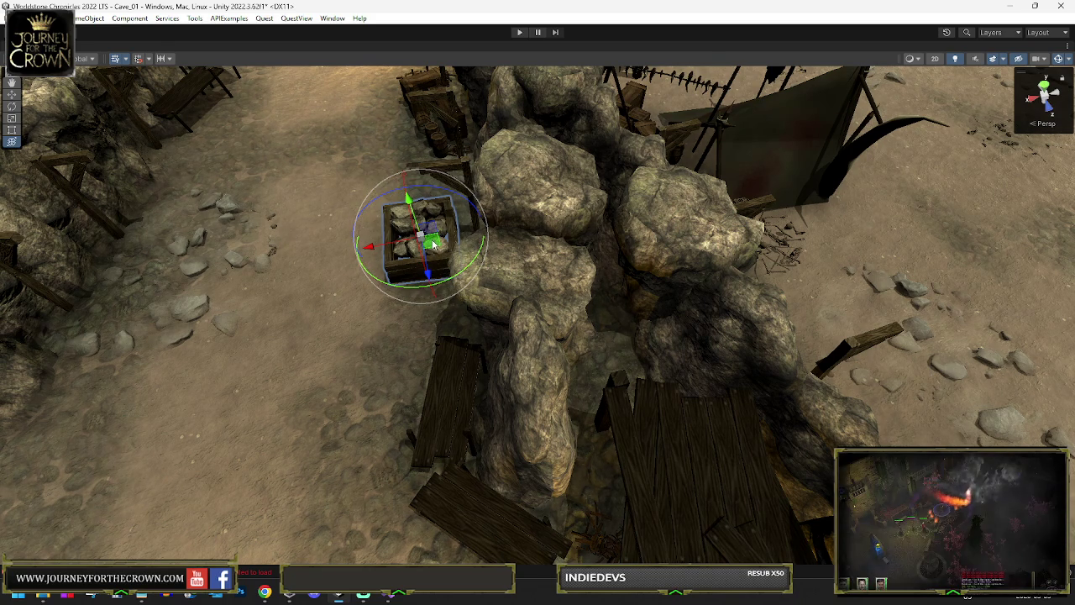
mouse_move(433, 244)
left_mouse_down()
mouse_move(186, 165)
mouse_move(428, 176)
left_mouse_up()
Duplicate the crate and move the copy up onto the rocks by the camp.
key("ctrl+d")
mouse_move(685, 209)
left_mouse_down()
mouse_move(809, 166)
mouse_move(469, 294)
left_mouse_up()
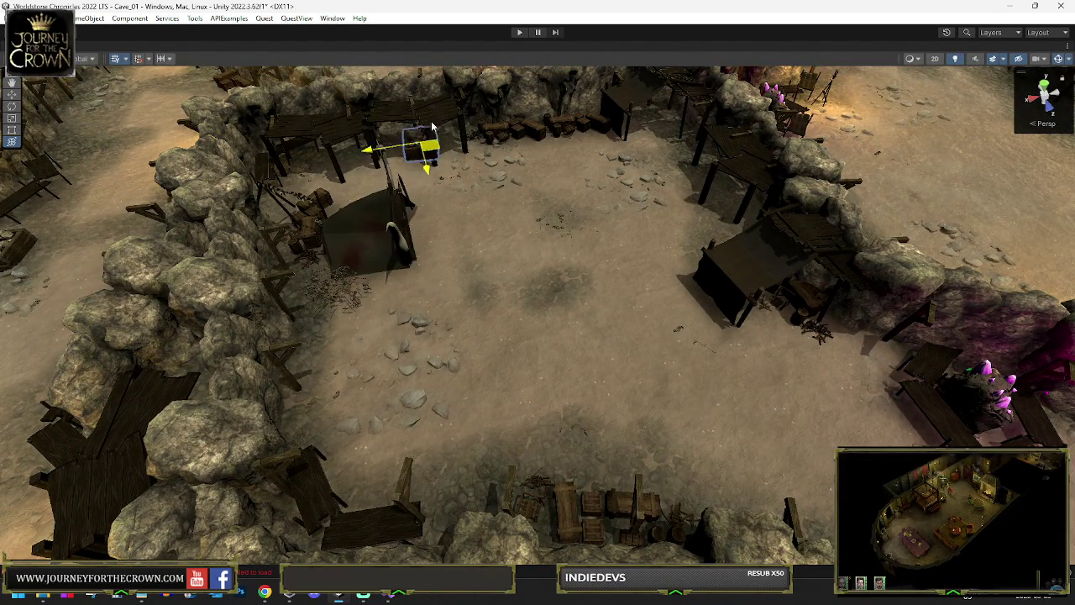
mouse_move(417, 81)
left_mouse_down()
mouse_move(492, 160)
mouse_move(483, 227)
left_mouse_up()
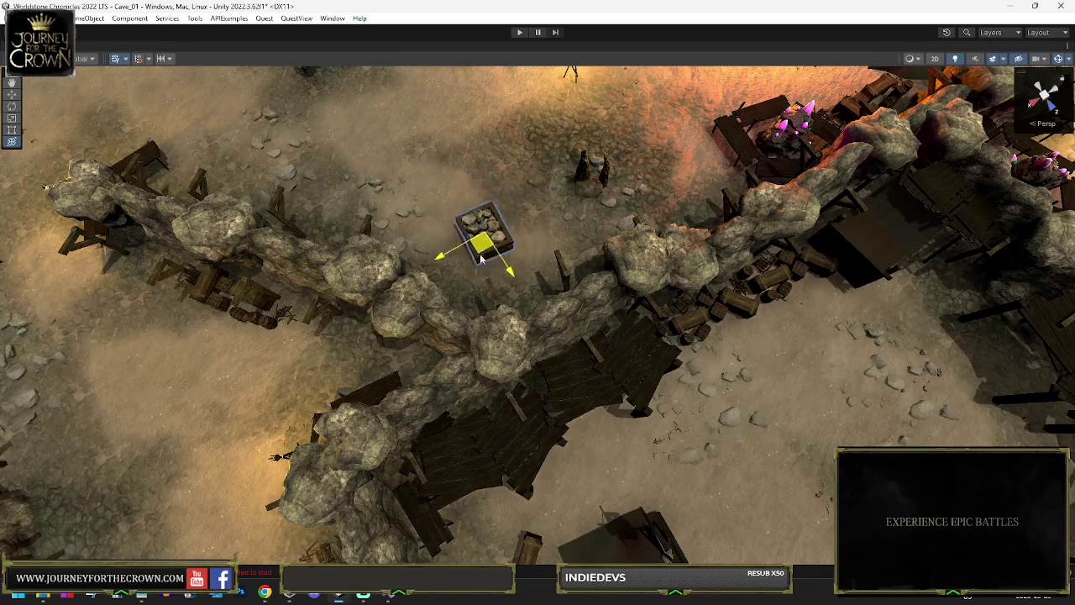
left_click_drag(578, 243, 682, 221)
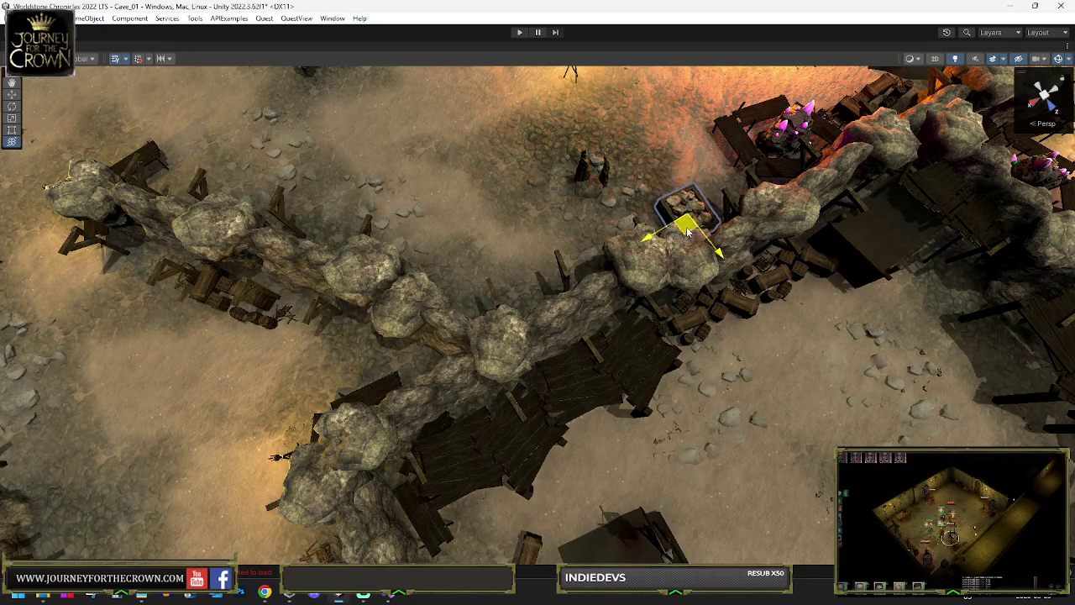
left_click_drag(533, 161, 646, 267)
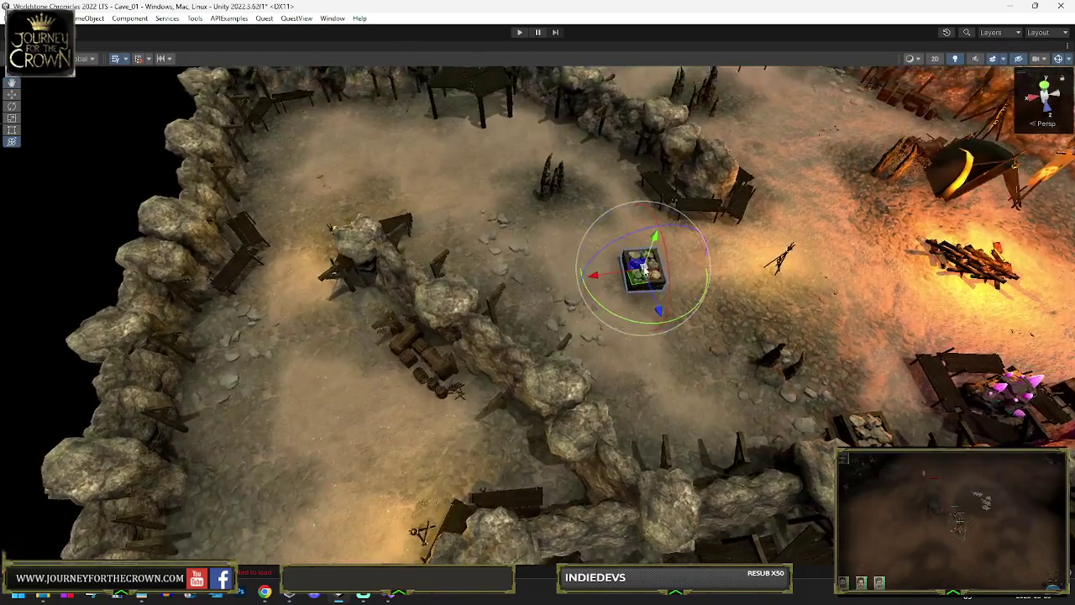
key("e")
left_click_drag(348, 109, 450, 319)
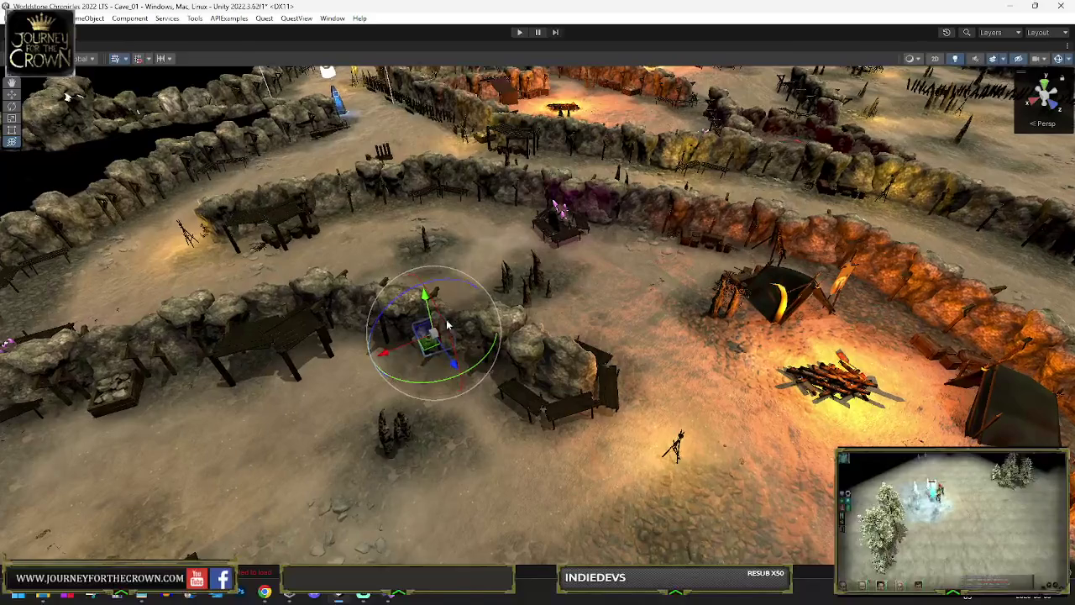
Move the rock crate over to the far wall near the campfire.
key("f")
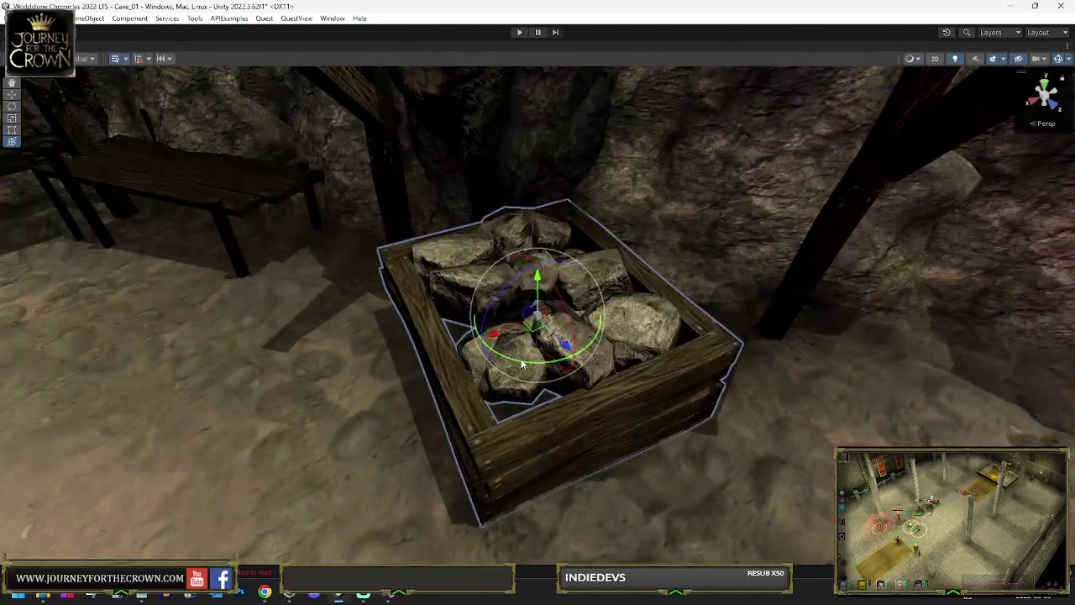
mouse_move(521, 363)
left_mouse_down()
mouse_move(701, 328)
mouse_move(664, 332)
mouse_move(607, 372)
left_mouse_up()
scroll(644, 343, "down", 6)
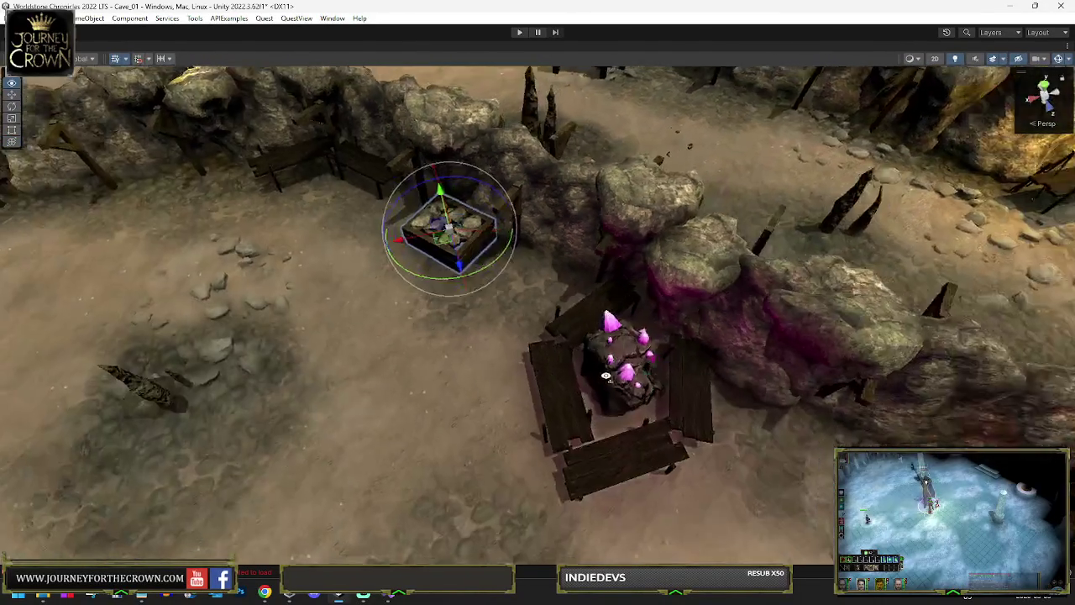
key("w")
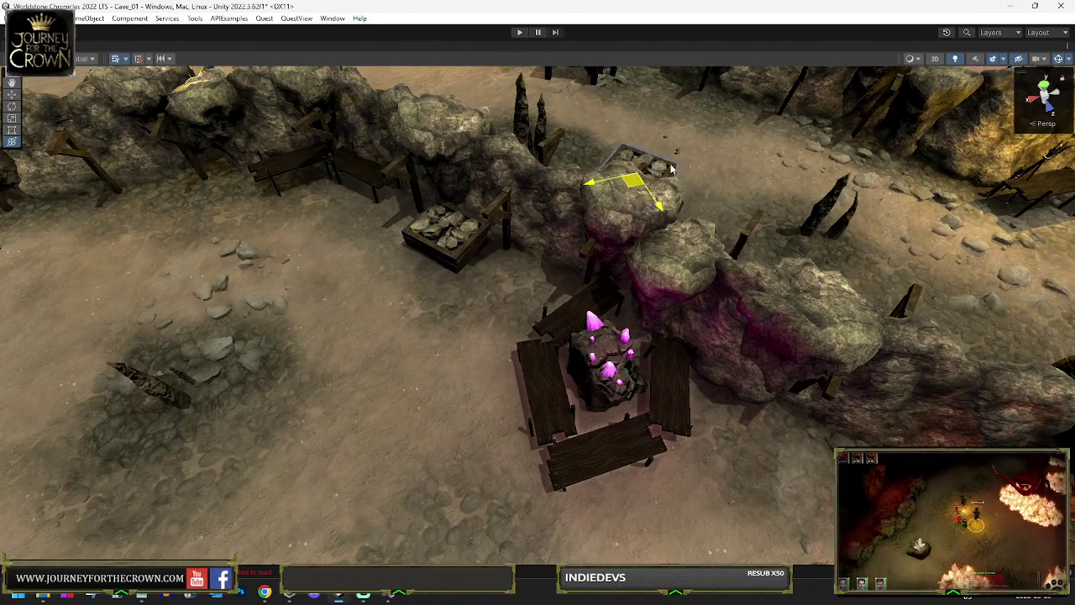
left_click_drag(518, 74, 403, 113)
key("e")
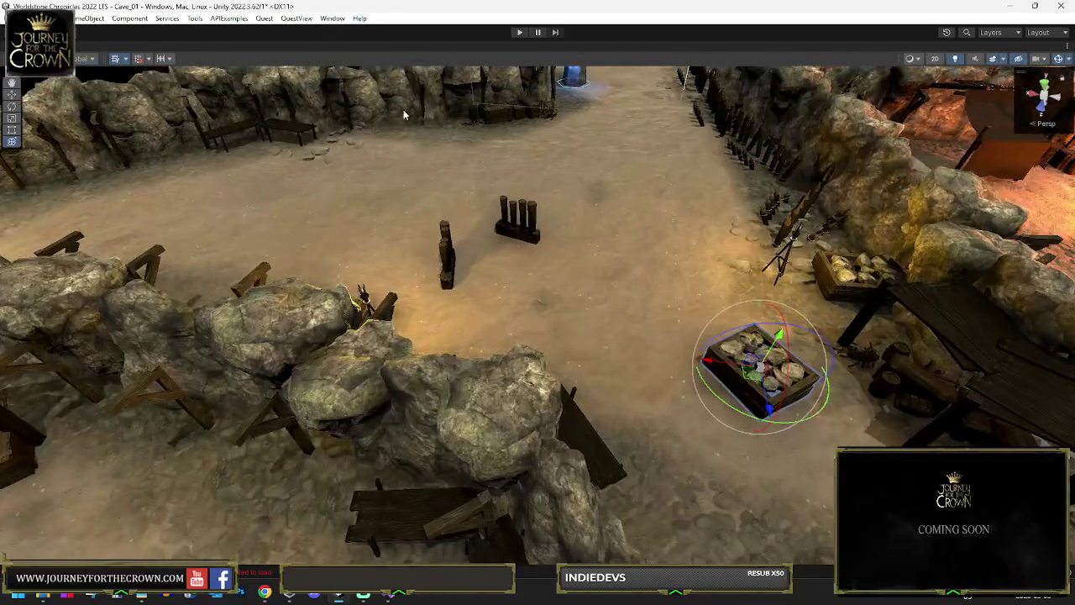
left_click_drag(630, 241, 798, 270)
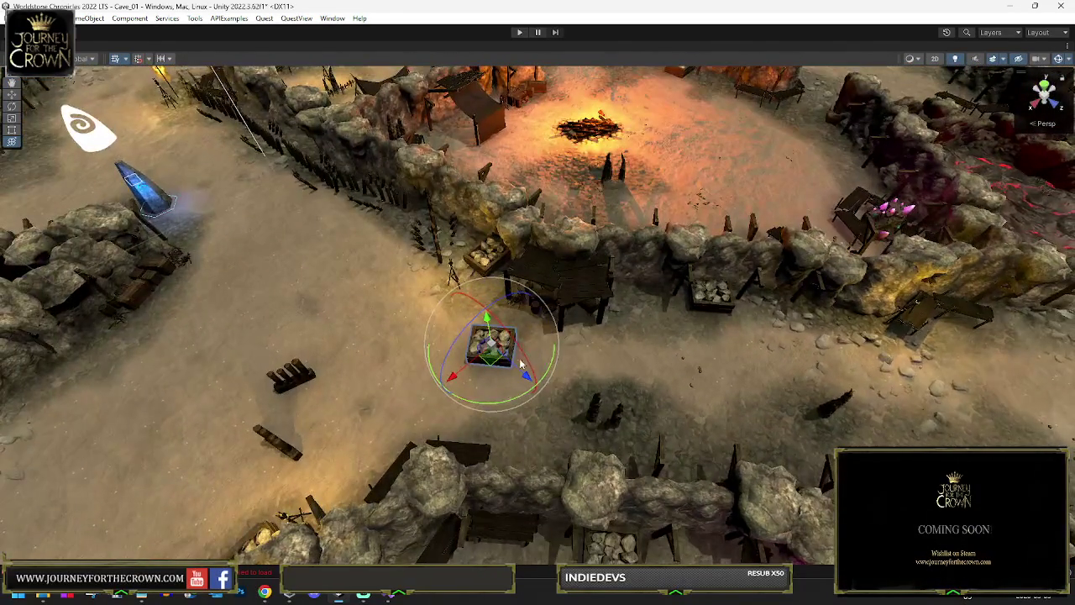
mouse_move(524, 342)
left_mouse_down()
mouse_move(720, 89)
mouse_move(804, 133)
left_mouse_up()
Slide the crate left and up along the wall beside the line of wooden stakes.
key("e")
key("f")
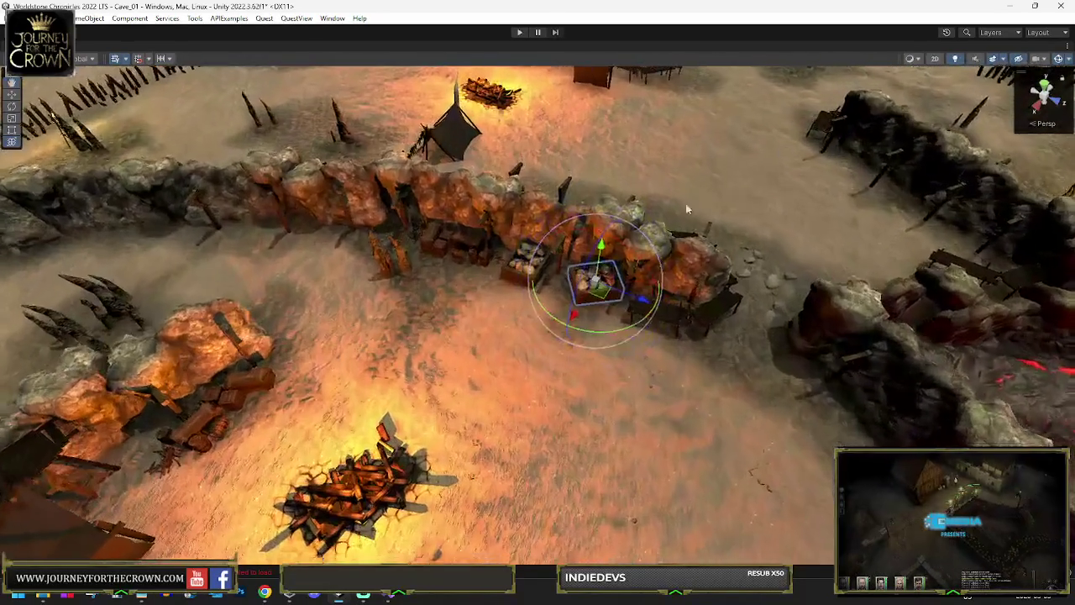
mouse_move(594, 296)
left_mouse_down()
mouse_move(290, 243)
mouse_move(75, 243)
mouse_move(84, 241)
left_mouse_up()
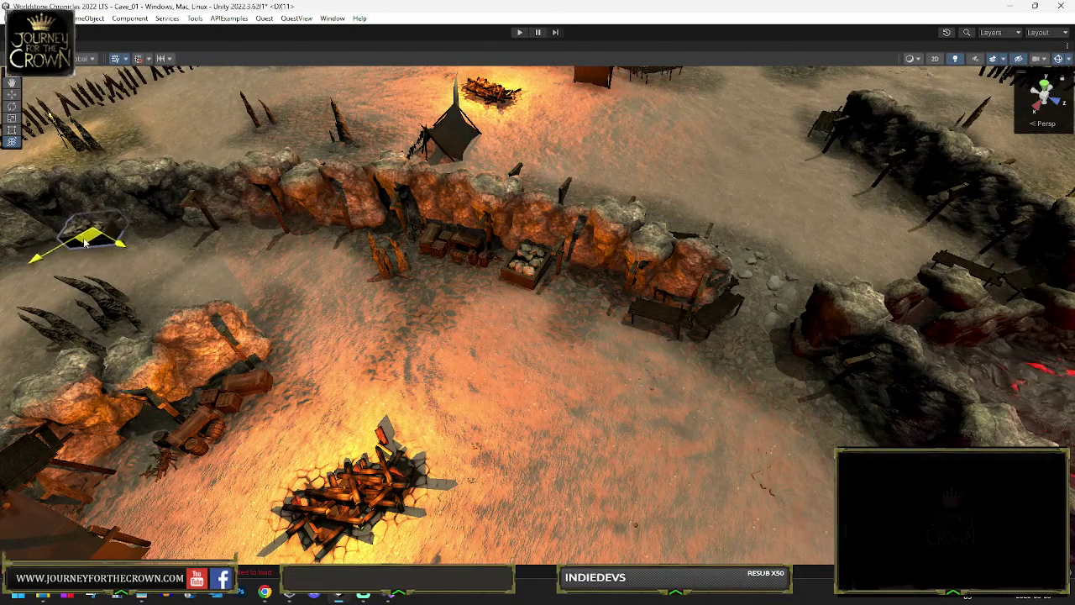
key("f")
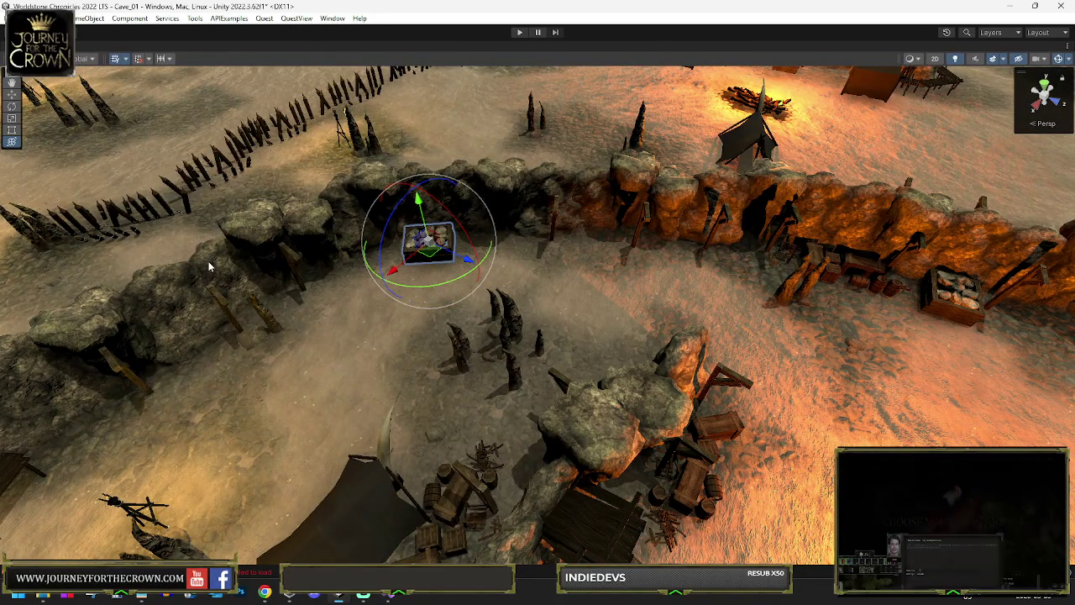
mouse_move(431, 258)
left_mouse_down()
mouse_move(470, 240)
mouse_move(583, 135)
left_mouse_up()
key("f")
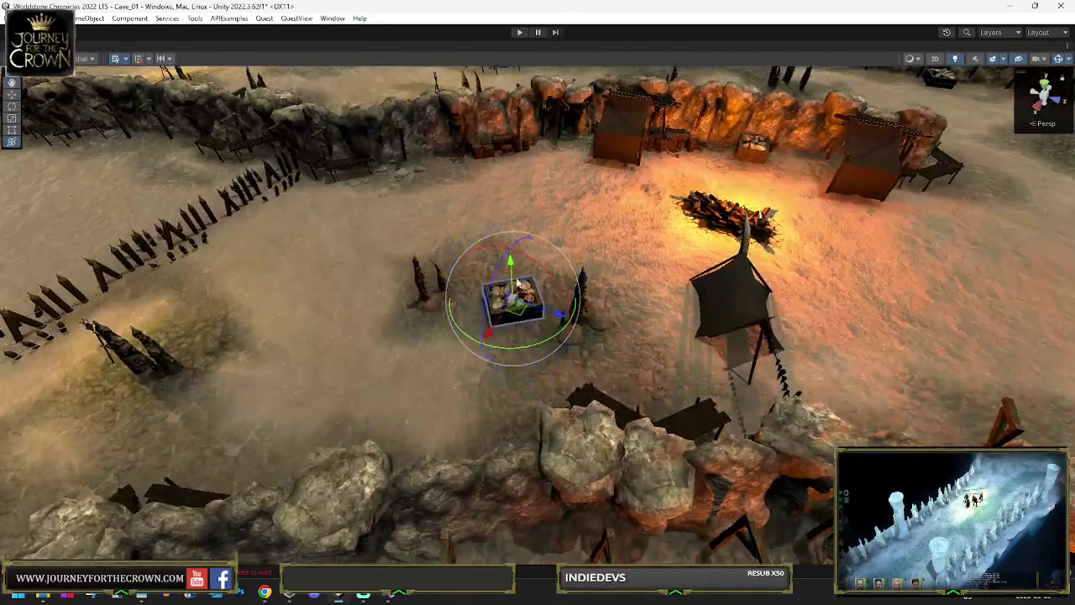
mouse_move(458, 208)
left_mouse_down()
mouse_move(432, 168)
mouse_move(170, 173)
mouse_move(514, 218)
left_mouse_up()
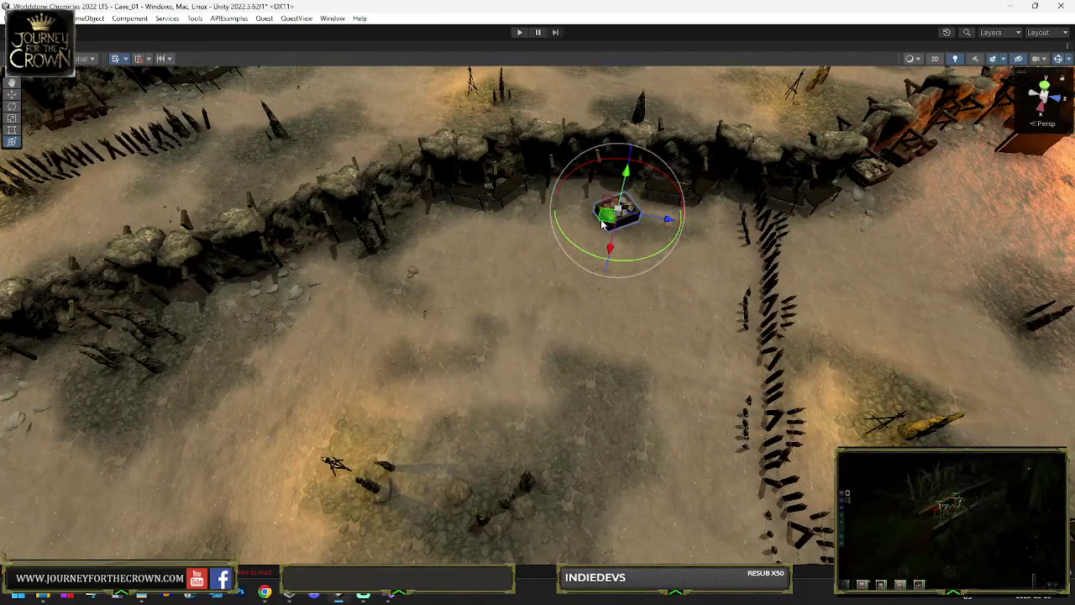
Nudge the crate against the wall, then duplicate it and place the copy down-left along the path.
left_click_drag(407, 236, 390, 226)
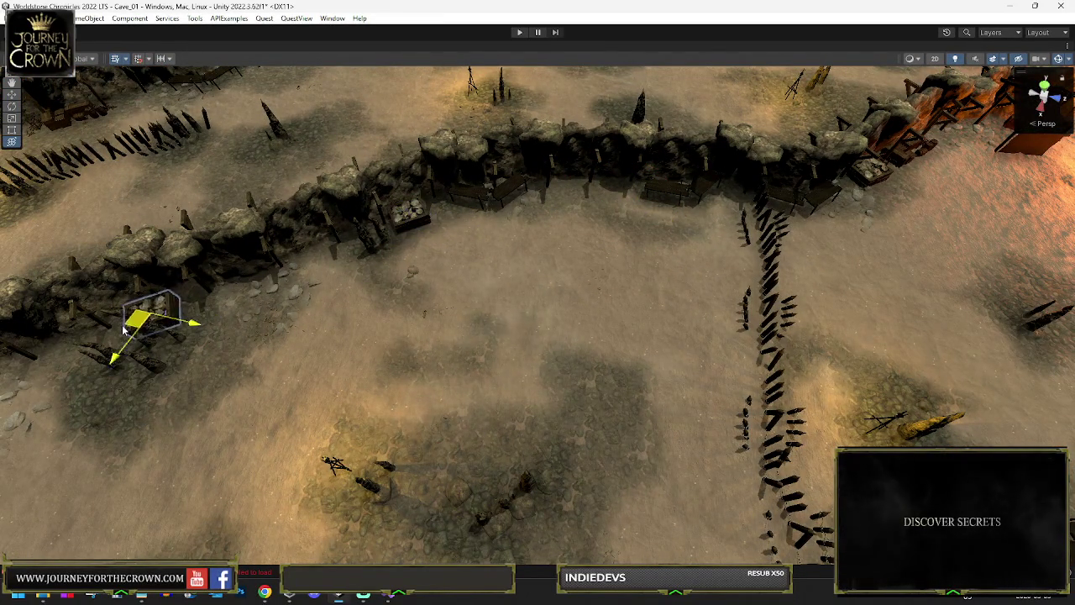
key("f")
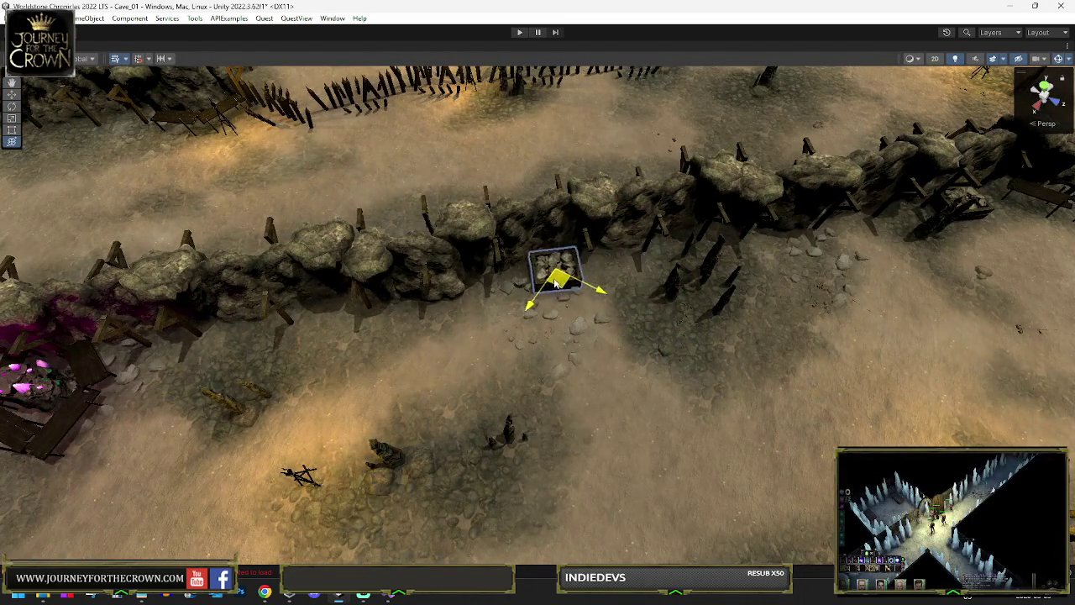
key("ctrl+d")
mouse_move(557, 284)
left_mouse_down()
mouse_move(378, 352)
mouse_move(249, 375)
left_mouse_up()
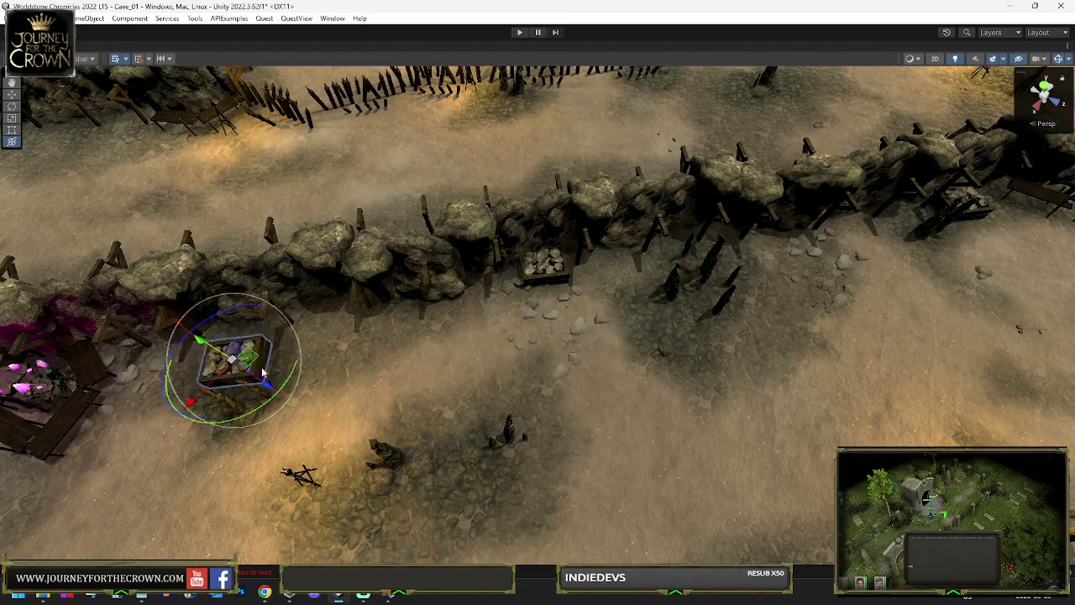
key("f")
key("e")
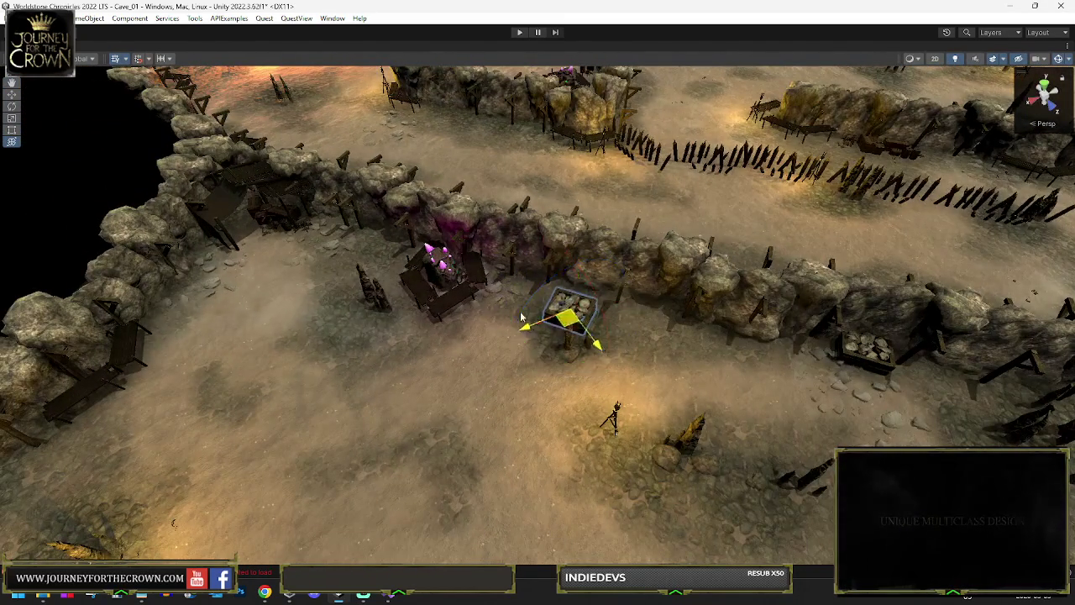
left_click_drag(388, 244, 375, 241)
Move the copy to a new spot by the wall and rotate it to line up with the wall.
mouse_move(400, 107)
left_mouse_down()
mouse_move(461, 110)
mouse_move(482, 137)
left_mouse_up()
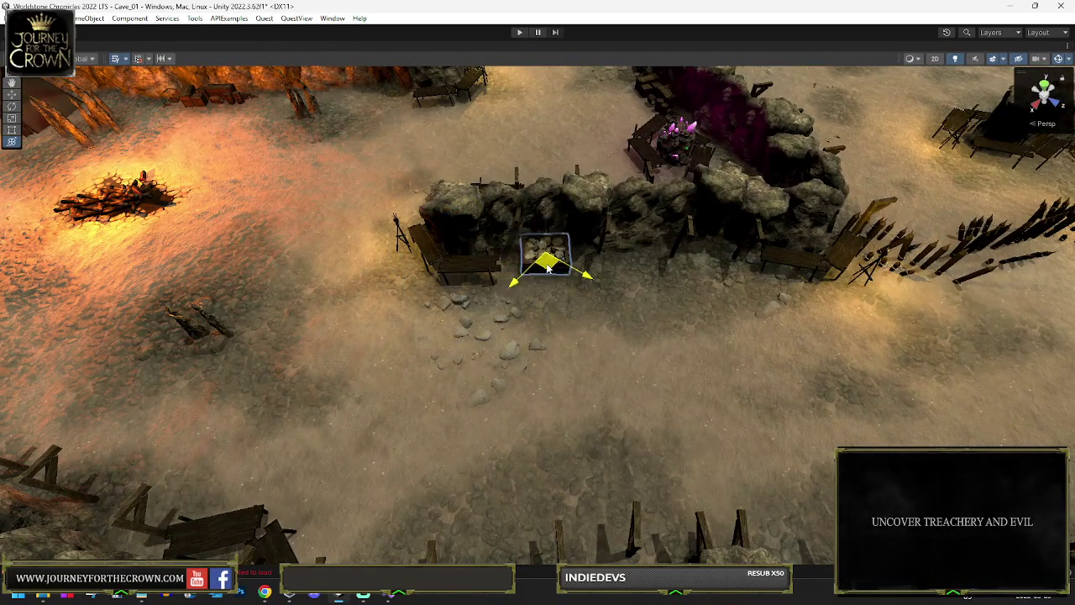
mouse_move(345, 95)
left_mouse_down()
mouse_move(554, 78)
mouse_move(564, 210)
mouse_move(572, 108)
mouse_move(554, 277)
left_mouse_up()
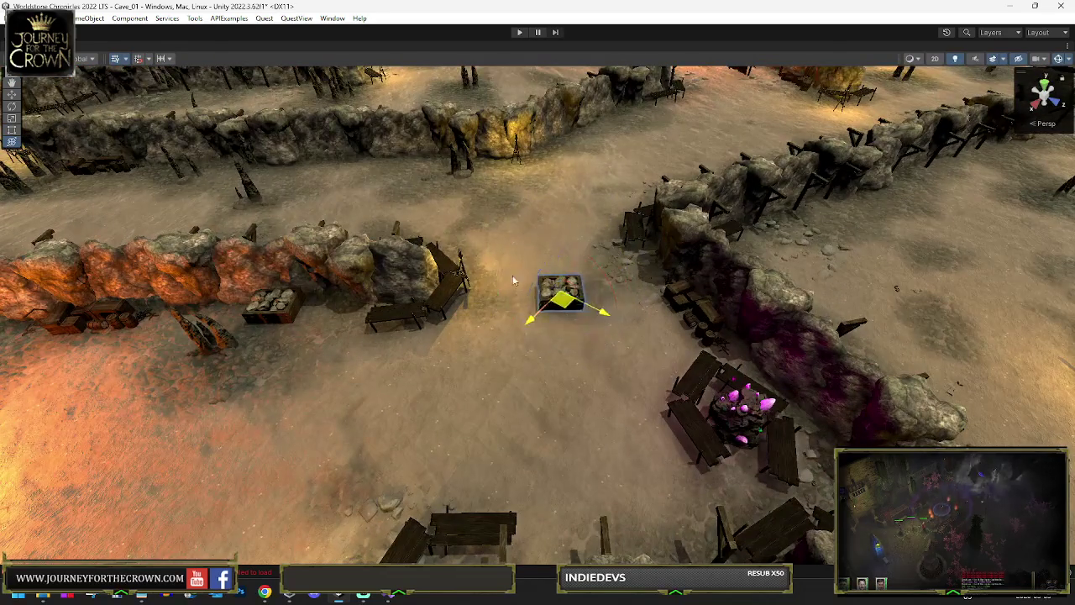
left_click_drag(382, 171, 182, 178)
key("e")
key("w")
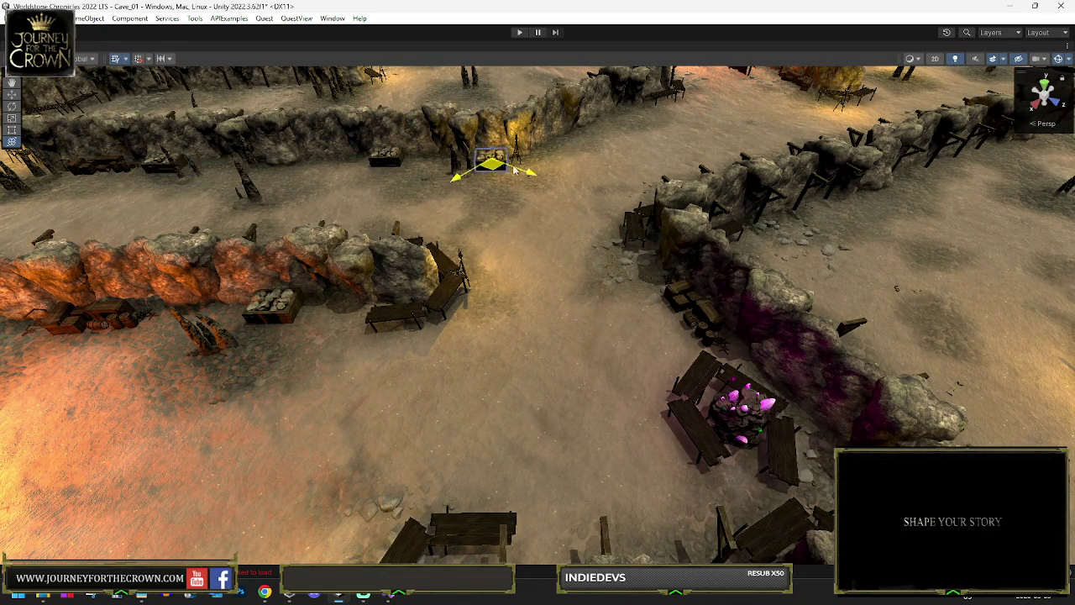
key("f")
key("e")
left_click_drag(524, 362, 618, 340)
scroll(540, 330, "down", 2)
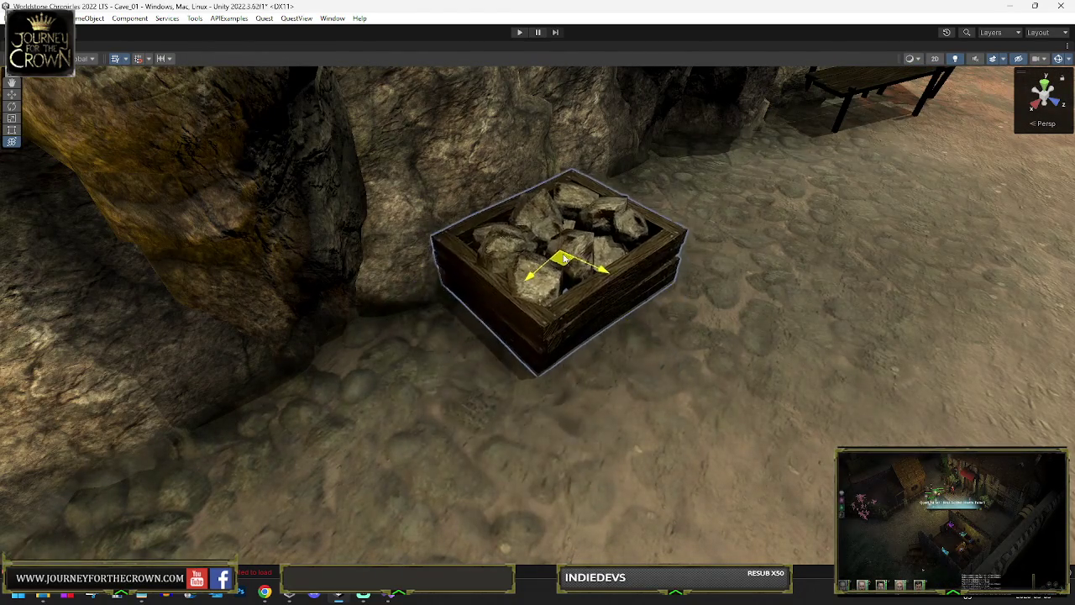
Try a copy to the right of the crate, undo it, and re-frame the crate beside the bench.
key("ctrl+d")
left_click_drag(564, 252, 759, 269)
scroll(759, 269, "down", 10)
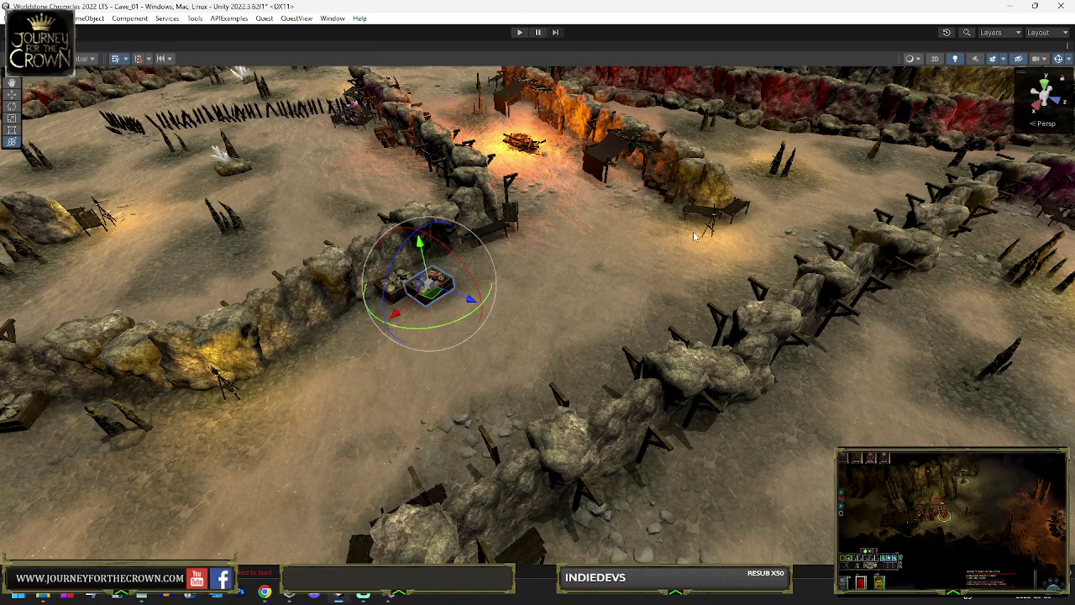
key("ctrl+z")
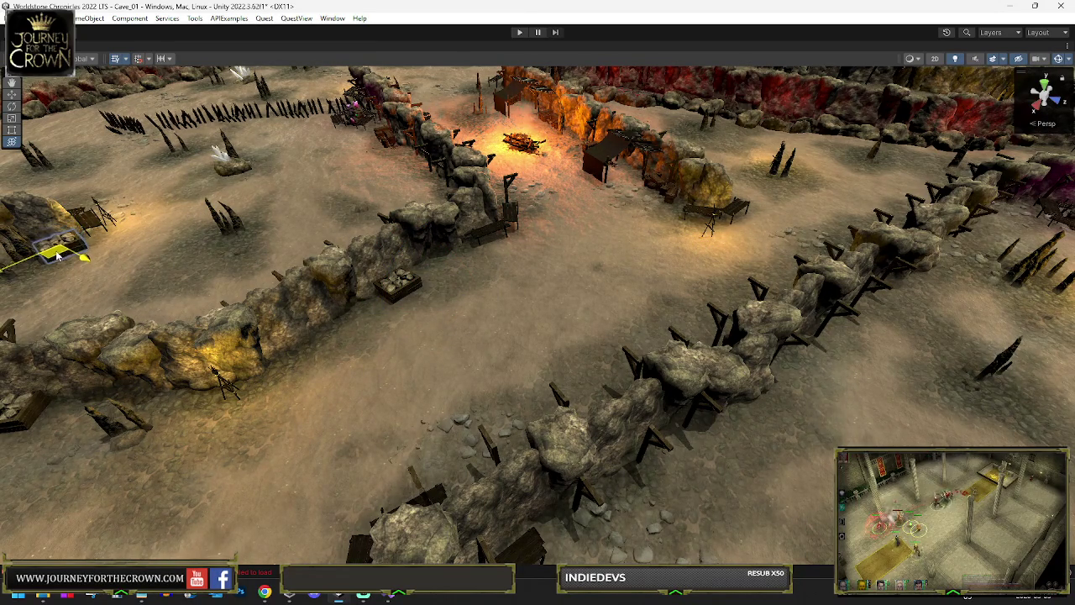
key("f")
scroll(565, 378, "down", 10)
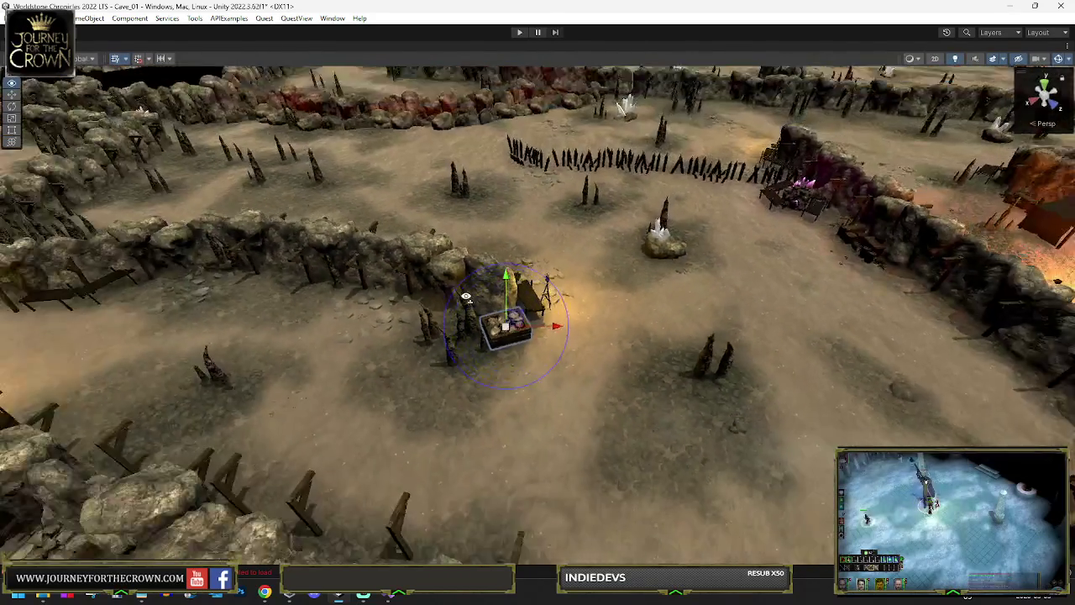
left_click_drag(466, 295, 521, 324)
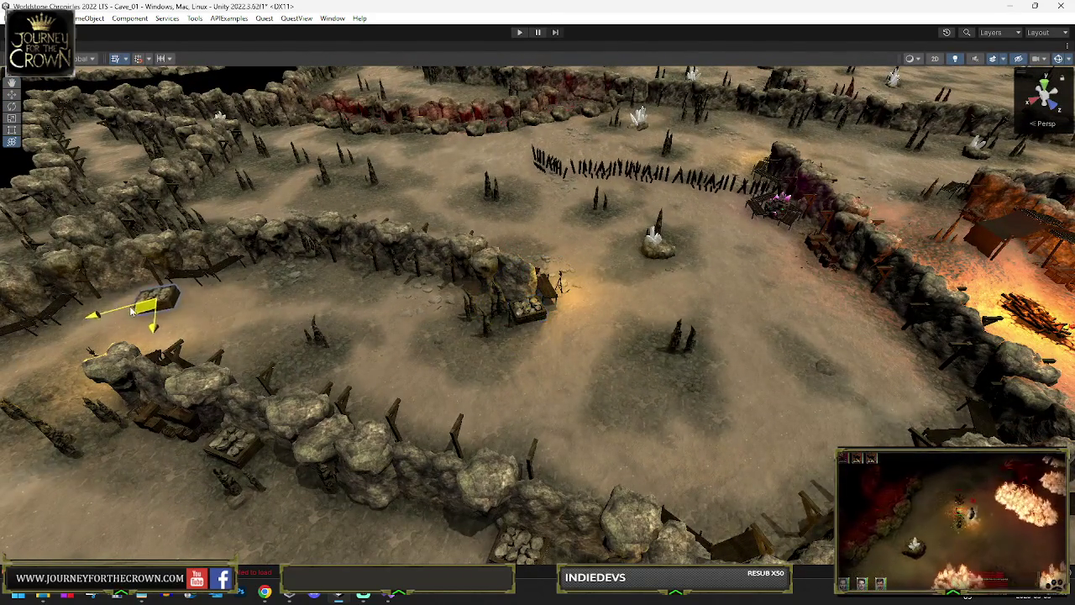
key("f")
mouse_move(174, 292)
left_mouse_down()
mouse_move(348, 307)
mouse_move(474, 354)
mouse_move(614, 366)
left_mouse_up()
Duplicate the crate, turn the copy against the path wall, and shift the candle crate right.
key("ctrl+d")
scroll(616, 366, "down", 10)
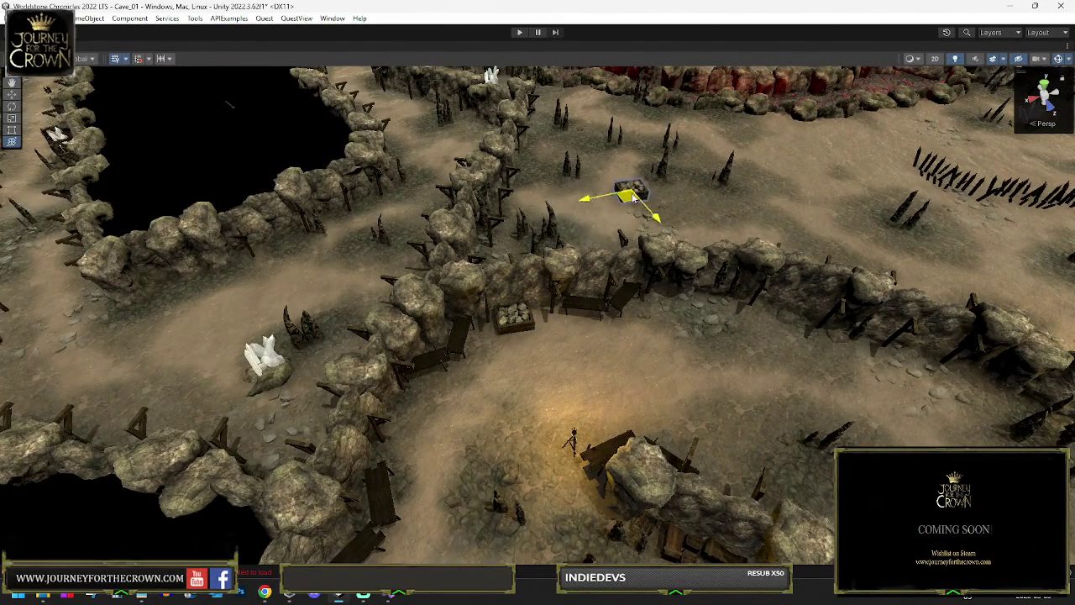
mouse_move(731, 188)
left_mouse_down()
mouse_move(804, 160)
mouse_move(957, 152)
mouse_move(576, 288)
left_mouse_up()
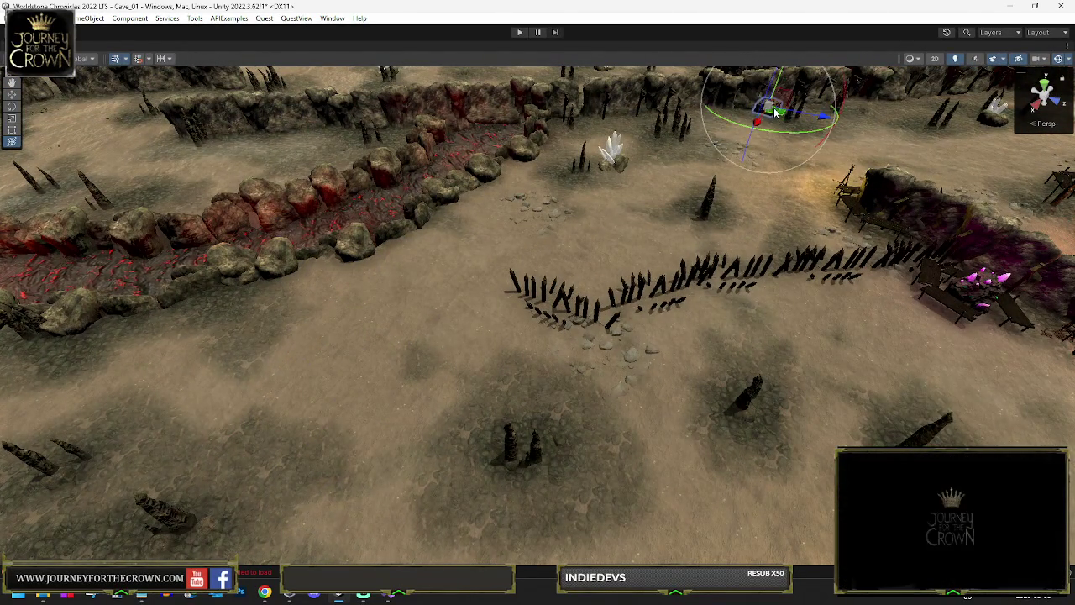
key("f")
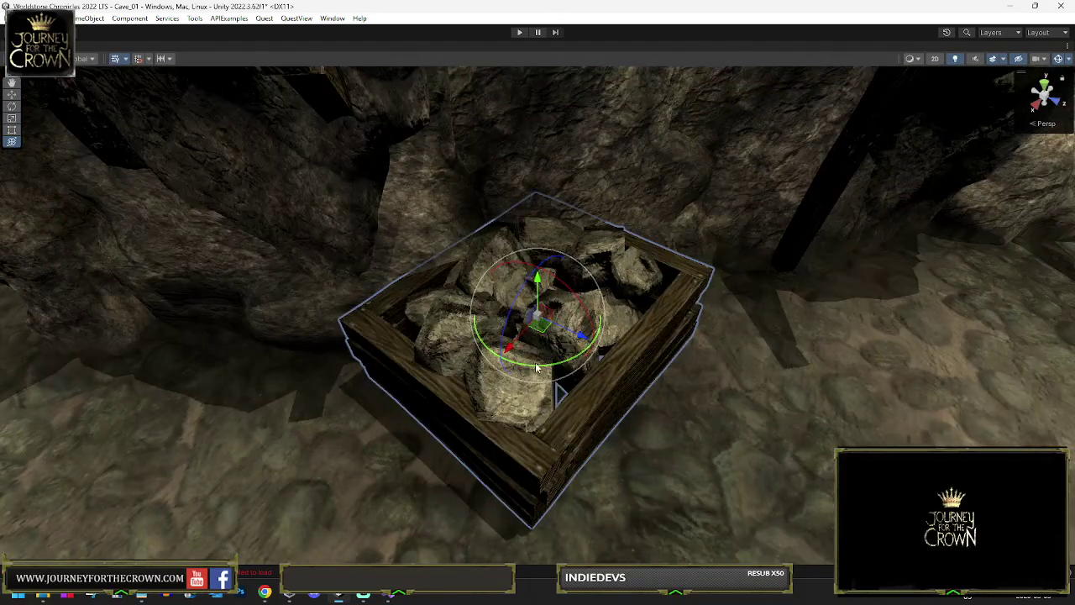
mouse_move(538, 367)
left_mouse_down()
mouse_move(446, 358)
mouse_move(638, 324)
mouse_move(720, 328)
mouse_move(648, 355)
mouse_move(363, 269)
left_mouse_up()
left_click_drag(720, 246, 758, 232)
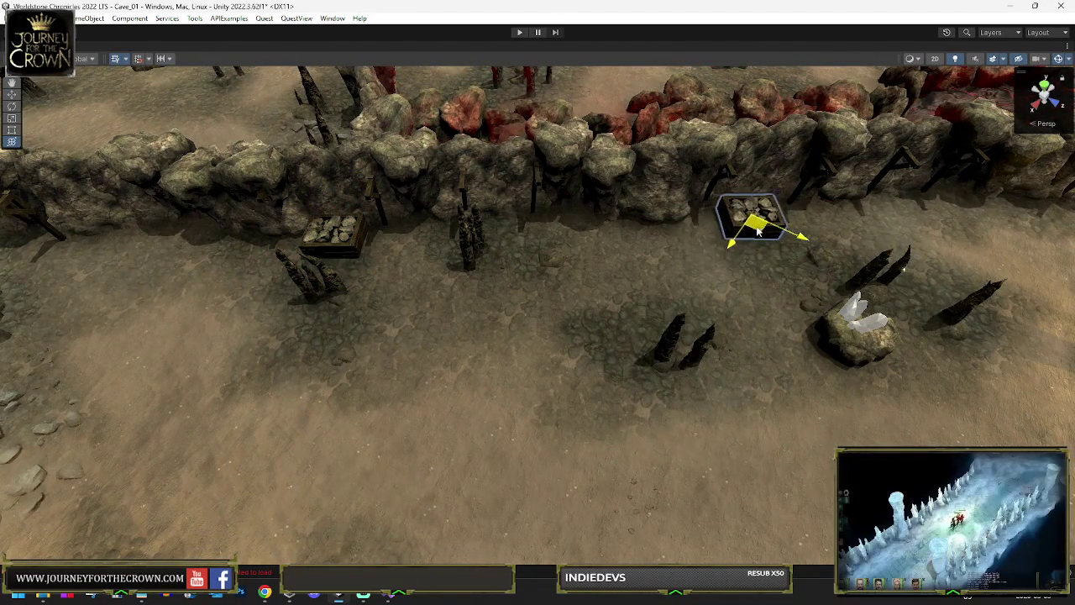
key("f")
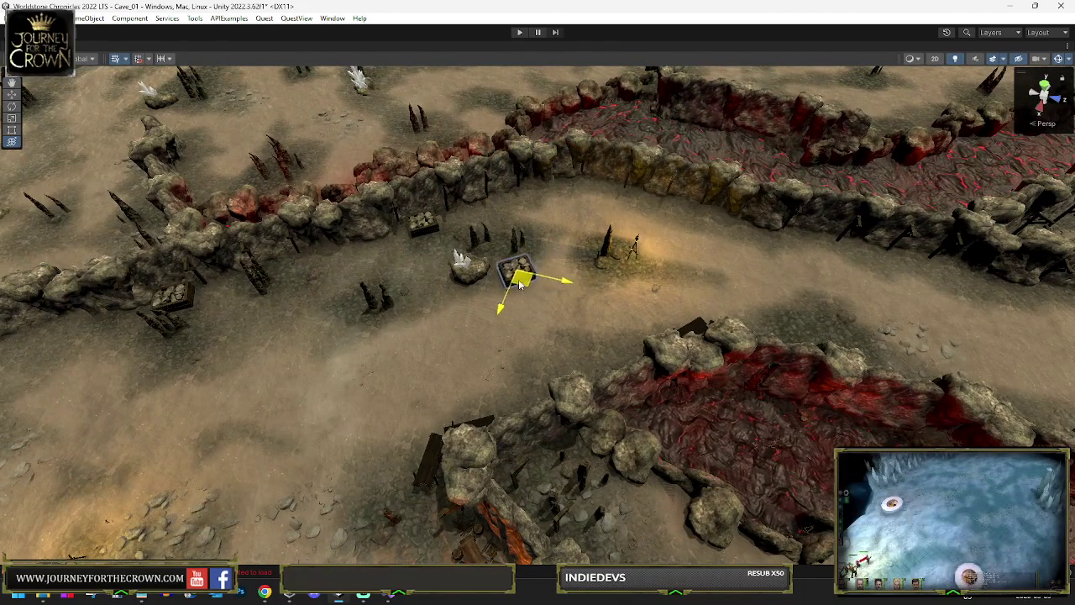
left_click_drag(521, 286, 615, 288)
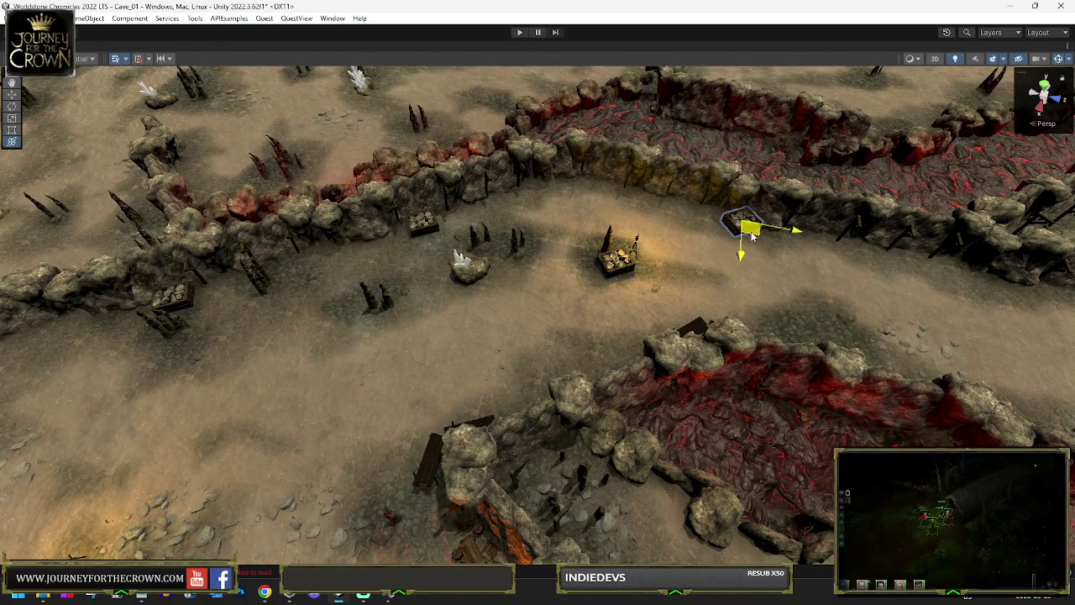
left_click(620, 261)
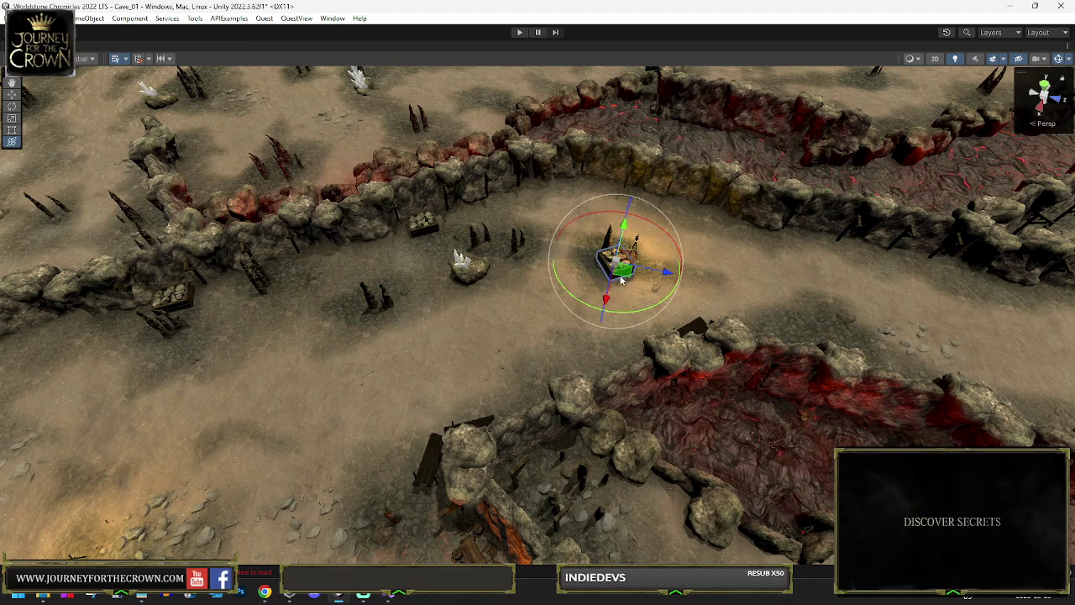
mouse_move(765, 244)
left_mouse_down()
mouse_move(832, 245)
mouse_move(809, 271)
left_mouse_up()
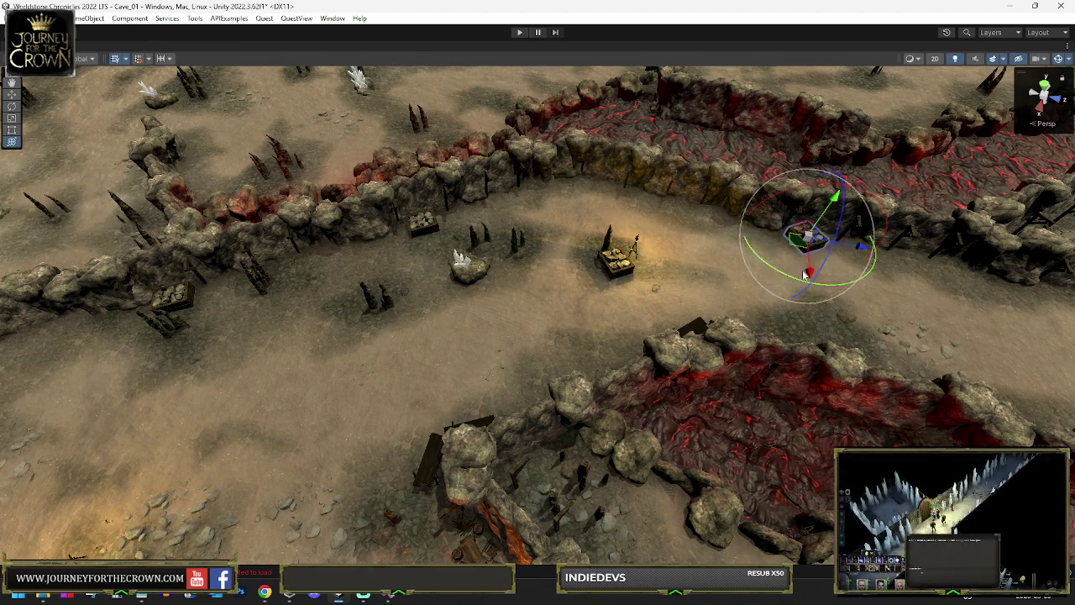
Duplicate the crate, move the copy up the lava-lined path, and turn it diagonally toward the wall.
key("f")
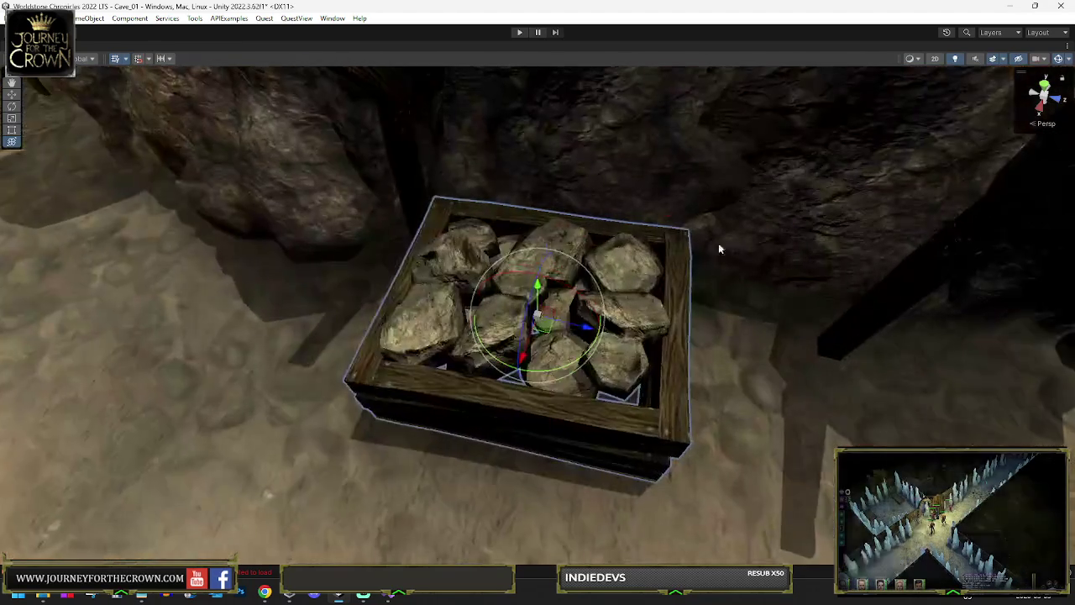
mouse_move(552, 330)
left_mouse_down()
mouse_move(795, 292)
mouse_move(700, 314)
mouse_move(674, 340)
left_mouse_up()
scroll(794, 292, "down", 5)
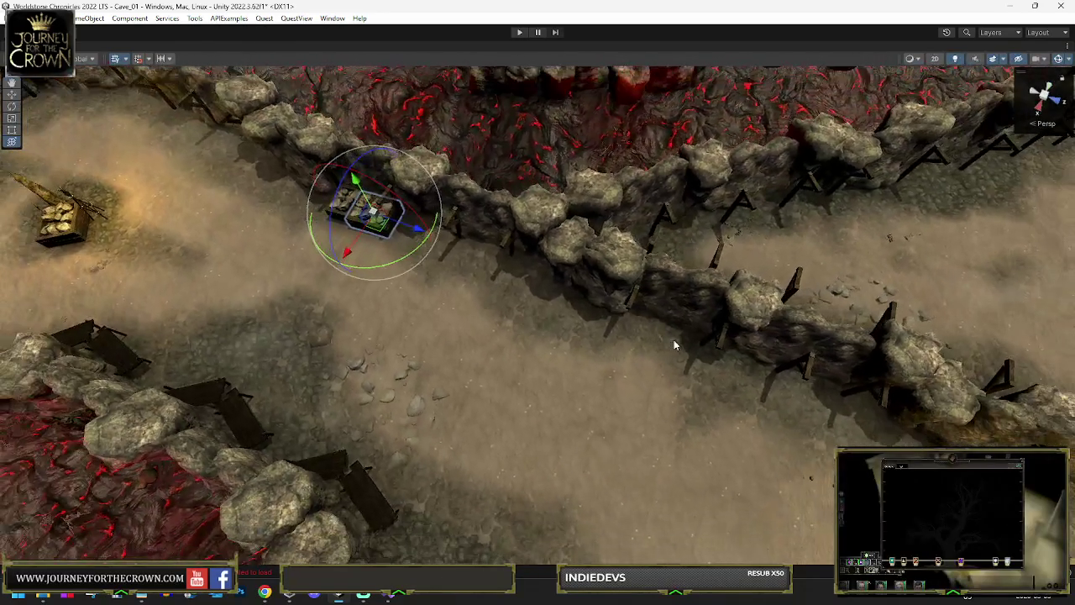
key("ctrl+d")
mouse_move(362, 214)
left_mouse_down()
mouse_move(693, 384)
mouse_move(689, 351)
mouse_move(748, 393)
mouse_move(898, 410)
left_mouse_up()
key("e")
scroll(898, 410, "down", 5)
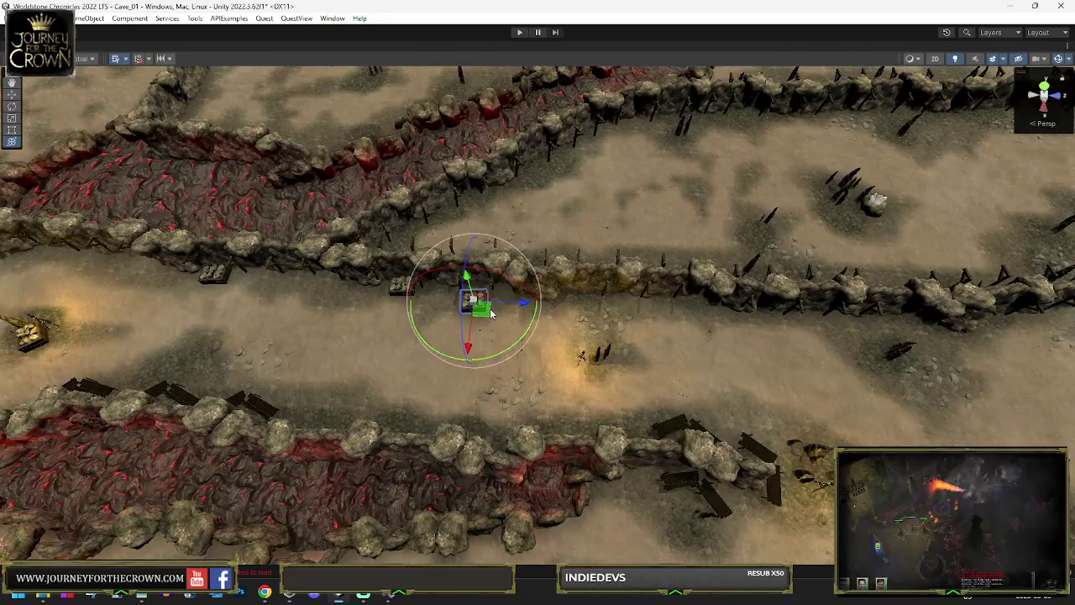
key("w")
left_click_drag(480, 305, 532, 168)
key("e")
key("f")
mouse_move(575, 373)
left_mouse_down()
mouse_move(662, 348)
mouse_move(620, 348)
left_mouse_up()
mouse_move(550, 329)
left_mouse_down()
mouse_move(559, 352)
mouse_move(548, 361)
left_mouse_up()
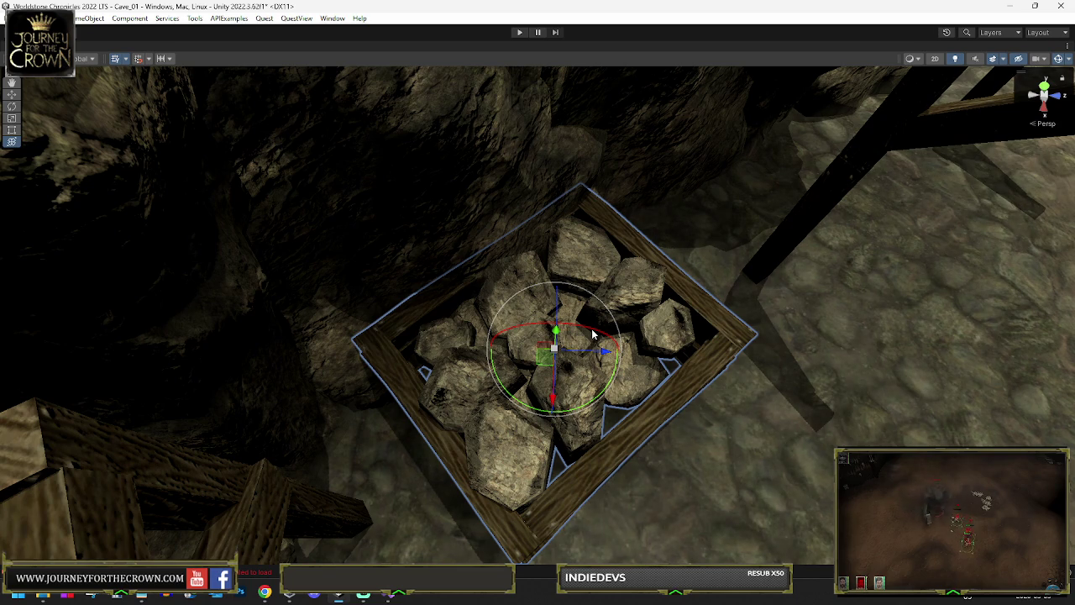
Duplicate the rock crate and move the copy against the rock wall by the bench.
scroll(581, 227, "down", 10)
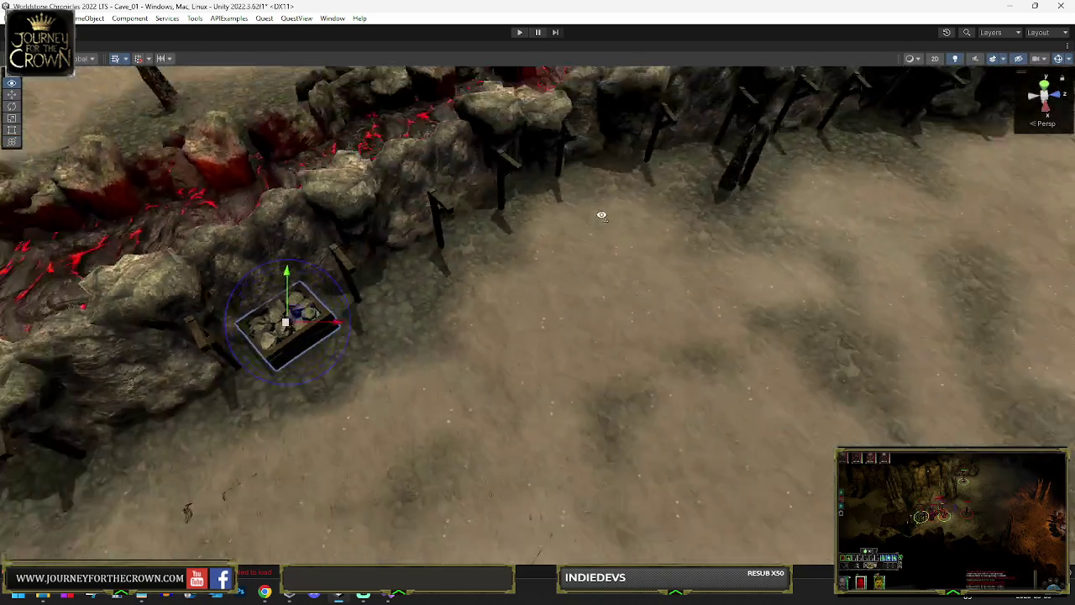
left_click_drag(602, 215, 533, 232)
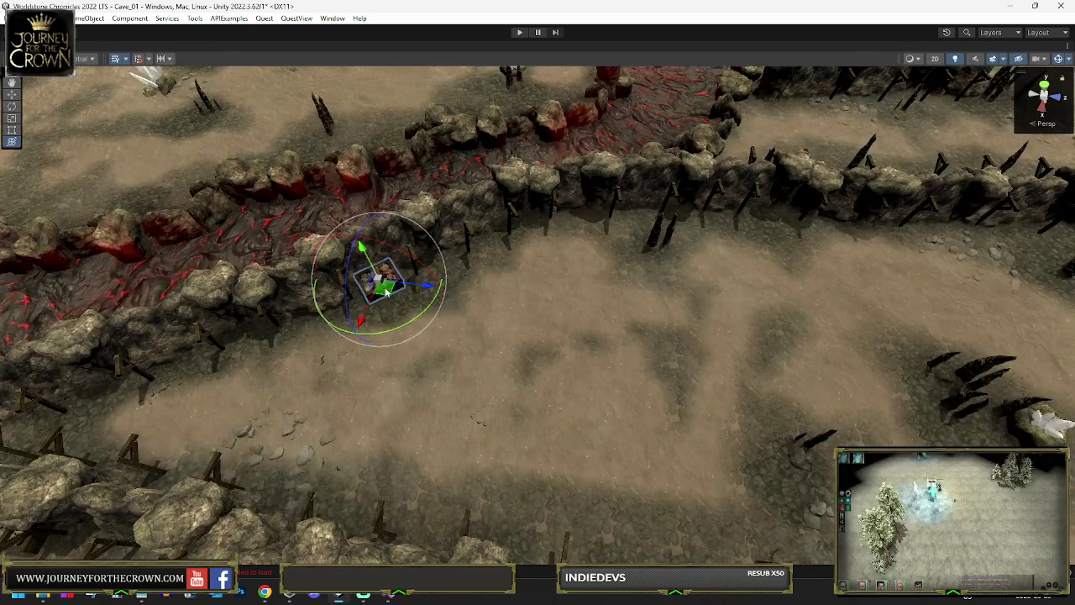
key("ctrl+d")
mouse_move(389, 293)
left_mouse_down()
mouse_move(852, 233)
mouse_move(764, 216)
left_mouse_up()
key("e")
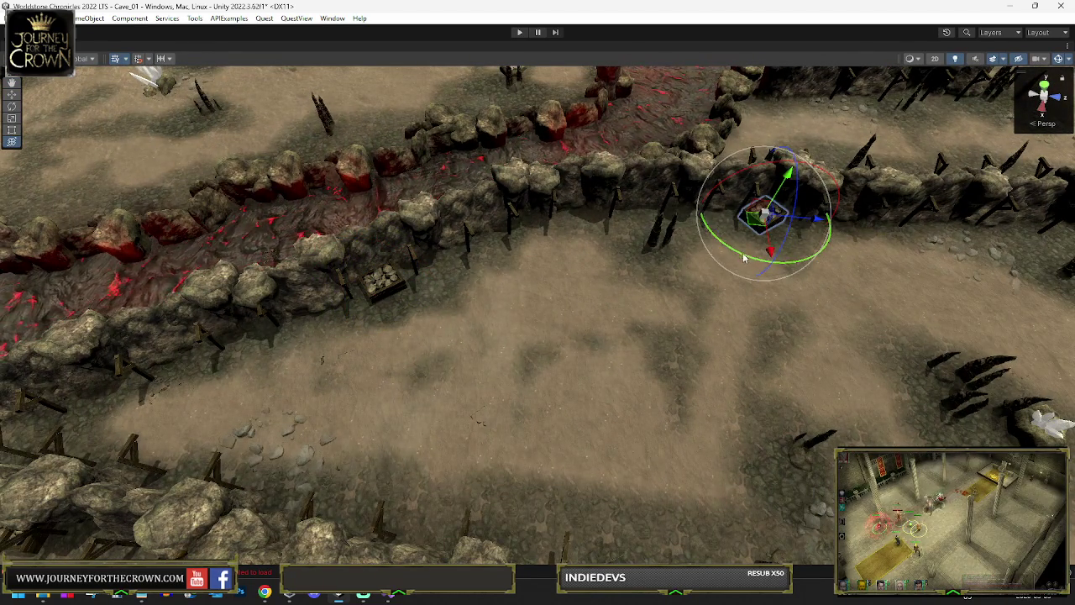
key("f")
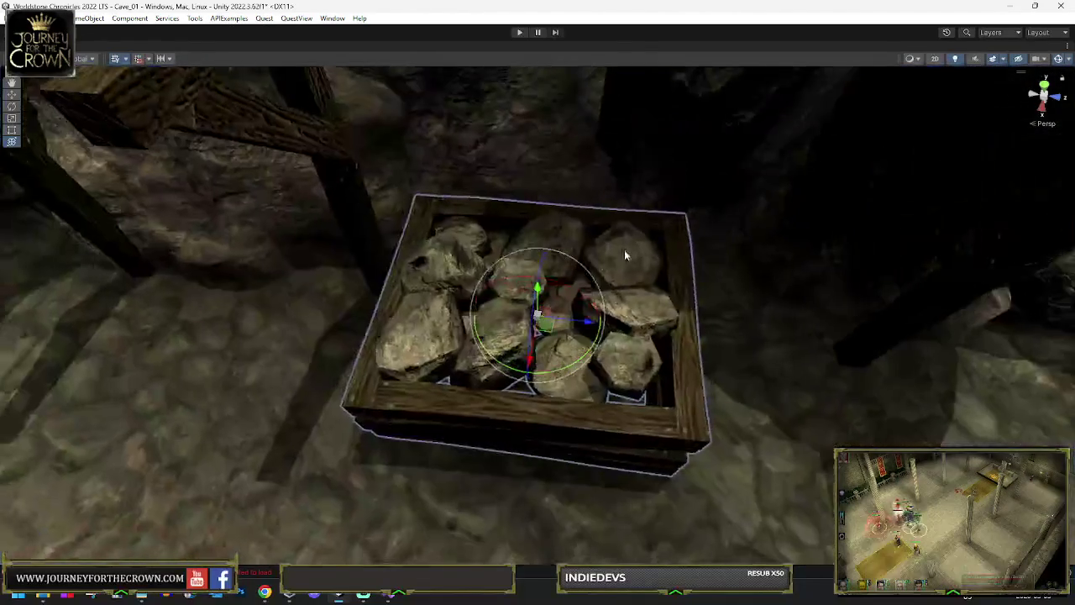
mouse_move(553, 322)
left_mouse_down()
mouse_move(605, 310)
mouse_move(408, 279)
left_mouse_up()
scroll(660, 294, "down", 5)
mouse_move(305, 267)
left_mouse_down()
mouse_move(595, 184)
mouse_move(617, 220)
mouse_move(570, 267)
mouse_move(518, 289)
left_mouse_up()
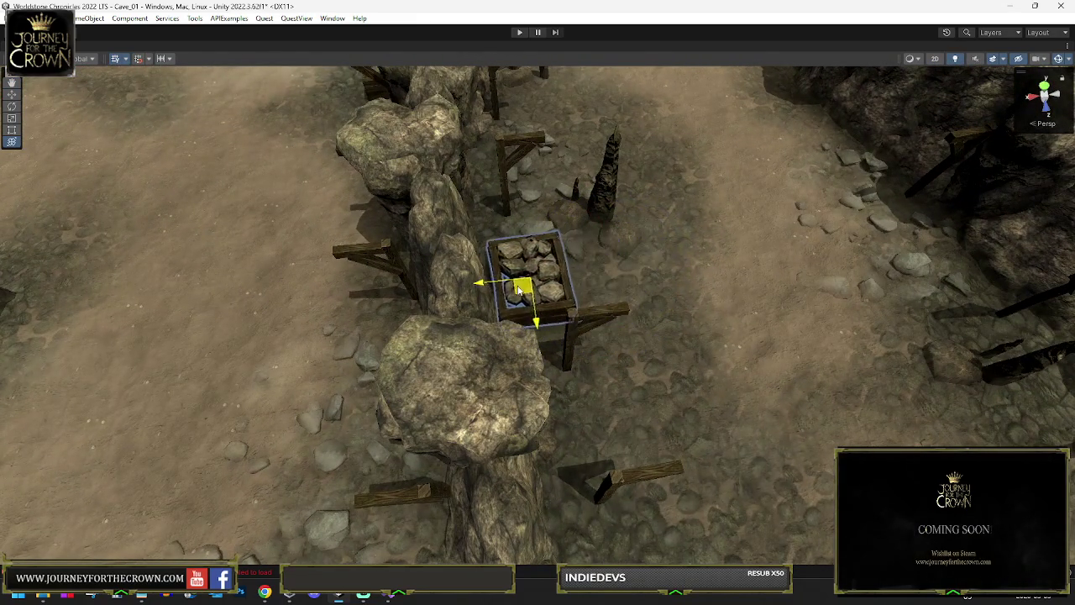
Rotate the copy so it sits square to the rock wall.
mouse_move(594, 271)
left_mouse_down()
mouse_move(639, 235)
mouse_move(756, 235)
mouse_move(426, 249)
left_mouse_up()
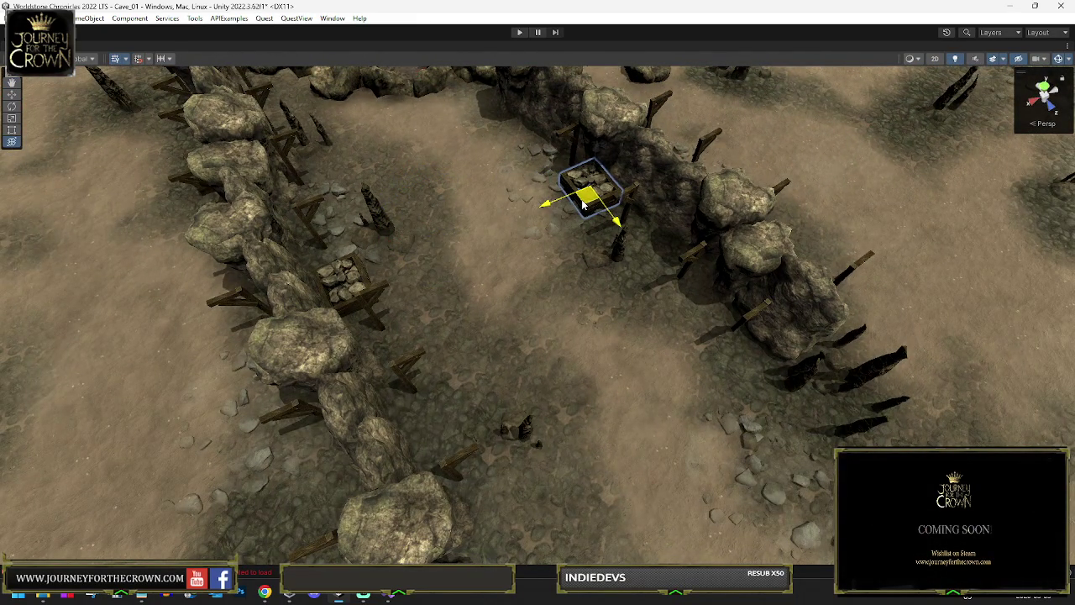
mouse_move(577, 208)
left_mouse_down()
mouse_move(488, 120)
mouse_move(520, 147)
mouse_move(498, 281)
left_mouse_up()
key("e")
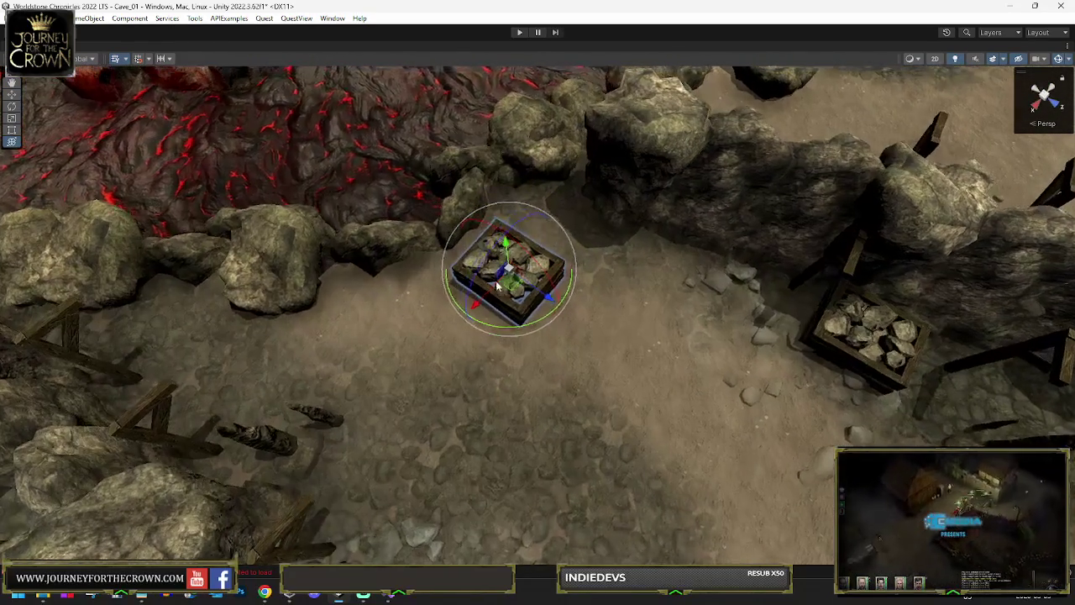
scroll(509, 285, "down", 10)
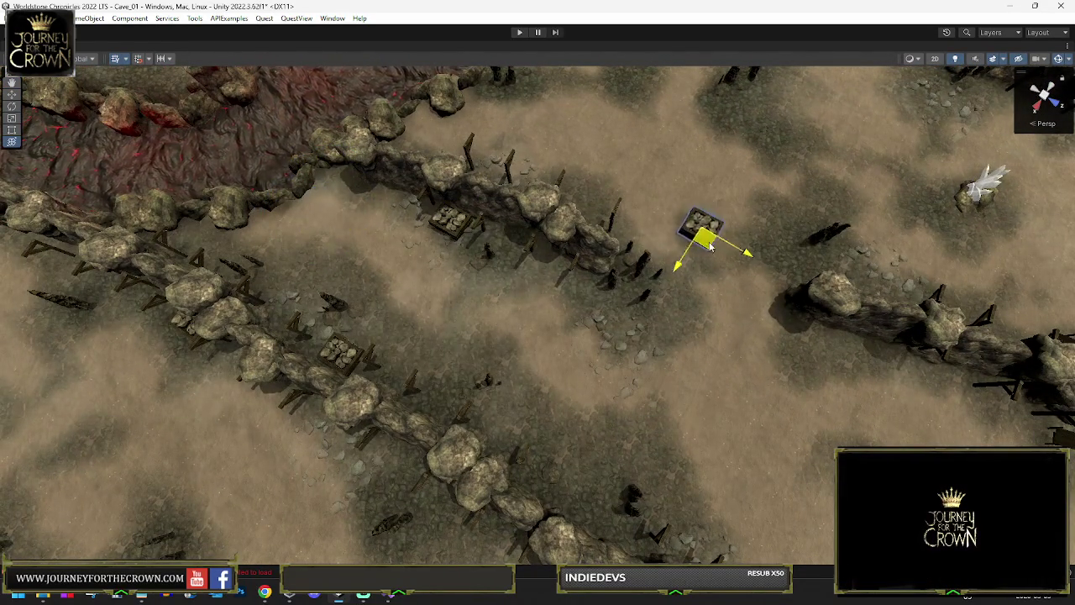
key("f")
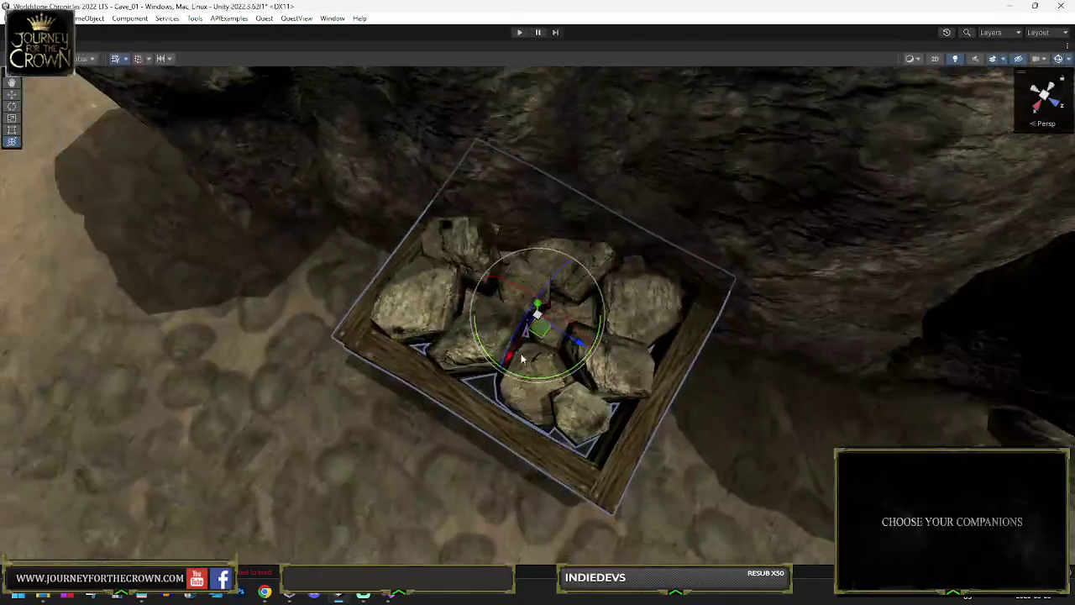
mouse_move(520, 377)
left_mouse_down()
mouse_move(564, 359)
mouse_move(470, 353)
mouse_move(628, 288)
mouse_move(543, 298)
mouse_move(533, 235)
mouse_move(491, 208)
mouse_move(723, 183)
mouse_move(581, 192)
left_mouse_up()
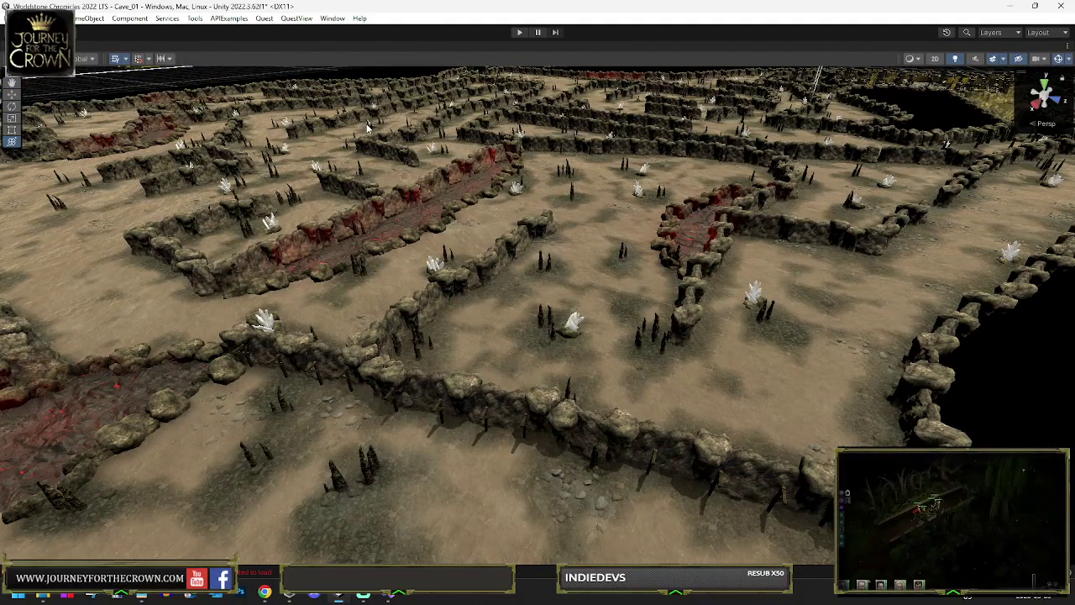
Save the Cave_01 scene and zoom out to a wide view of the cave maze.
key("ctrl+s")
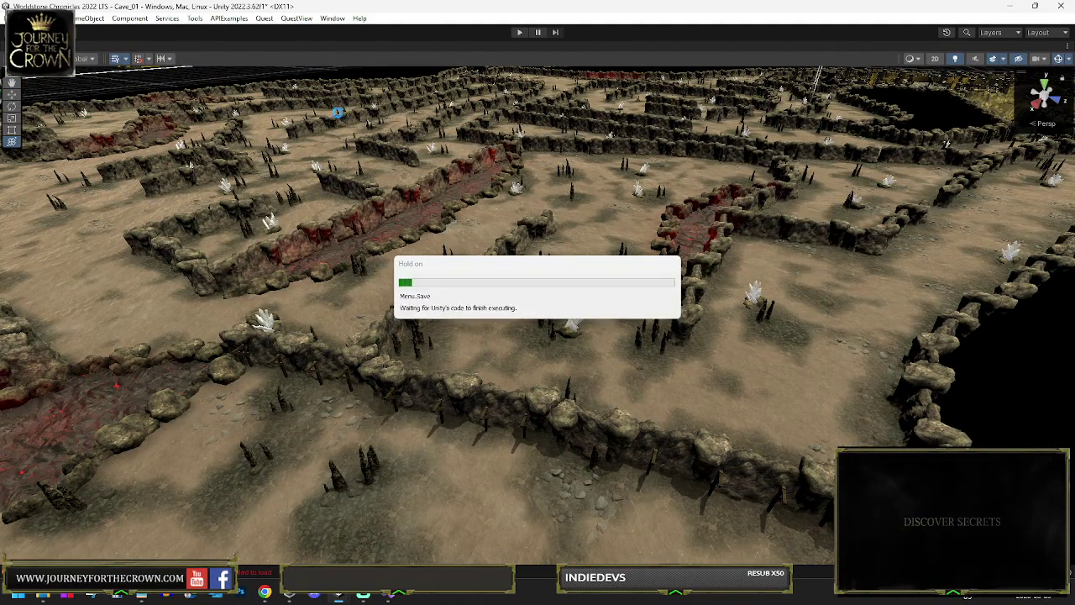
mouse_move(662, 232)
left_mouse_down()
mouse_move(348, 219)
mouse_move(682, 222)
left_mouse_up()
key("f")
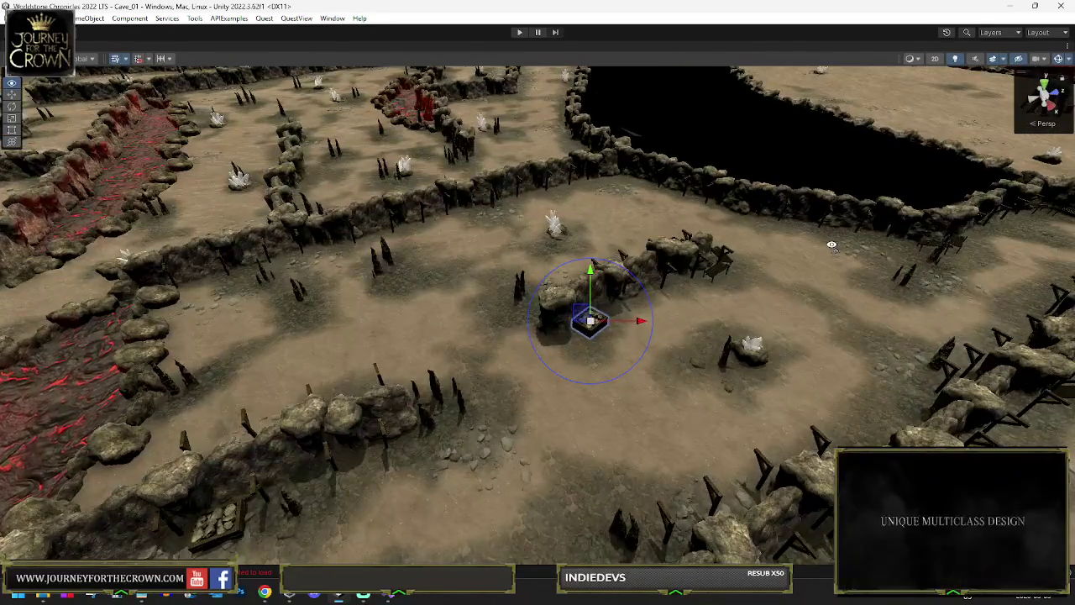
scroll(832, 245, "down", 3)
mouse_move(831, 244)
left_mouse_down()
mouse_move(101, 216)
mouse_move(246, 211)
mouse_move(160, 269)
mouse_move(235, 239)
mouse_move(584, 219)
mouse_move(26, 222)
mouse_move(864, 216)
mouse_move(827, 216)
left_mouse_up()
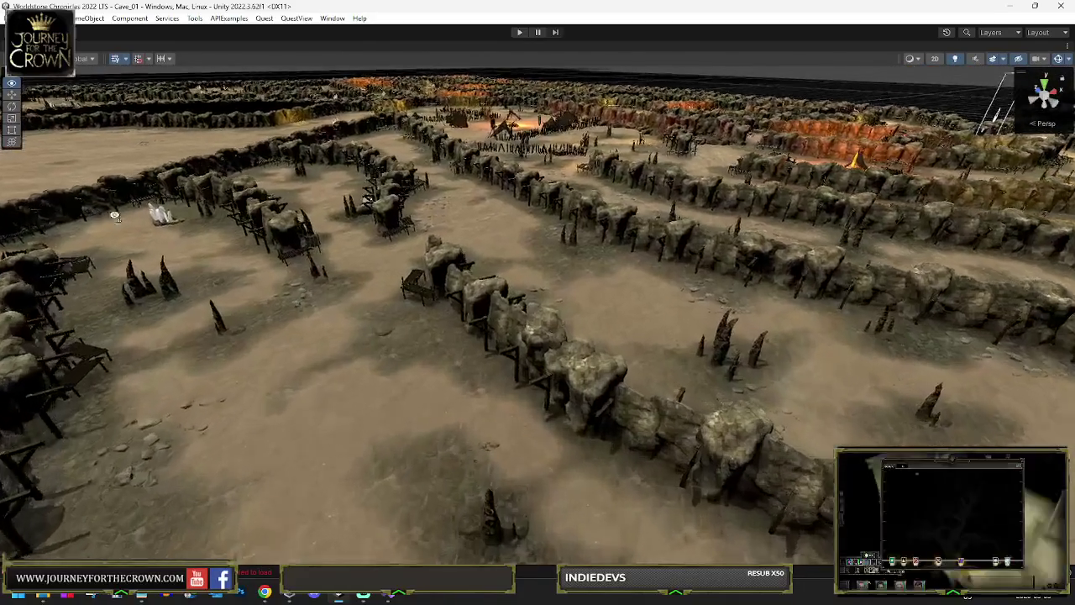
scroll(160, 269, "down", 5)
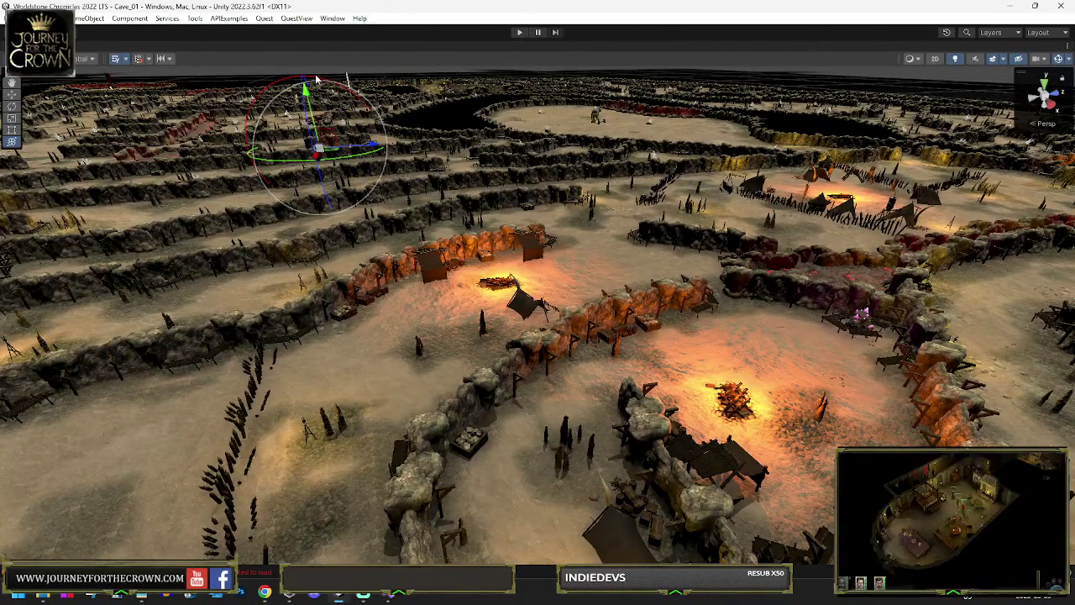
left_click(33, 18)
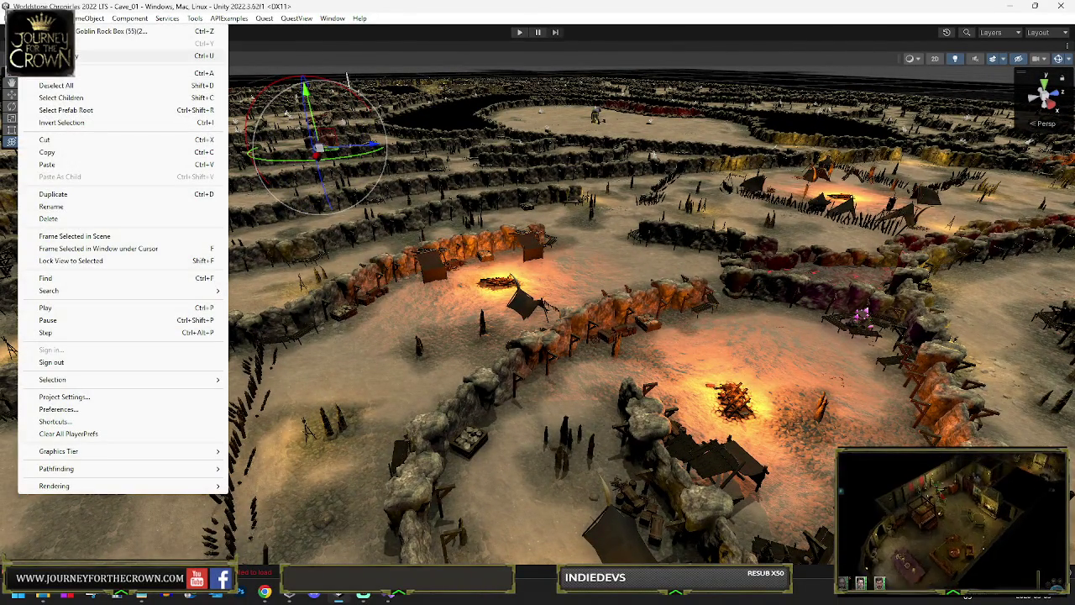
left_click(64, 397)
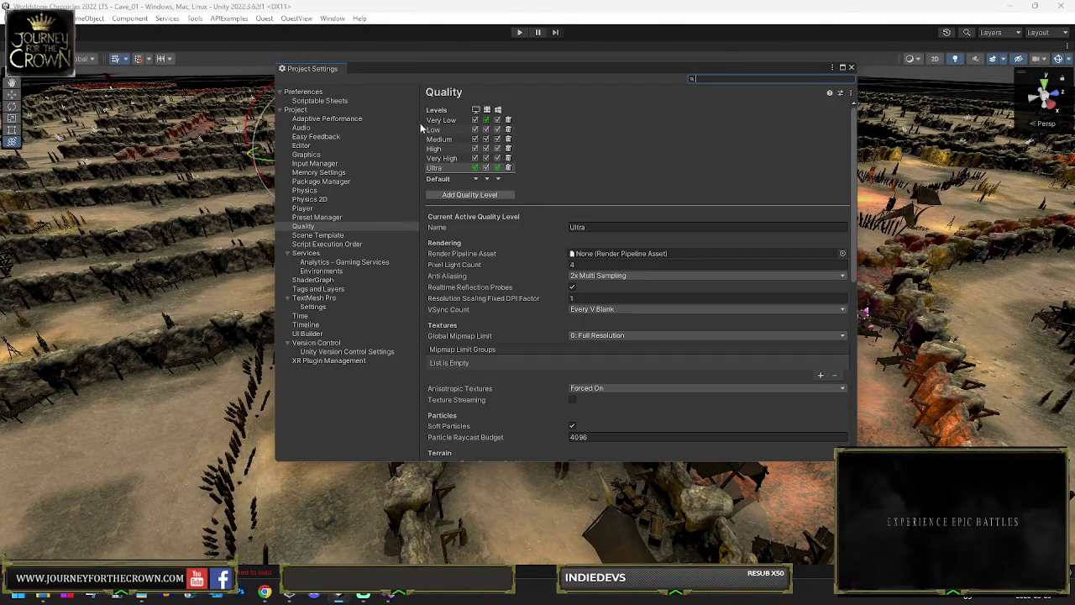
left_click(438, 121)
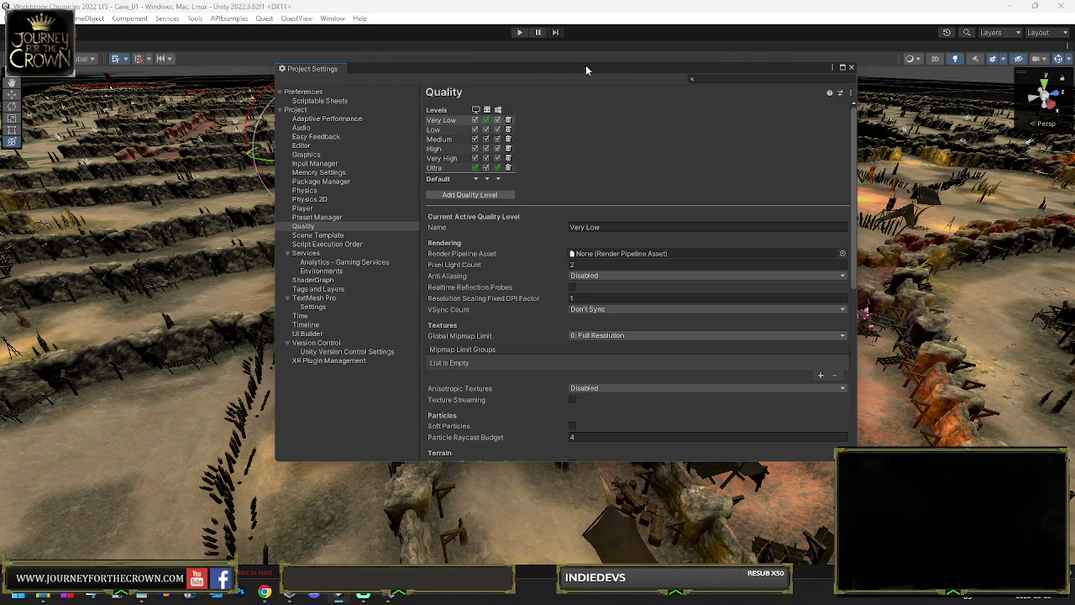
left_click_drag(613, 70, 607, 288)
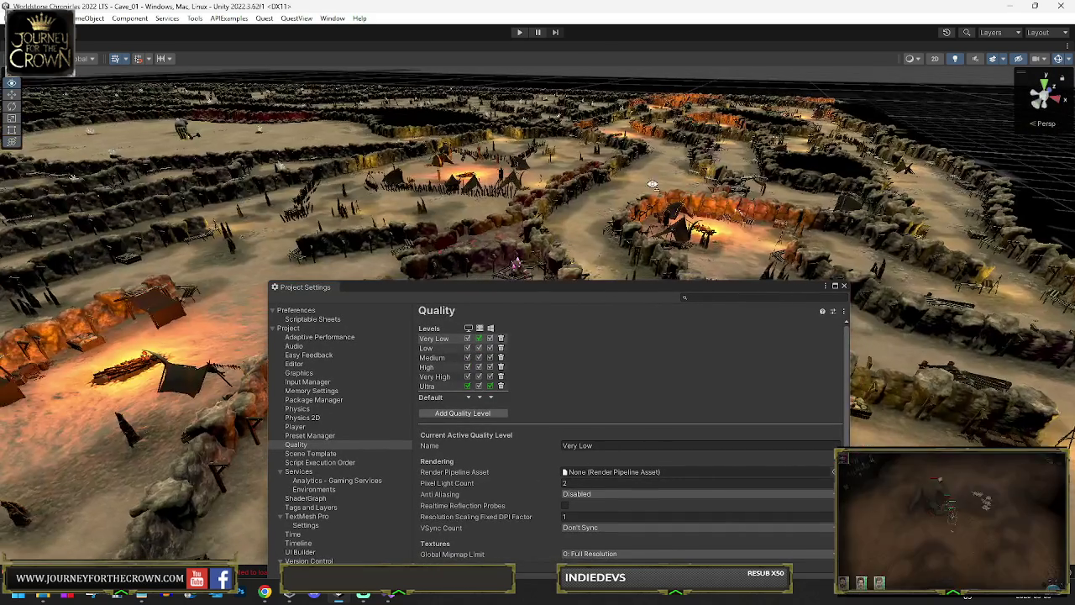
left_click_drag(653, 183, 519, 374)
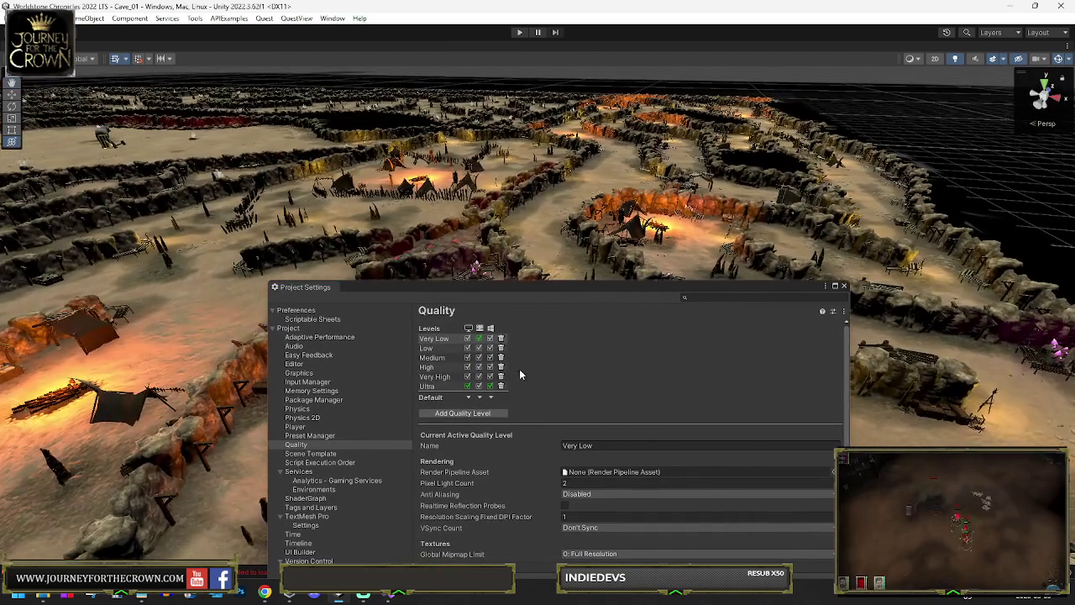
left_click(433, 387)
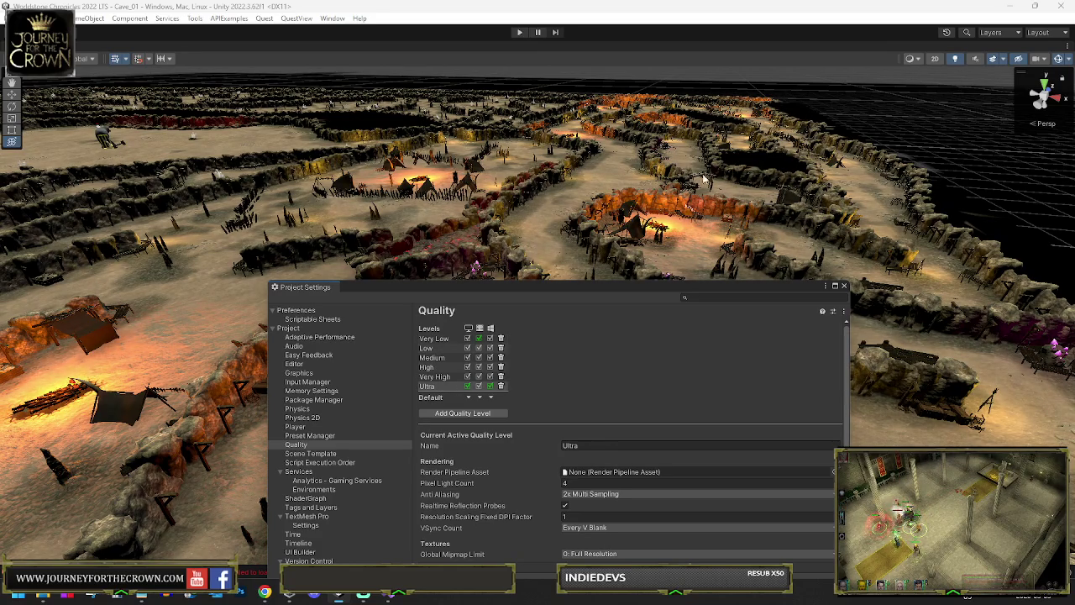
left_click(427, 348)
left_click(430, 358)
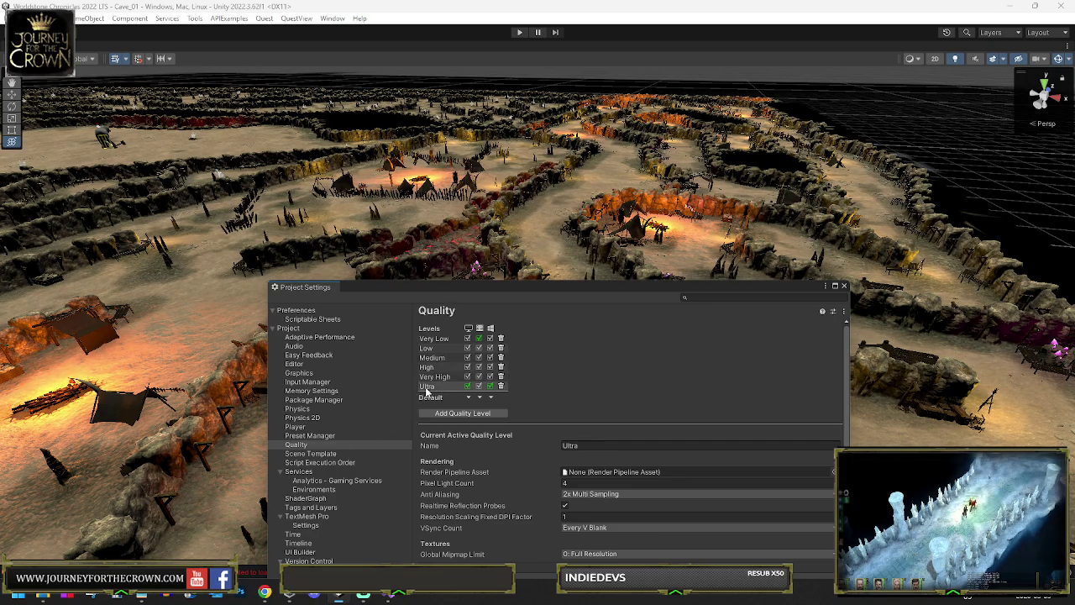
left_click(844, 286)
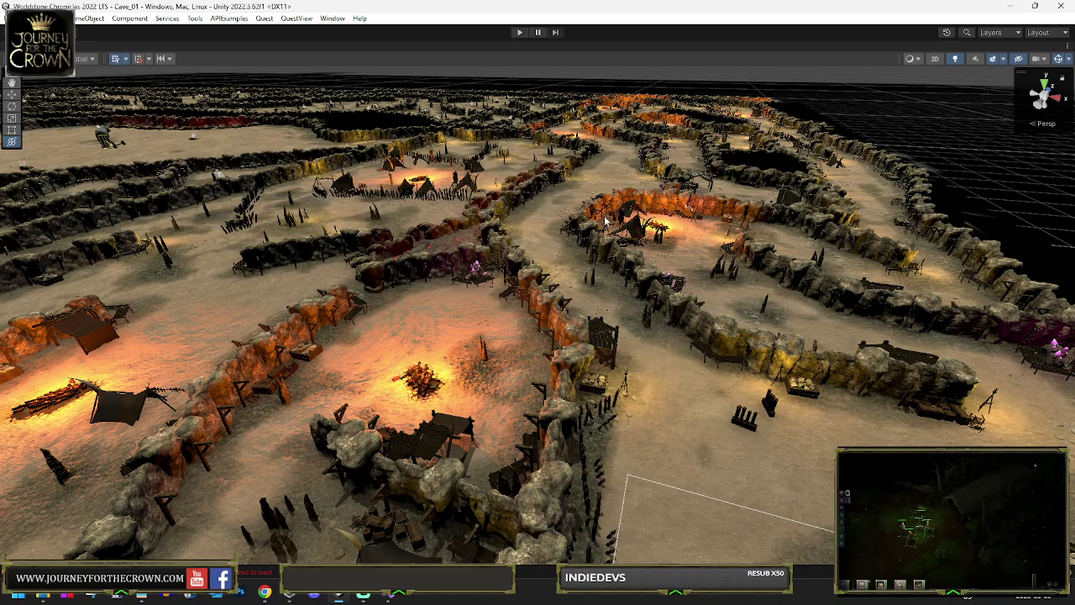
Zoom in to select both wooden post pieces and bring back the full editor layout.
key("f")
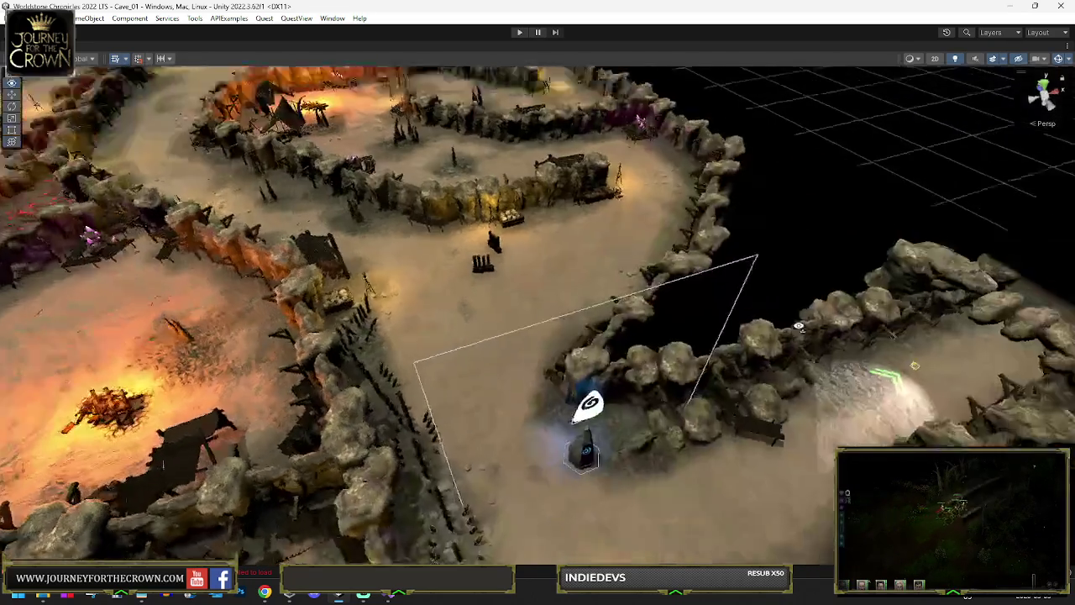
scroll(723, 289, "up", 10)
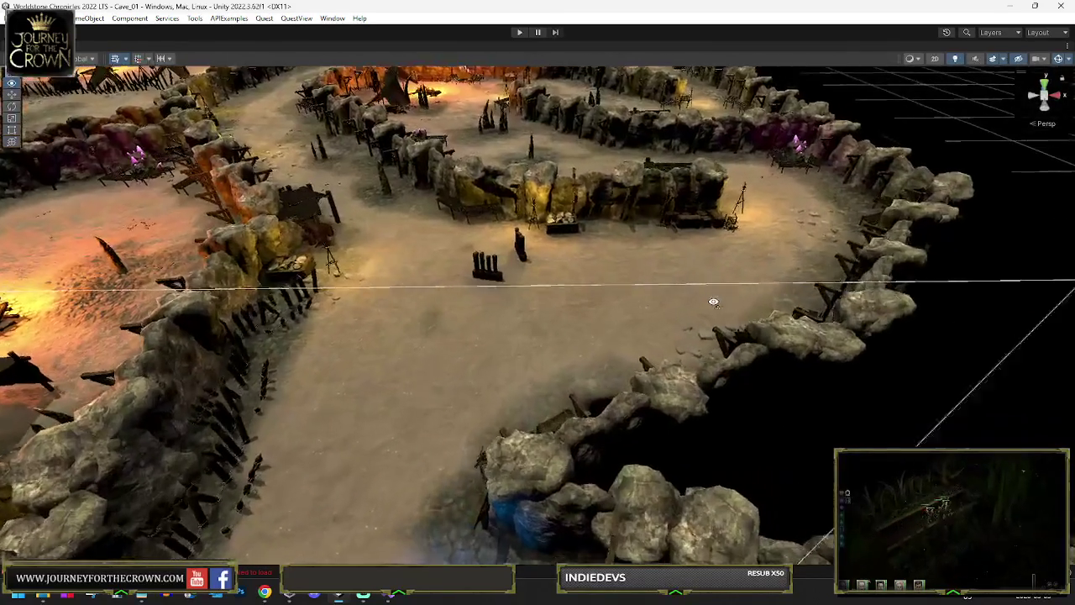
scroll(616, 313, "up", 5)
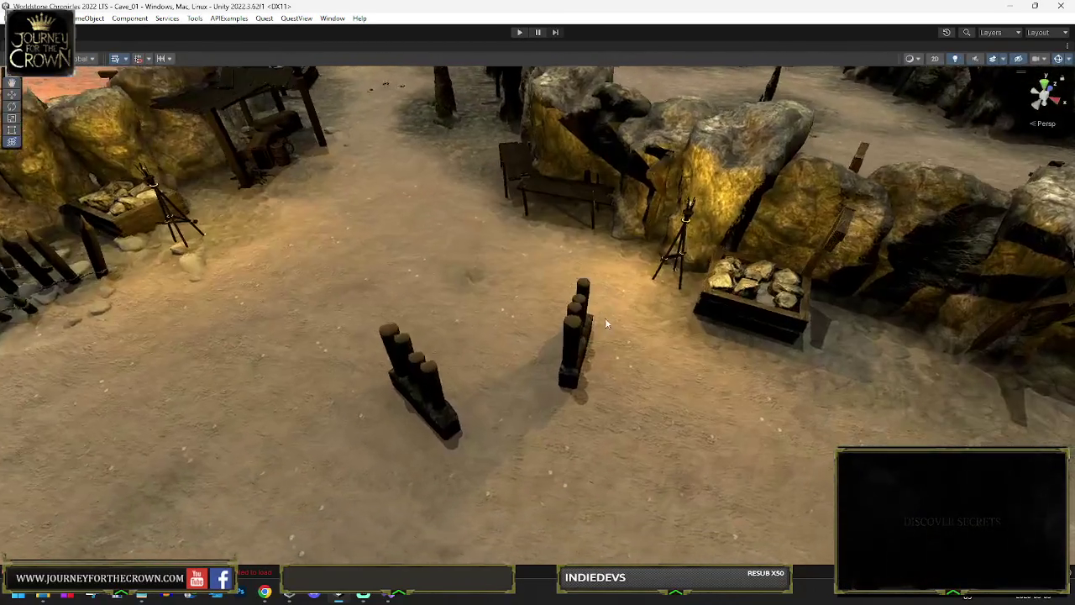
left_click(572, 332)
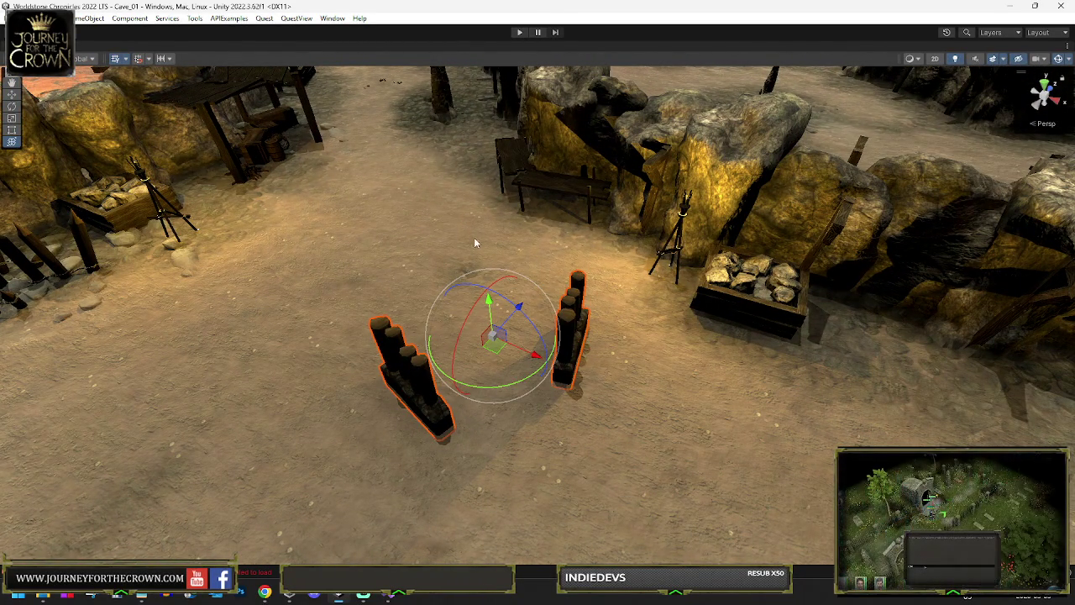
key("shift+space")
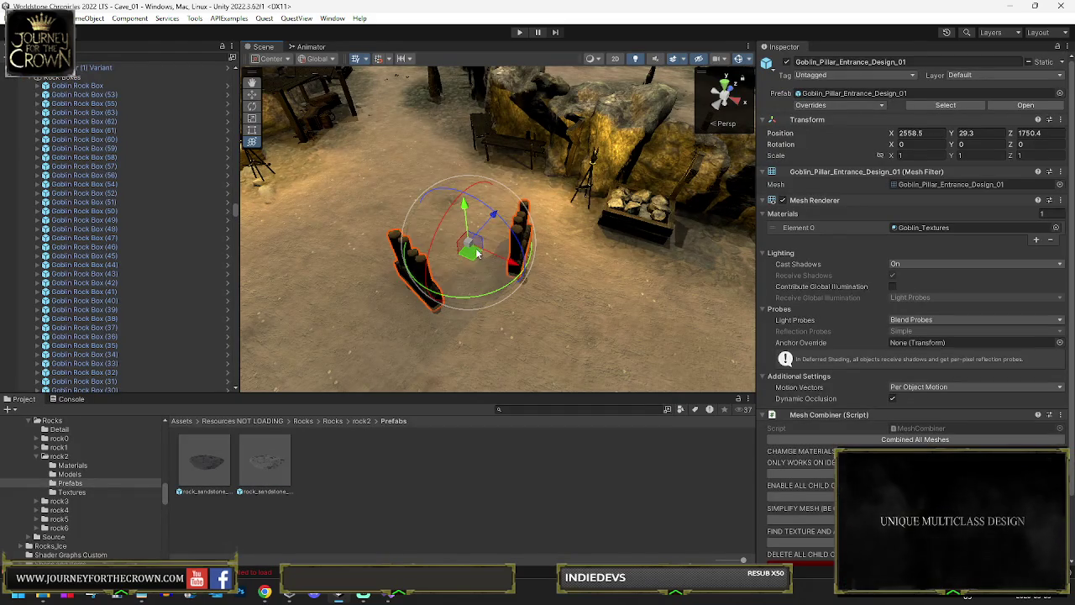
Delete the two selected wooden posts and widen the Scene view panel.
key("Delete")
mouse_move(490, 250)
left_mouse_down()
mouse_move(443, 182)
mouse_move(254, 200)
mouse_move(731, 198)
mouse_move(509, 211)
mouse_move(677, 219)
mouse_move(684, 179)
mouse_move(636, 180)
mouse_move(608, 185)
mouse_move(696, 200)
left_mouse_up()
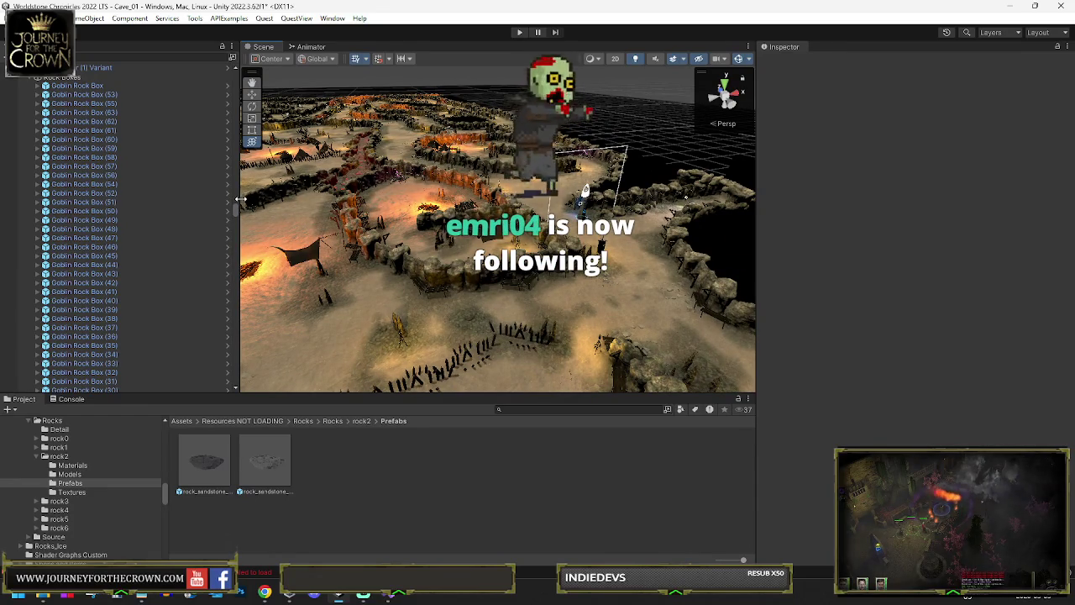
mouse_move(240, 199)
left_mouse_down()
mouse_move(153, 199)
mouse_move(192, 199)
left_mouse_up()
left_click_drag(470, 210, 563, 215)
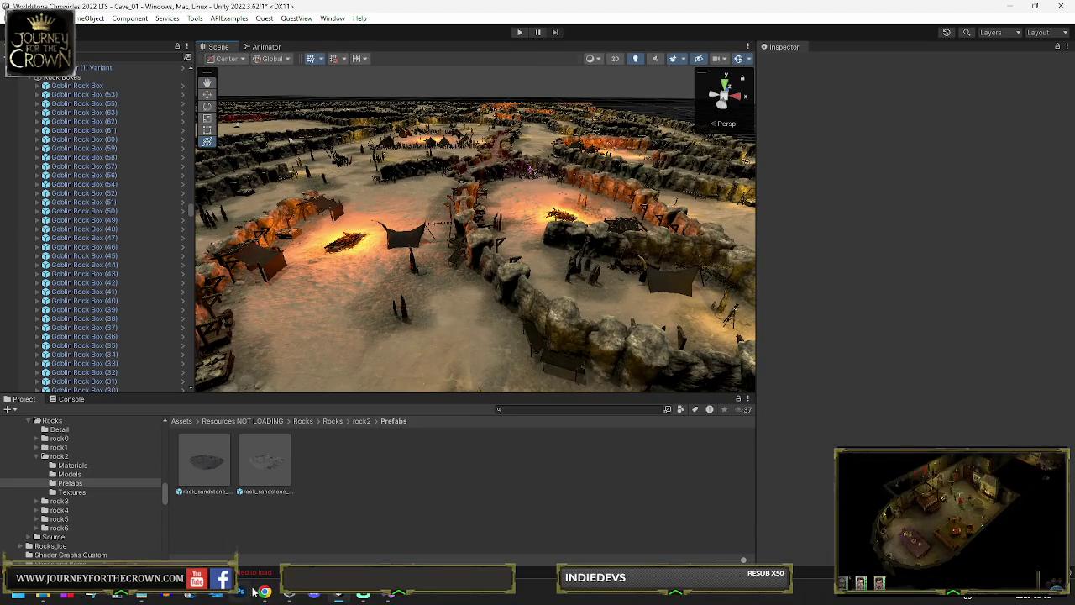
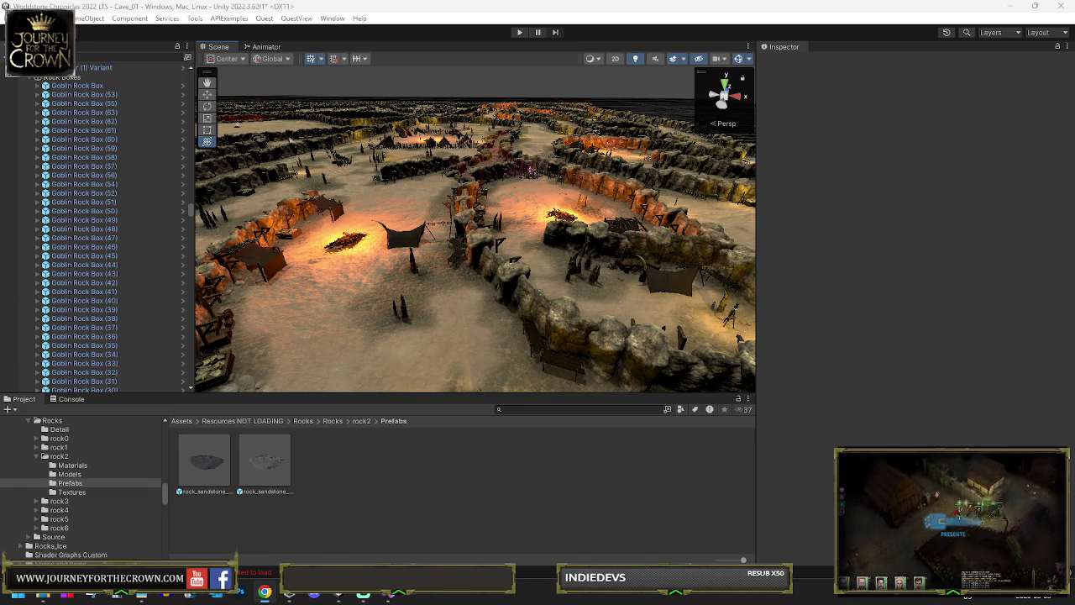
Widen the Scene view, orbit into the corridor, and select the Rocks_Static (128) rock pillars.
mouse_move(307, 231)
left_mouse_down()
mouse_move(420, 362)
mouse_move(429, 406)
left_mouse_up()
left_click_drag(756, 230, 827, 225)
mouse_move(672, 220)
left_mouse_down()
mouse_move(500, 212)
mouse_move(326, 263)
mouse_move(302, 294)
mouse_move(569, 268)
left_mouse_up()
mouse_move(681, 292)
left_mouse_down()
mouse_move(721, 305)
mouse_move(716, 320)
mouse_move(689, 324)
mouse_move(657, 305)
mouse_move(429, 268)
mouse_move(382, 250)
left_mouse_up()
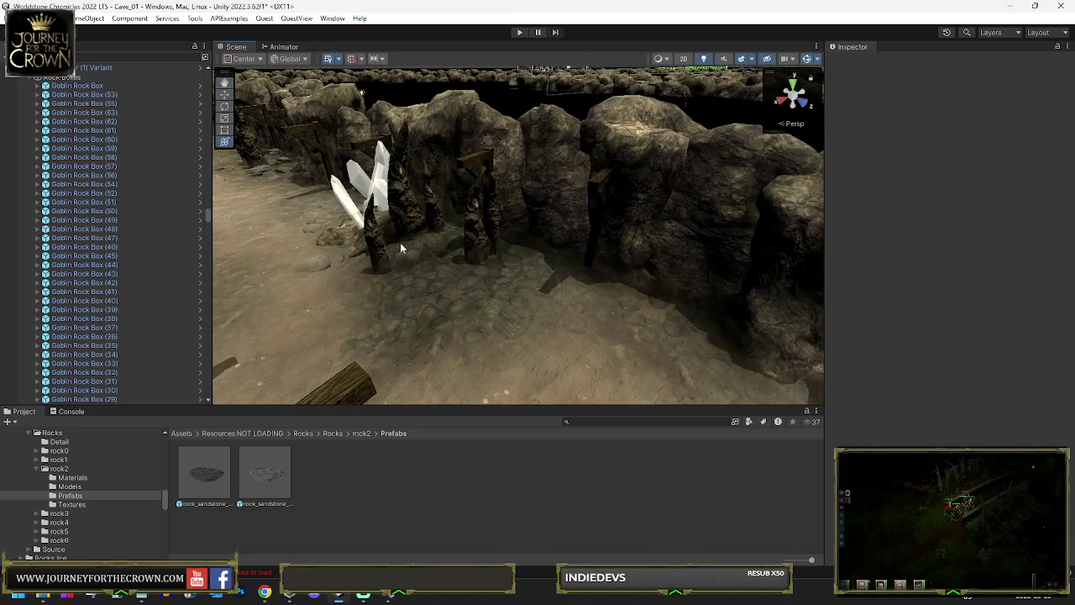
left_click(483, 245)
mouse_move(483, 245)
left_mouse_down()
mouse_move(504, 260)
mouse_move(391, 250)
left_mouse_up()
Fly forward through the cave corridor and pull back to an overview of the maze.
key("w")
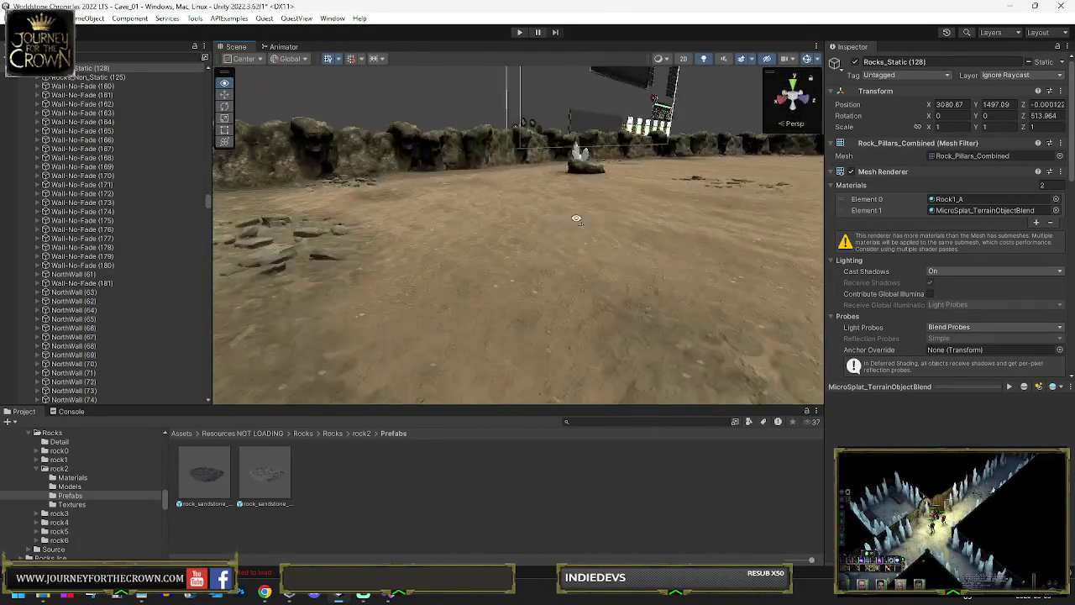
key("w")
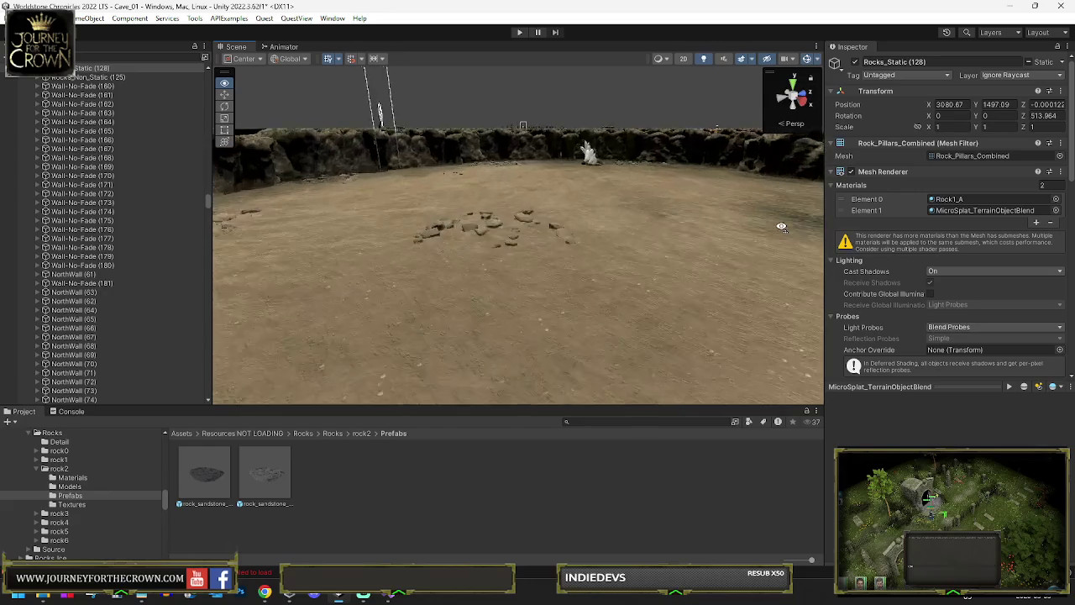
left_click_drag(598, 340, 587, 337)
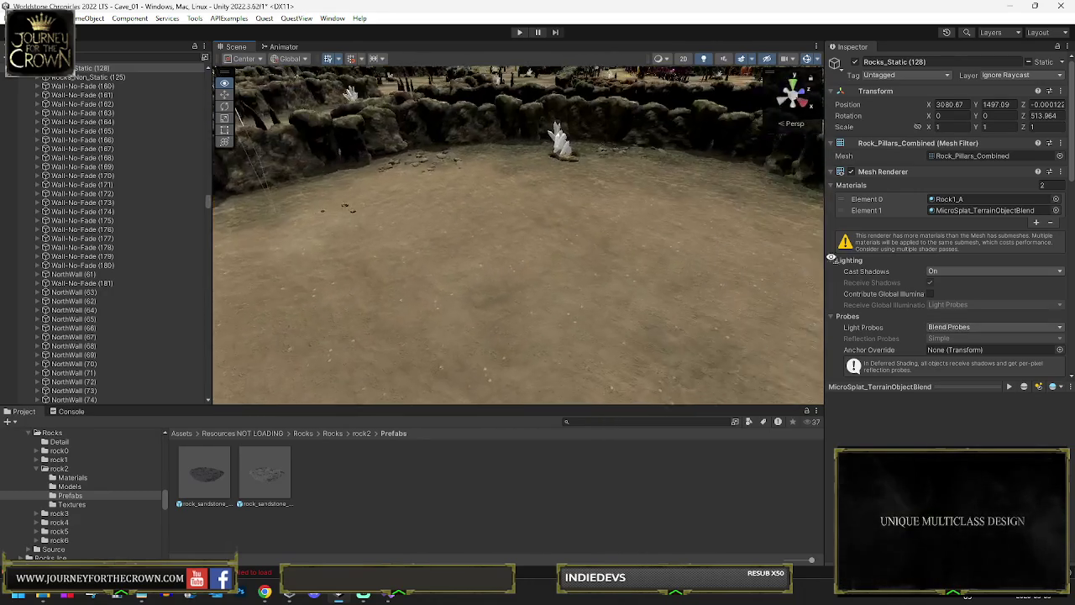
key("f")
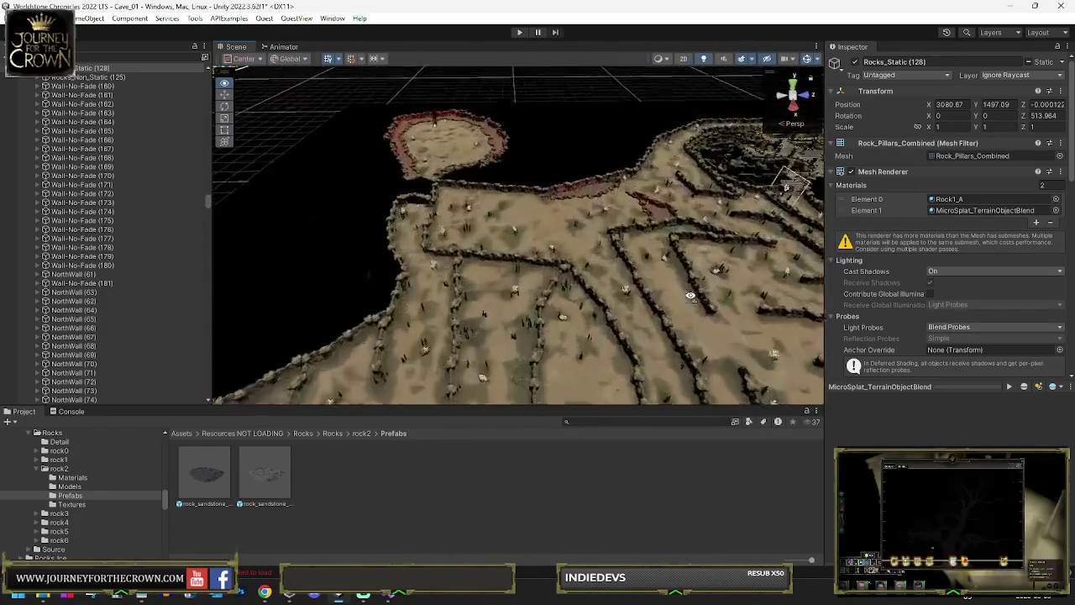
mouse_move(643, 321)
left_mouse_down()
mouse_move(621, 330)
mouse_move(617, 300)
left_mouse_up()
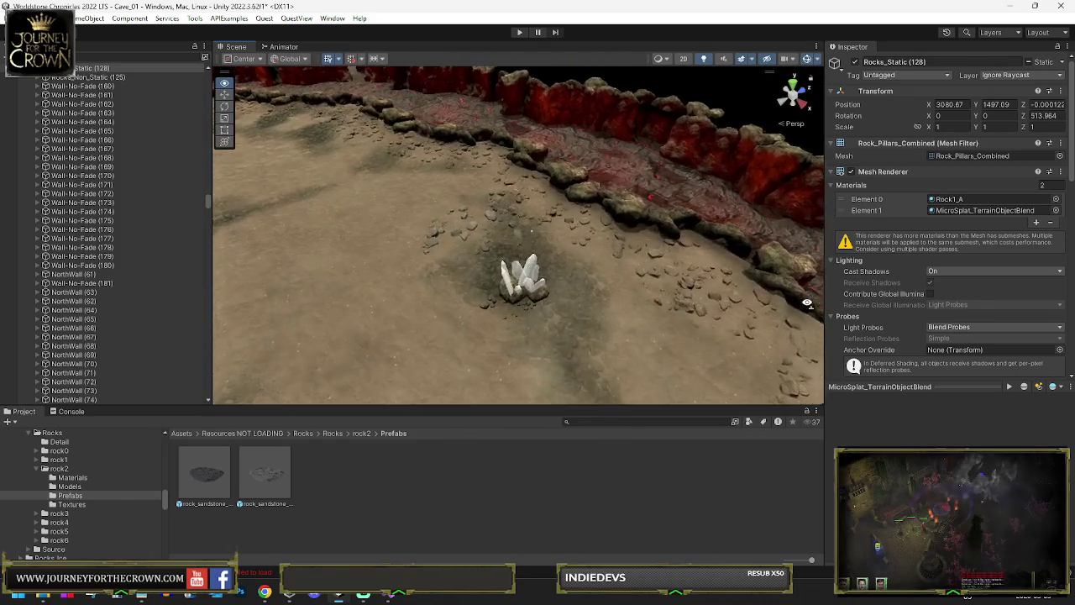
Look down at the sandy floor, clear the selection, and pick the Cube (11) block.
mouse_move(783, 292)
left_mouse_down()
mouse_move(579, 271)
mouse_move(593, 269)
mouse_move(449, 232)
mouse_move(401, 249)
mouse_move(21, 240)
mouse_move(538, 269)
mouse_move(672, 239)
mouse_move(757, 244)
left_mouse_up()
mouse_move(859, 250)
left_mouse_down()
mouse_move(824, 271)
mouse_move(1008, 320)
mouse_move(1001, 315)
left_mouse_up()
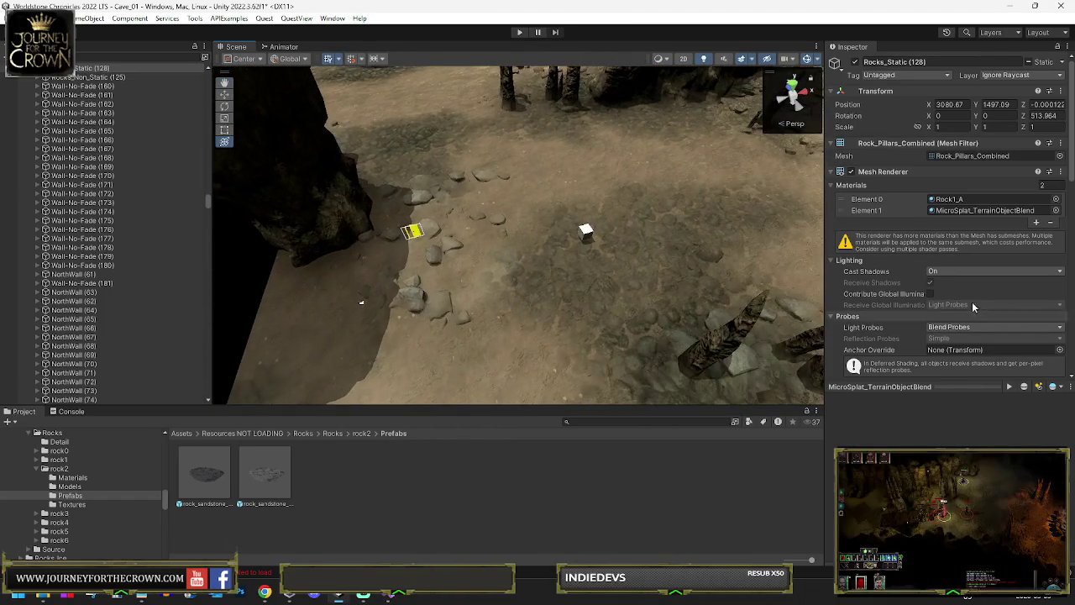
mouse_move(585, 235)
left_mouse_down()
mouse_move(323, 194)
mouse_move(372, 224)
mouse_move(521, 227)
mouse_move(769, 164)
mouse_move(466, 182)
mouse_move(510, 231)
mouse_move(497, 240)
mouse_move(529, 223)
left_mouse_up()
left_click(555, 231)
left_click(533, 208)
Select all the storage GameObjects, GameObject (1) through GameObject (20), in the Hierarchy.
key("f")
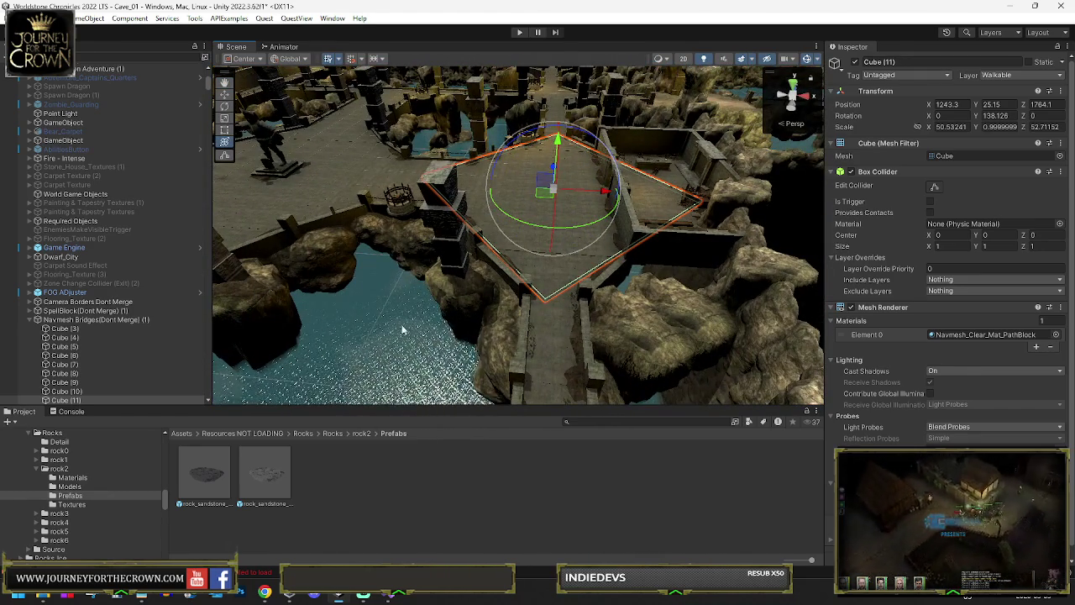
left_click(544, 341)
left_click(545, 344)
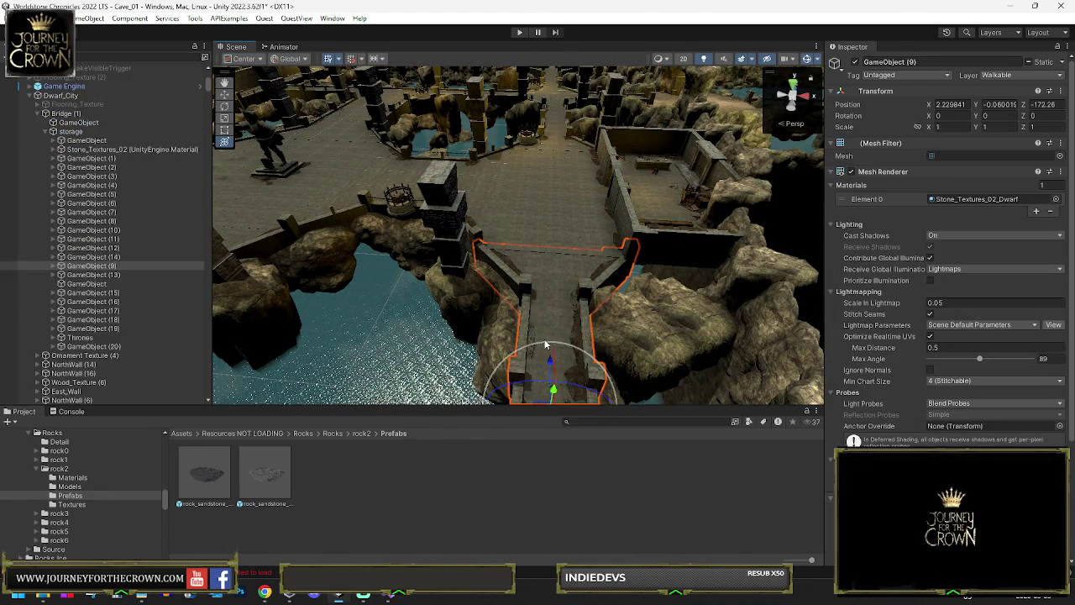
left_click(91, 158)
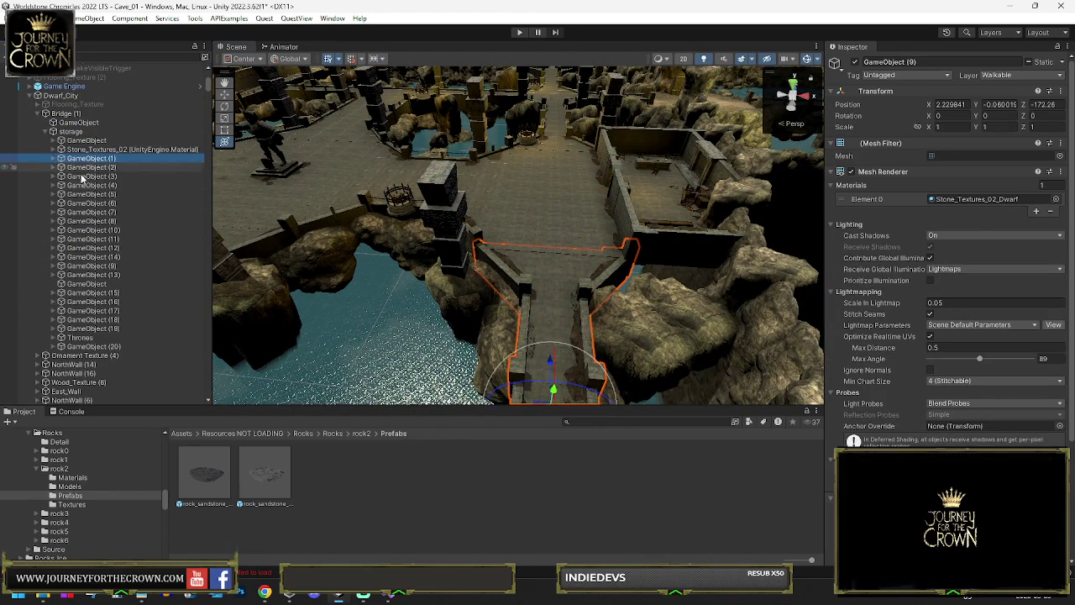
left_click(90, 329, "shift")
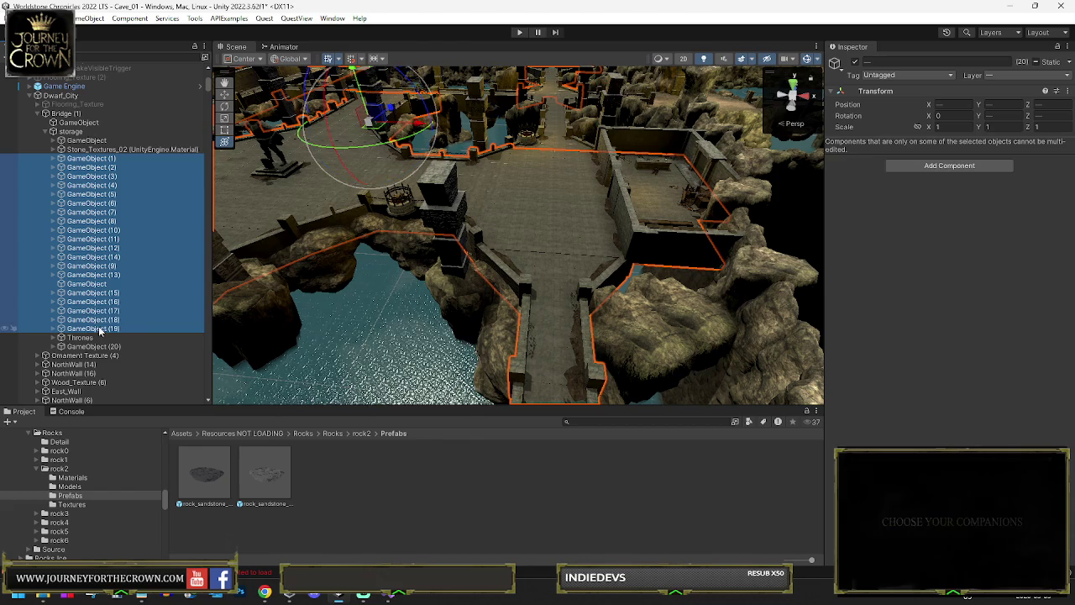
left_click(84, 346, "ctrl")
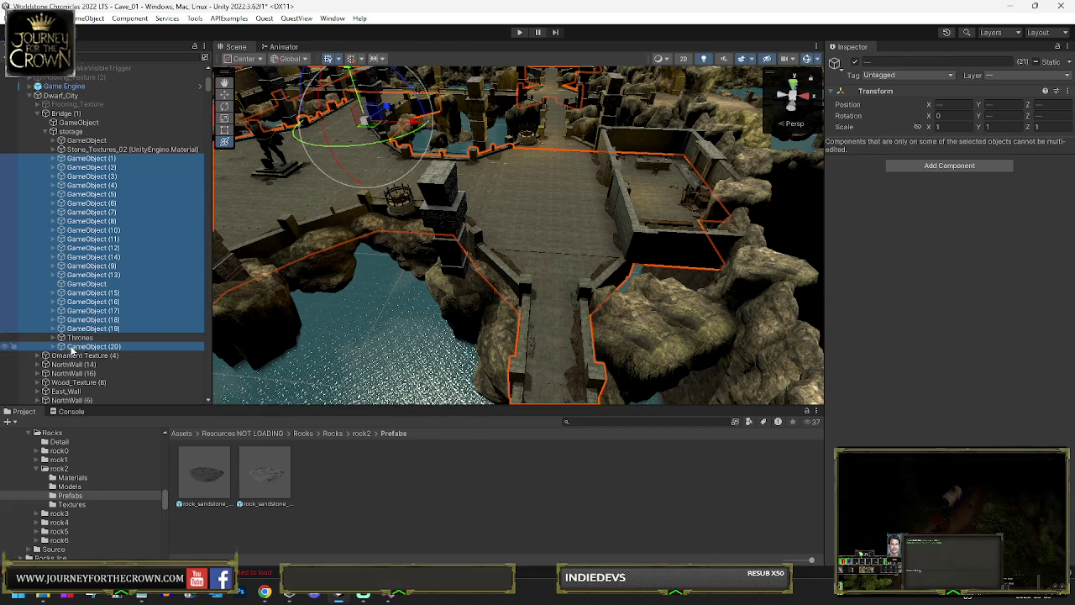
left_click(82, 141, "ctrl")
left_click(84, 148, "ctrl")
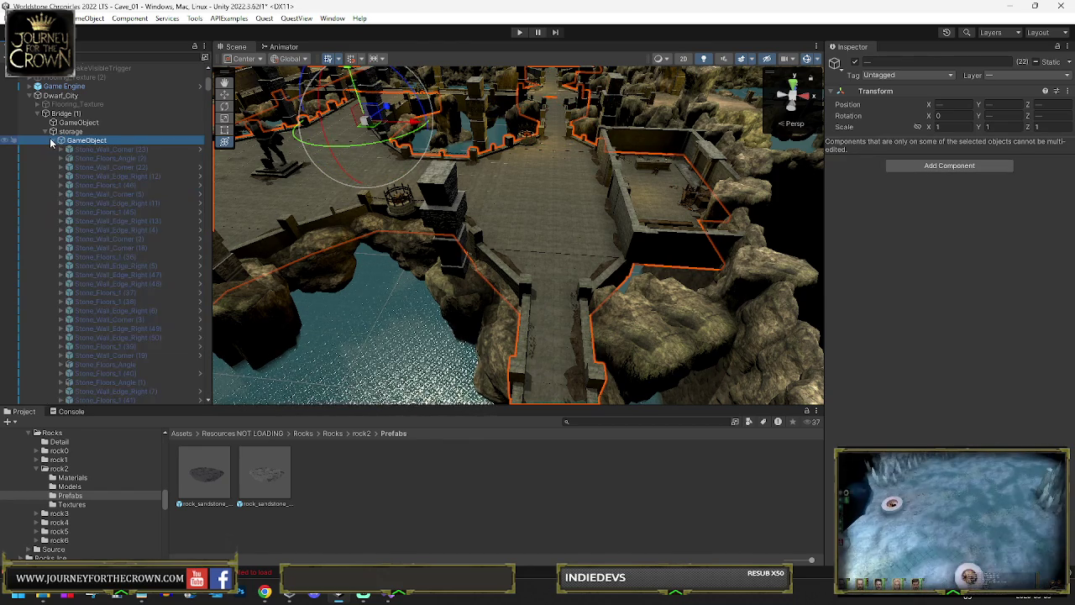
left_click(52, 141)
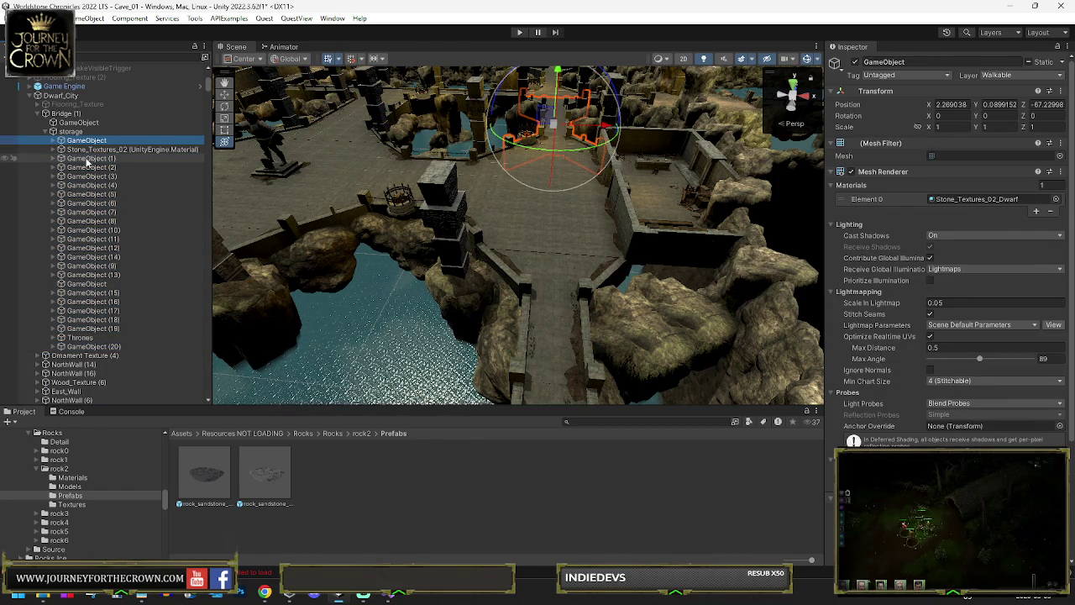
scroll(840, 336, "down", 3)
left_click(126, 329, "shift")
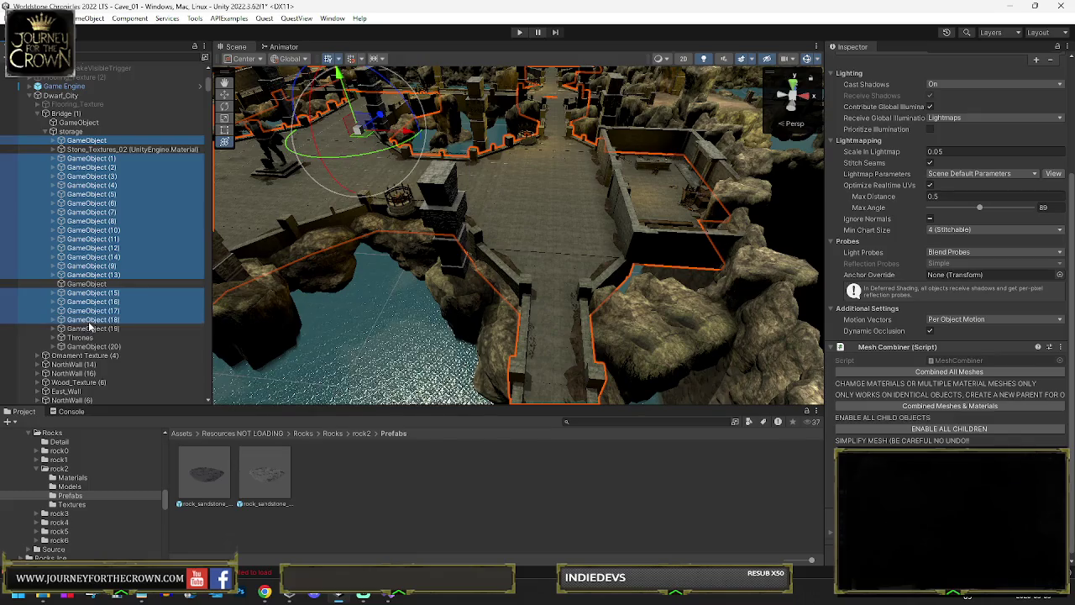
left_click(134, 346, "ctrl")
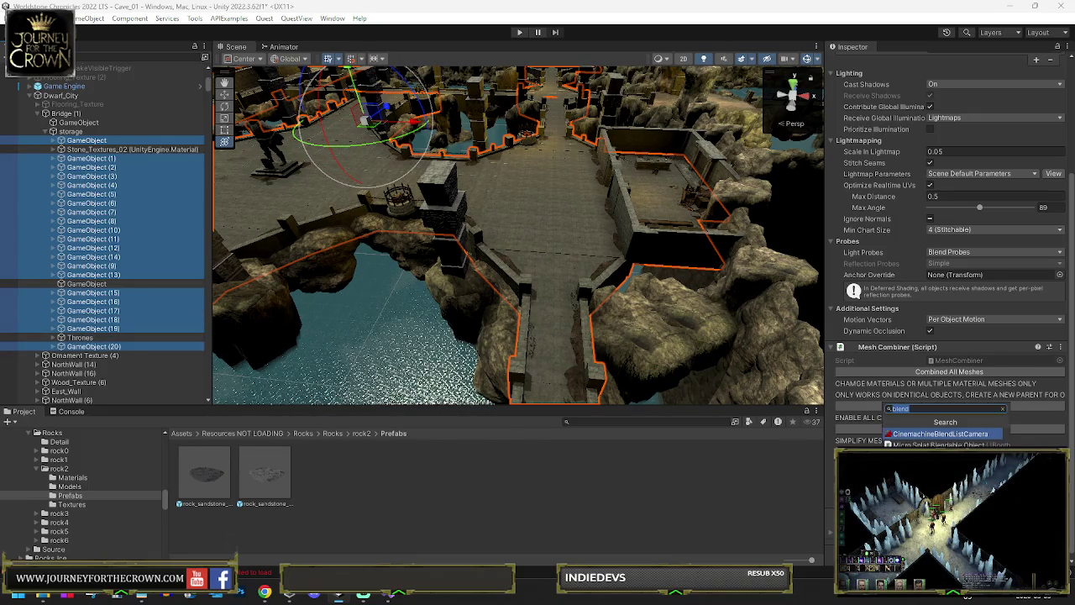
Add a Micro Splat Blendable Object component with the Terrain as its blend target.
left_click(950, 428)
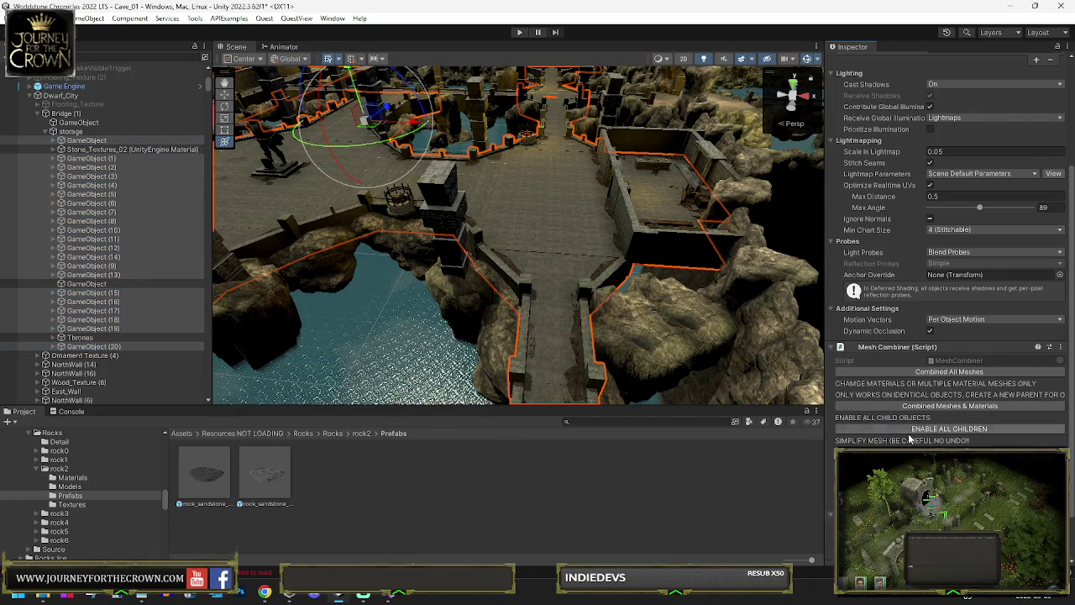
scroll(907, 433, "down", 1)
left_click(1060, 395)
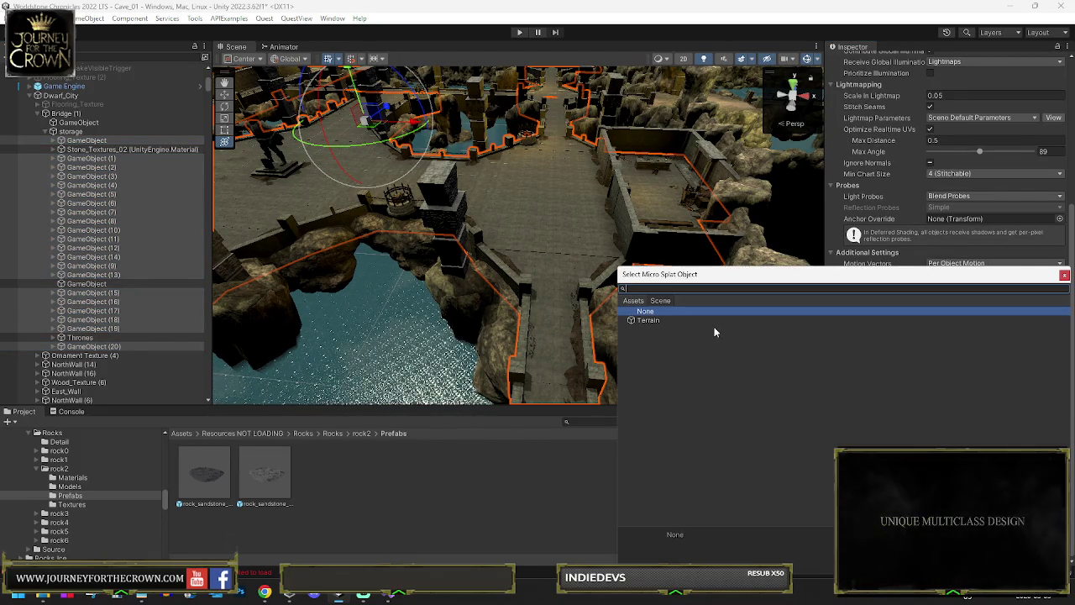
left_click(651, 320)
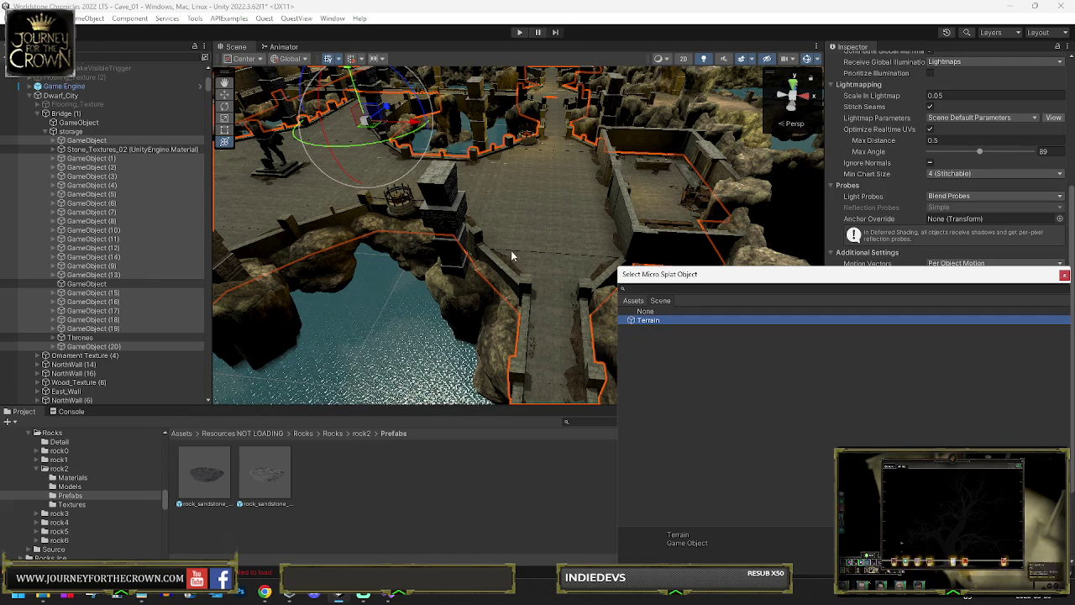
left_click(1065, 275)
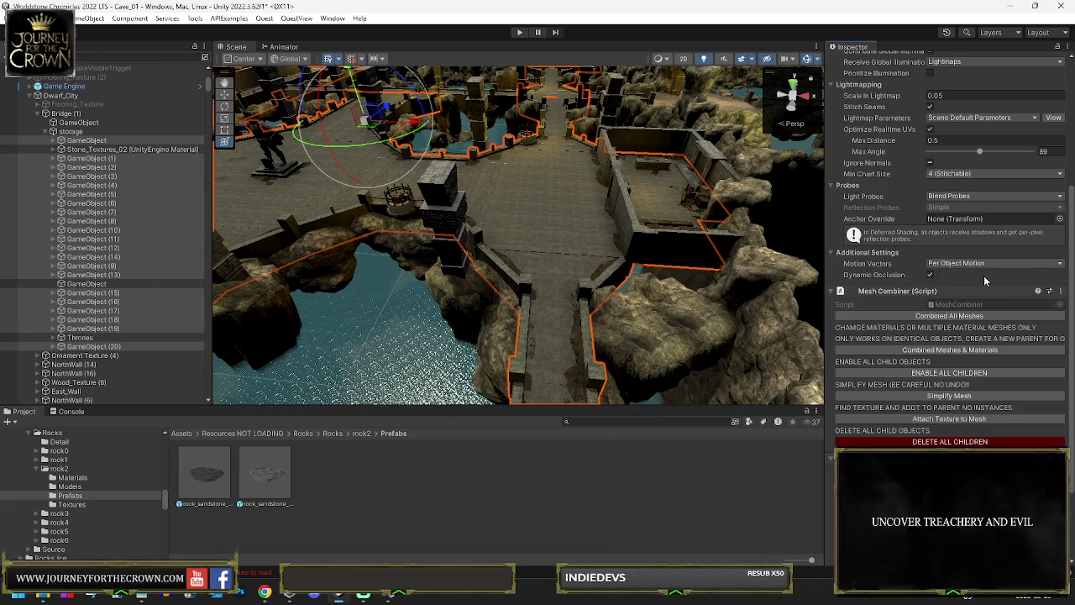
scroll(963, 443, "down", 3)
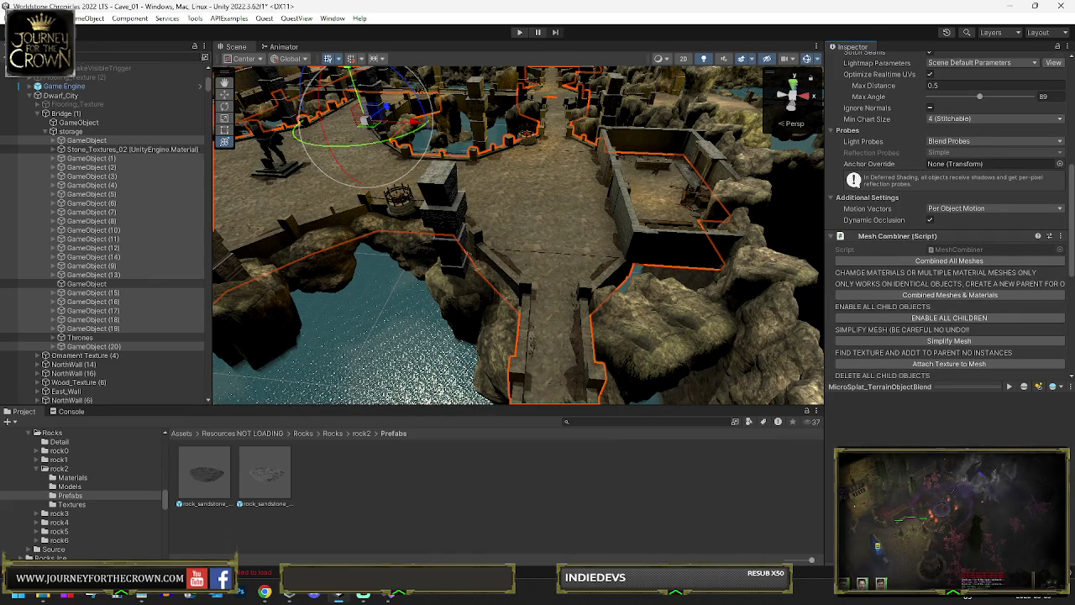
Experiment with the terrain Blend Distance, then set it to 10.
key("w")
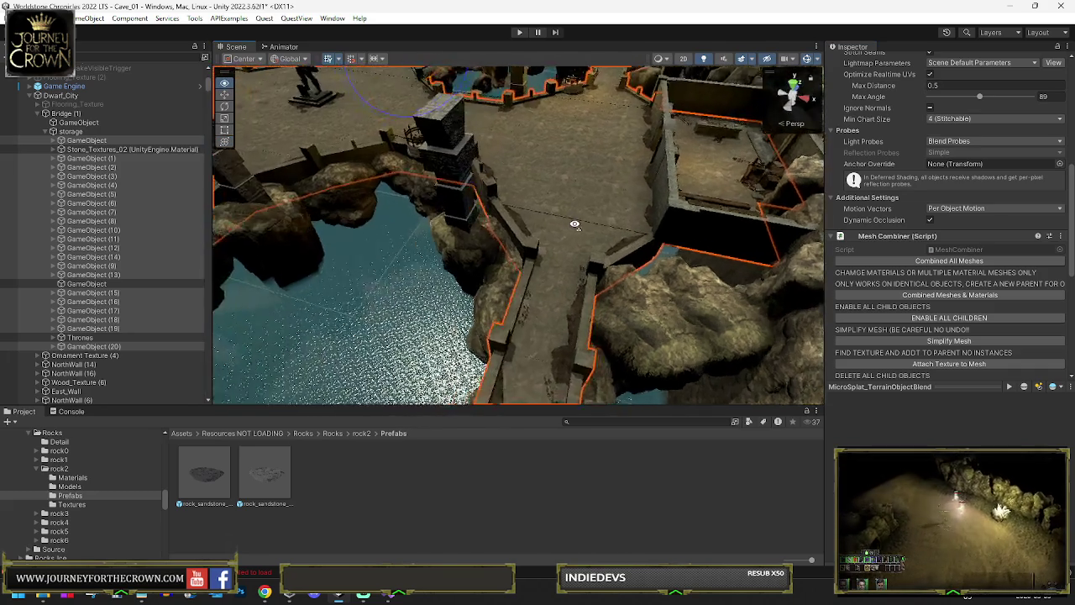
key("s")
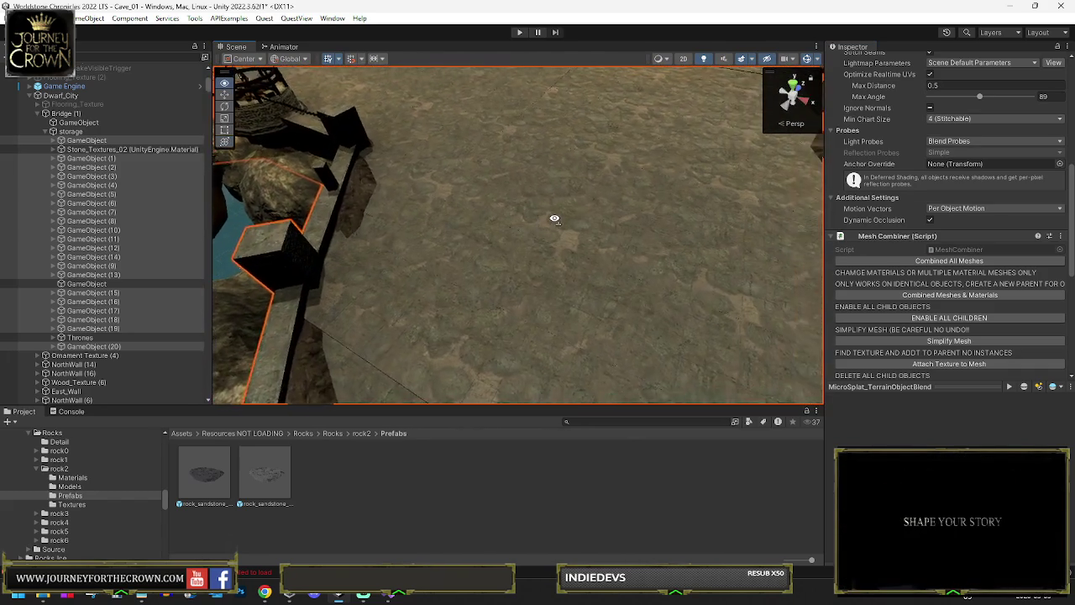
scroll(965, 266, "down", 5)
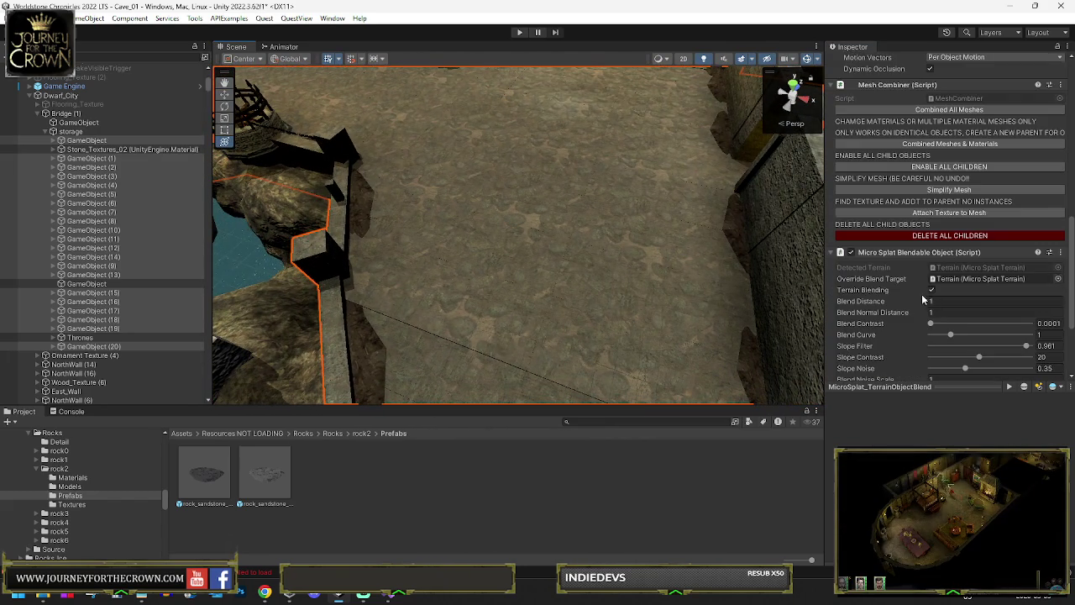
scroll(966, 266, "down", 1)
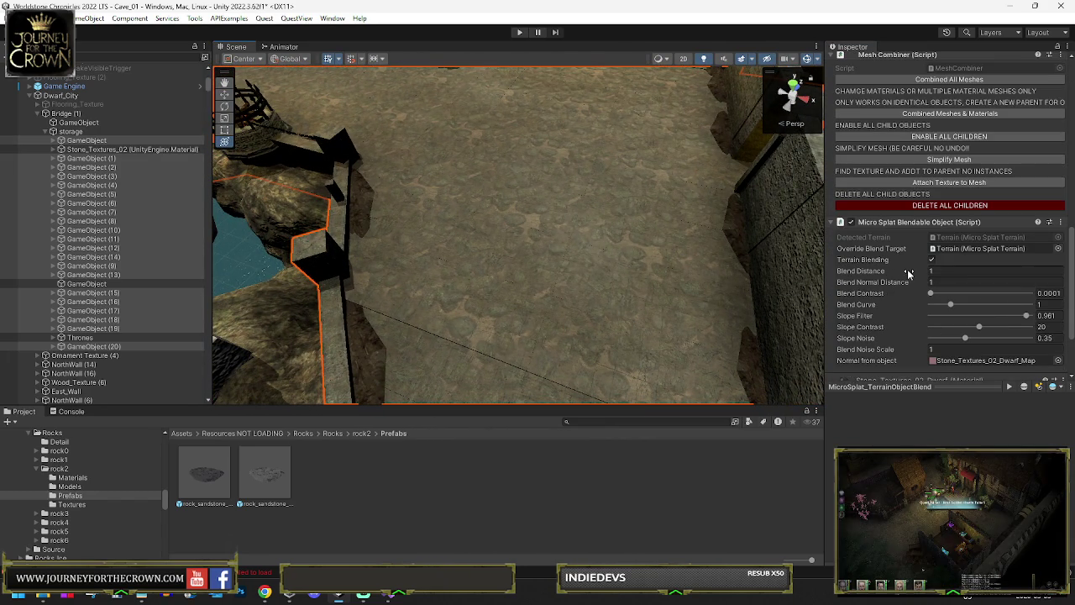
left_click_drag(909, 273, 962, 274)
left_click_drag(87, 276, 99, 287)
left_click_drag(561, 244, 494, 253)
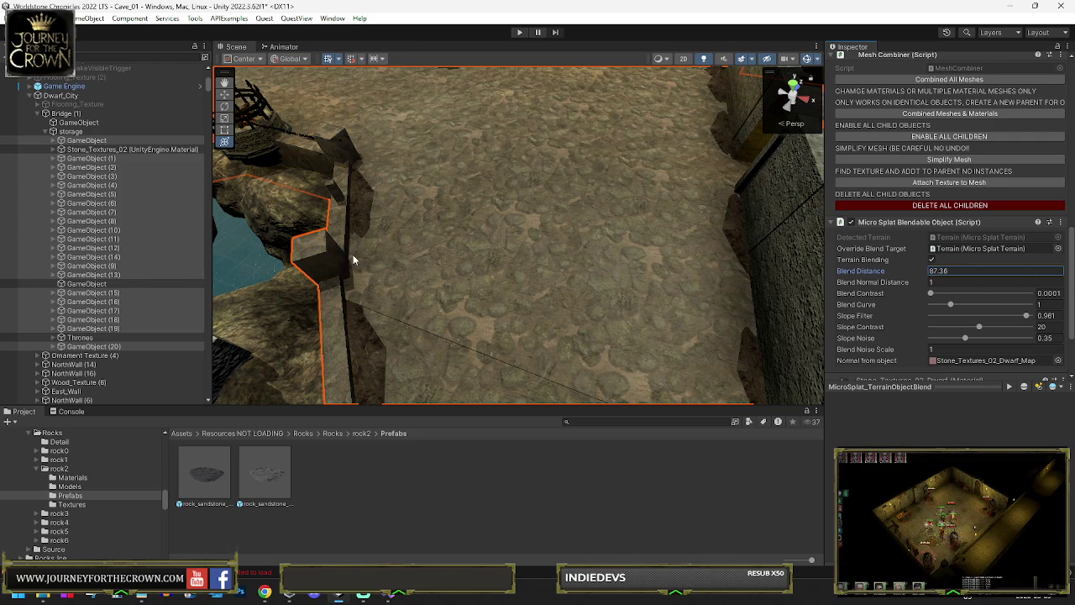
left_click_drag(177, 263, 119, 262)
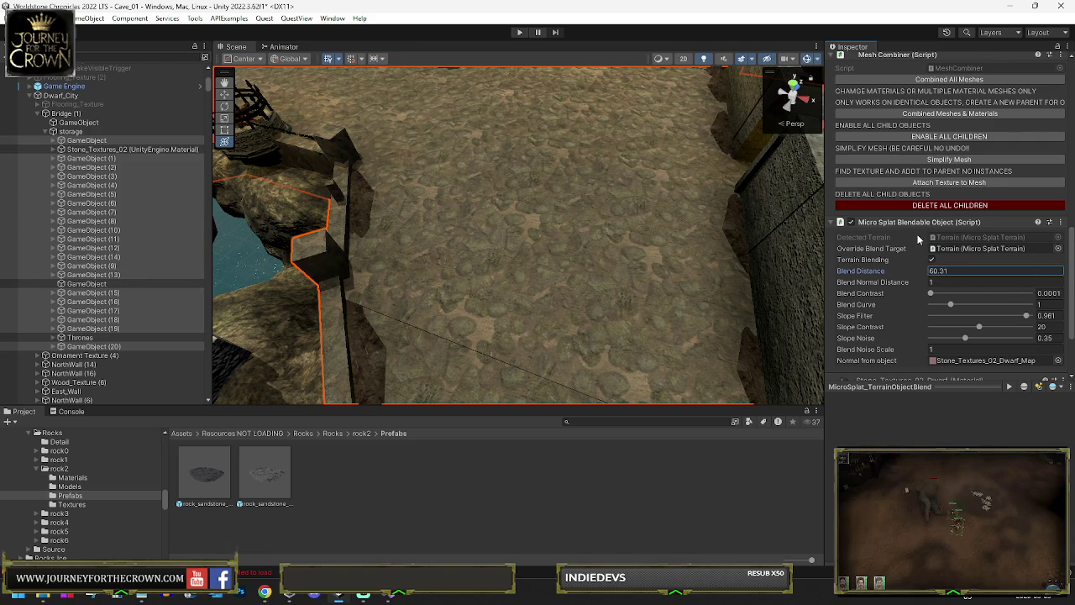
left_click_drag(656, 233, 471, 227)
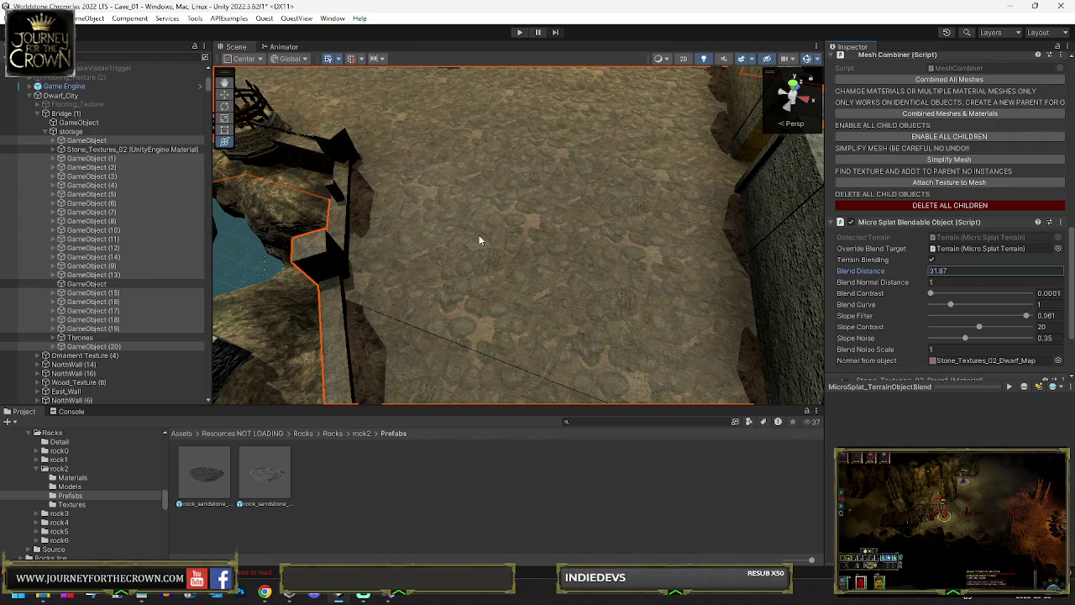
left_click_drag(1025, 318, 1052, 319)
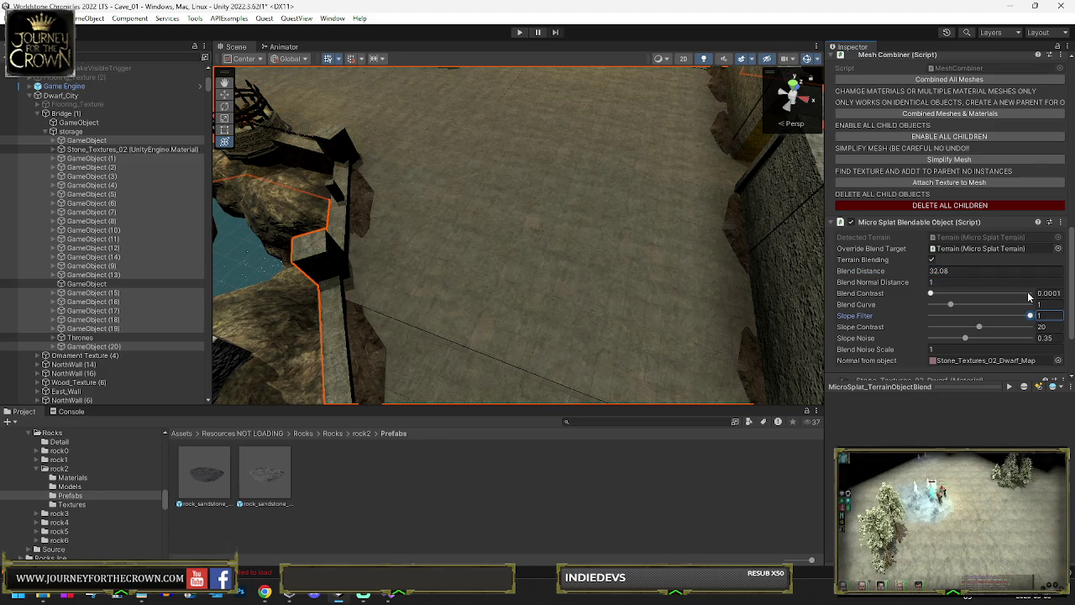
left_click_drag(915, 274, 882, 281)
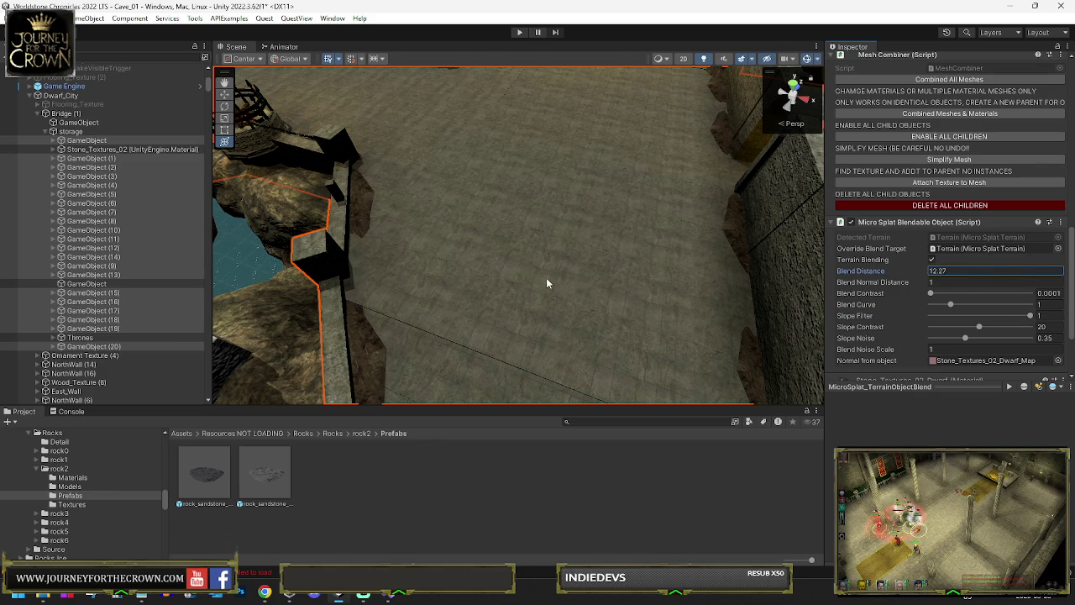
type("10")
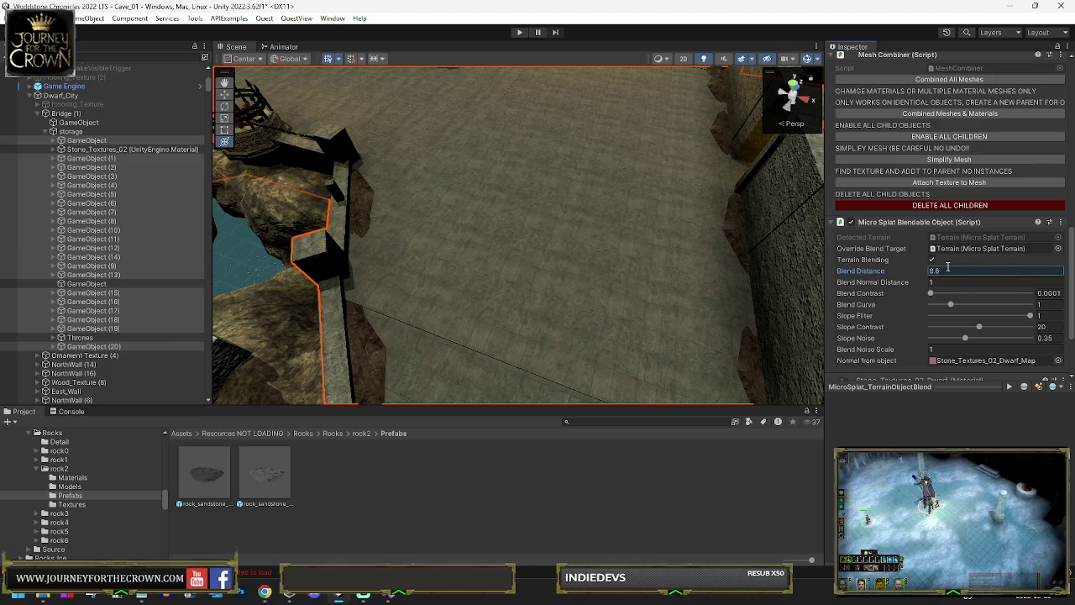
Fine-tune the Slope Filter to about 0.977 while checking the wider area.
mouse_move(378, 211)
left_mouse_down()
mouse_move(206, 140)
mouse_move(188, 183)
mouse_move(523, 196)
mouse_move(588, 211)
left_mouse_up()
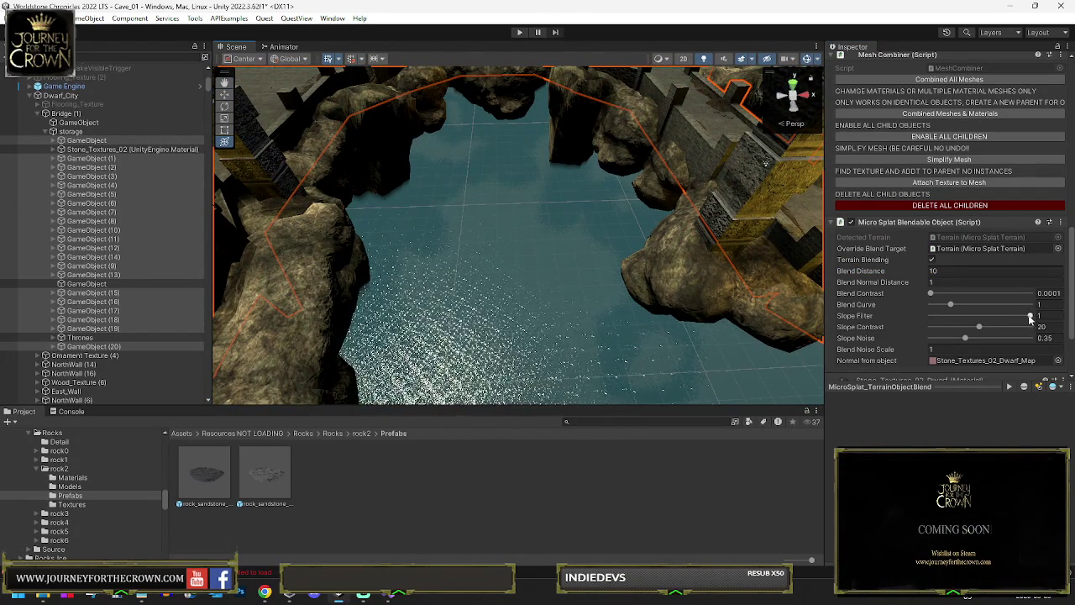
left_click_drag(1024, 319, 1023, 318)
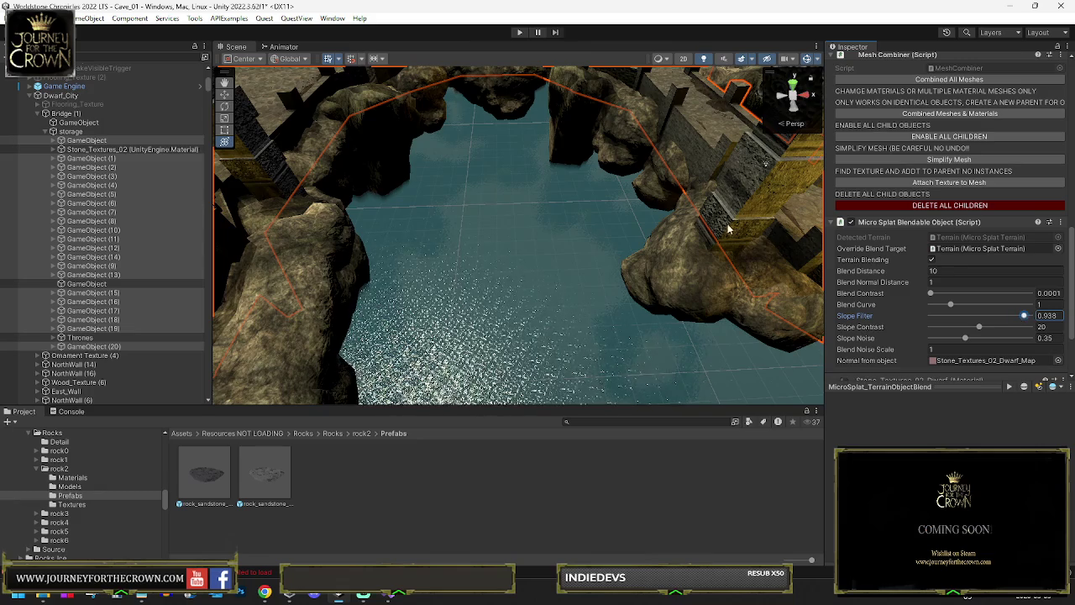
mouse_move(504, 210)
left_mouse_down()
mouse_move(485, 190)
mouse_move(562, 206)
left_mouse_up()
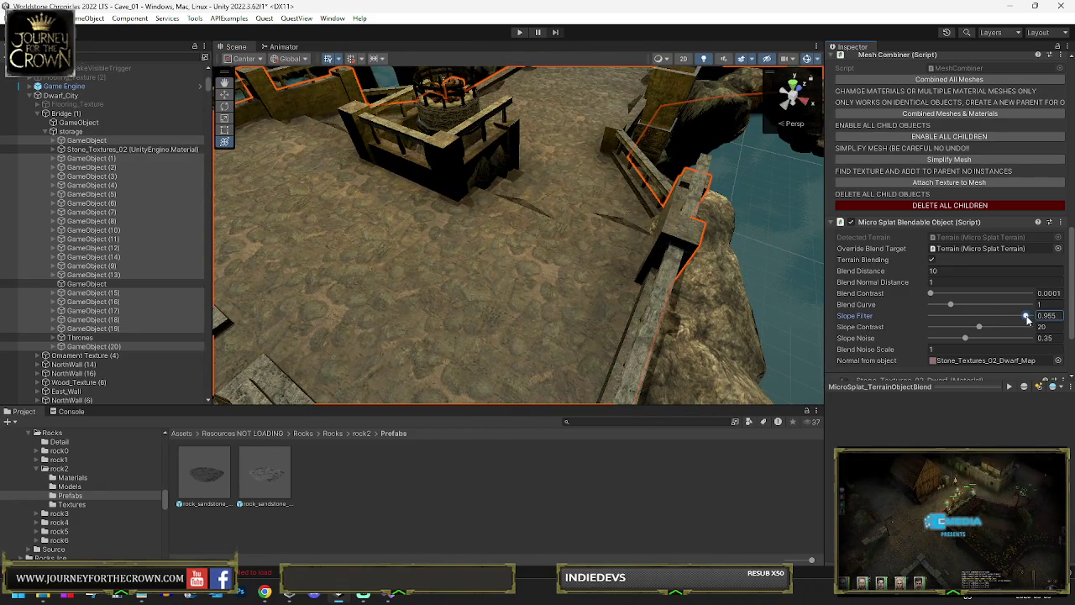
left_click_drag(1027, 319, 1030, 320)
left_click_drag(669, 266, 677, 236)
Deactivate the WaterPlane and Black Border objects.
left_click(779, 164)
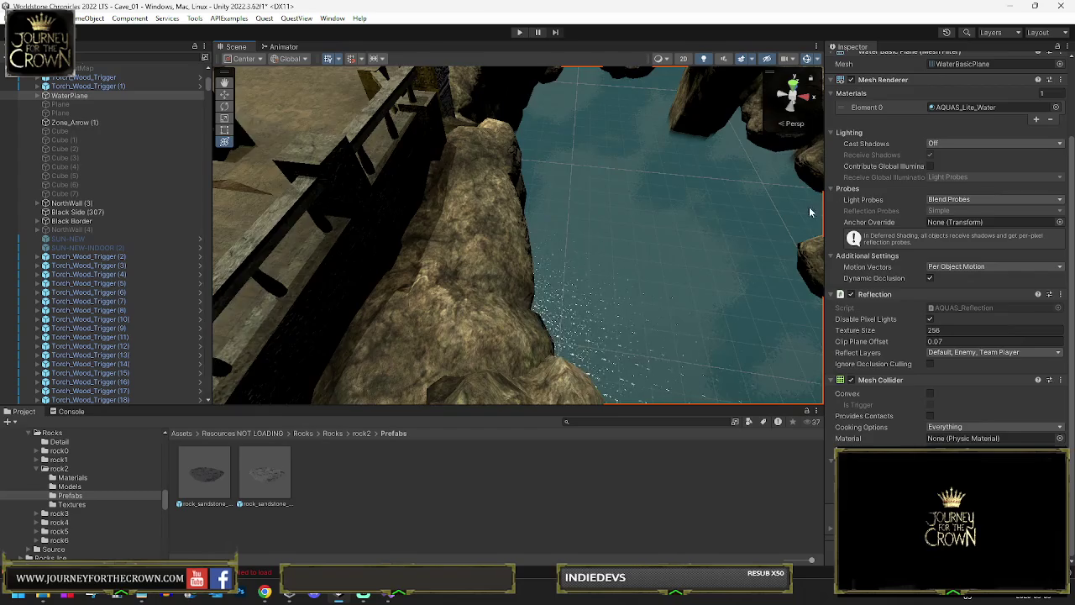
scroll(949, 252, "up", 3)
left_click(856, 62)
mouse_move(713, 158)
left_mouse_down()
mouse_move(596, 149)
mouse_move(591, 221)
left_mouse_up()
left_click(595, 222)
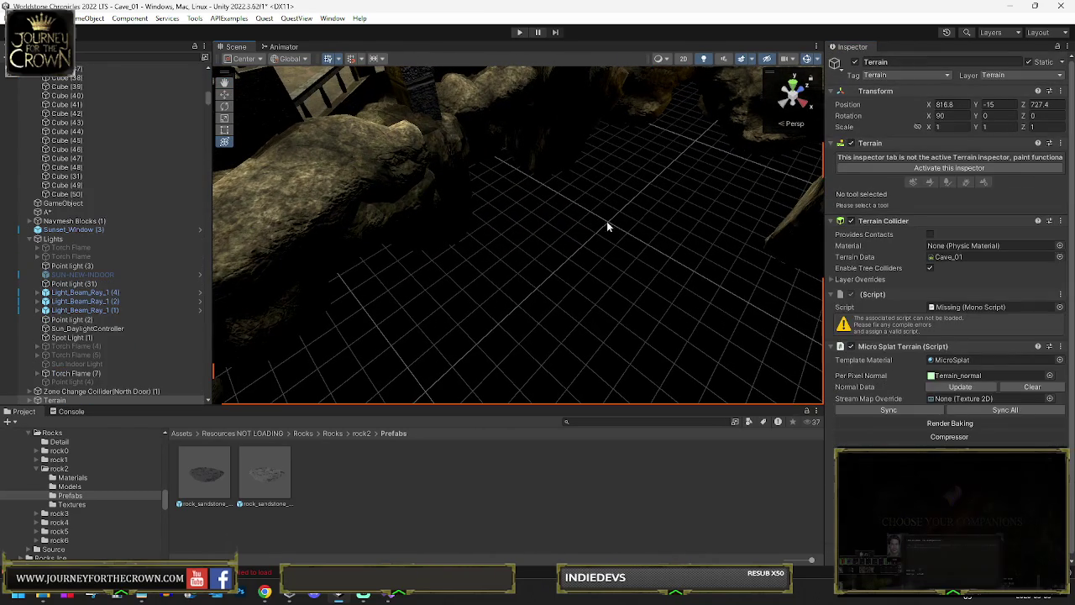
left_click(658, 216)
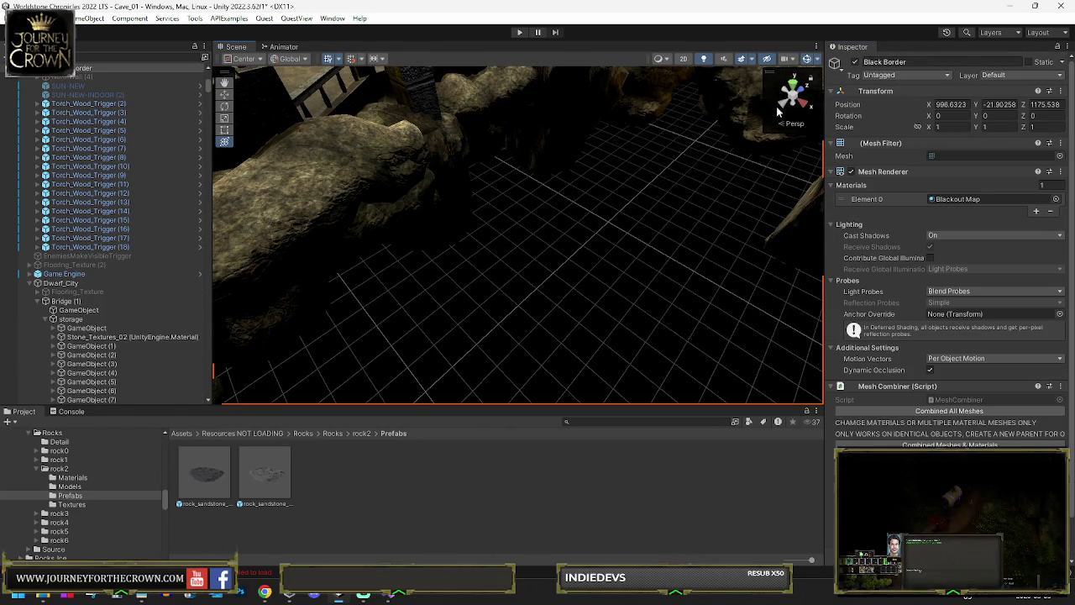
key("alt+shift+a")
Select the Terrain, activate its inspector, and choose the Paint Texture tool.
mouse_move(727, 138)
left_mouse_down()
mouse_move(610, 141)
mouse_move(576, 252)
mouse_move(625, 270)
left_mouse_up()
left_click(625, 269)
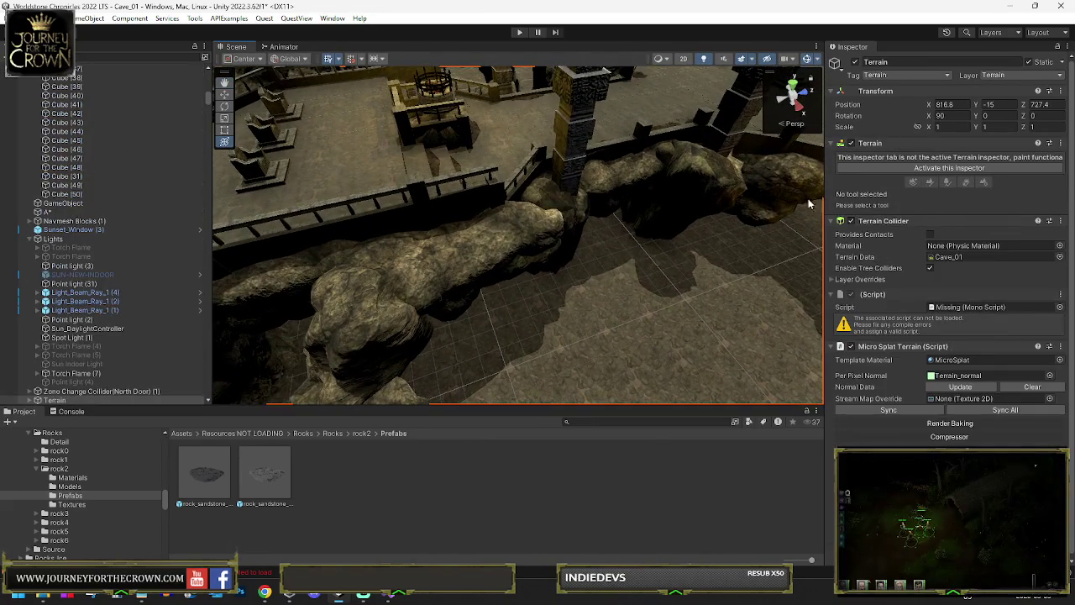
left_click(929, 170)
left_click(934, 159)
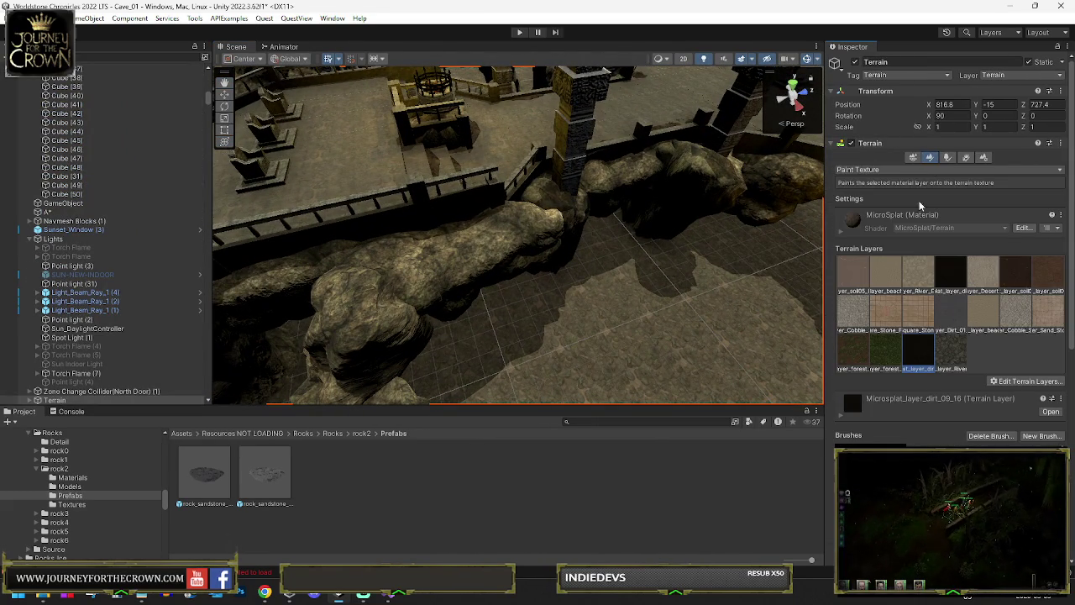
Paint dirt, river and brown soil patches across the courtyard floor.
left_click(950, 311)
mouse_move(470, 193)
left_mouse_down()
mouse_move(434, 179)
mouse_move(488, 180)
mouse_move(487, 243)
mouse_move(487, 228)
left_mouse_up()
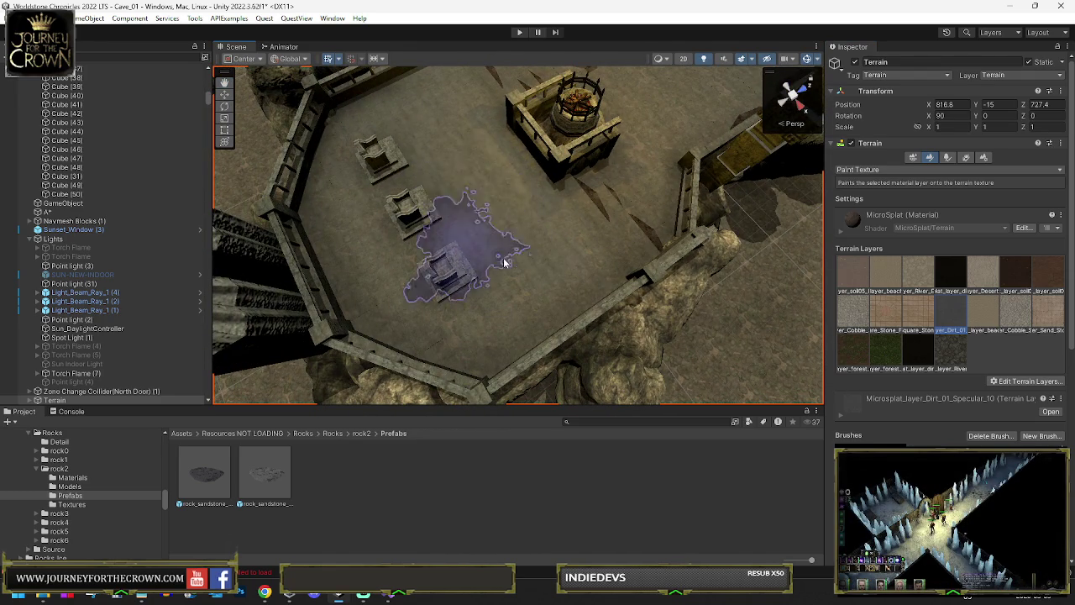
scroll(538, 240, "up", 8)
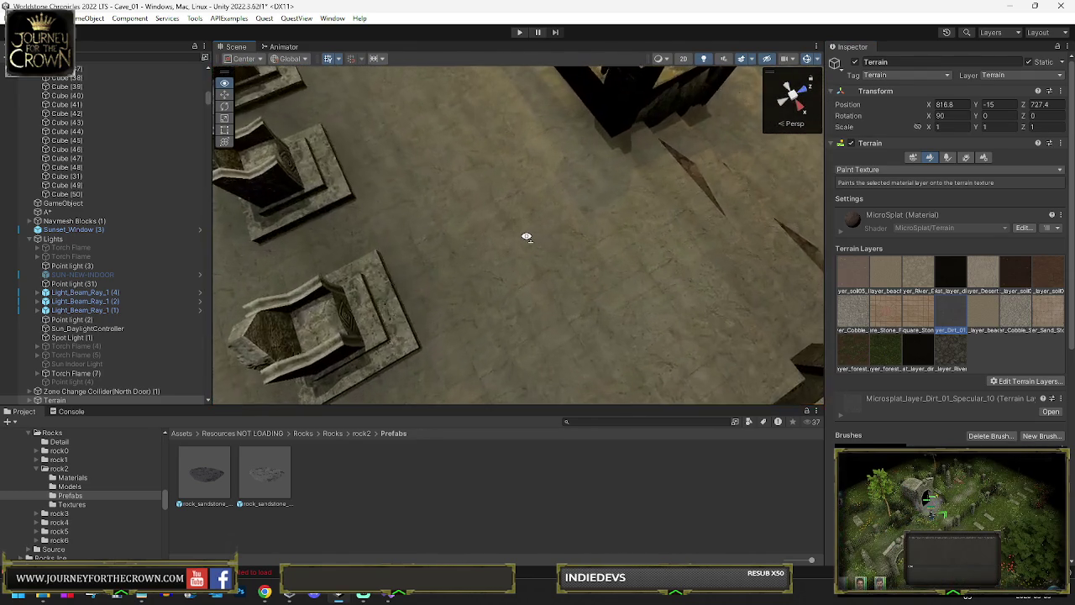
scroll(496, 217, "down", 10)
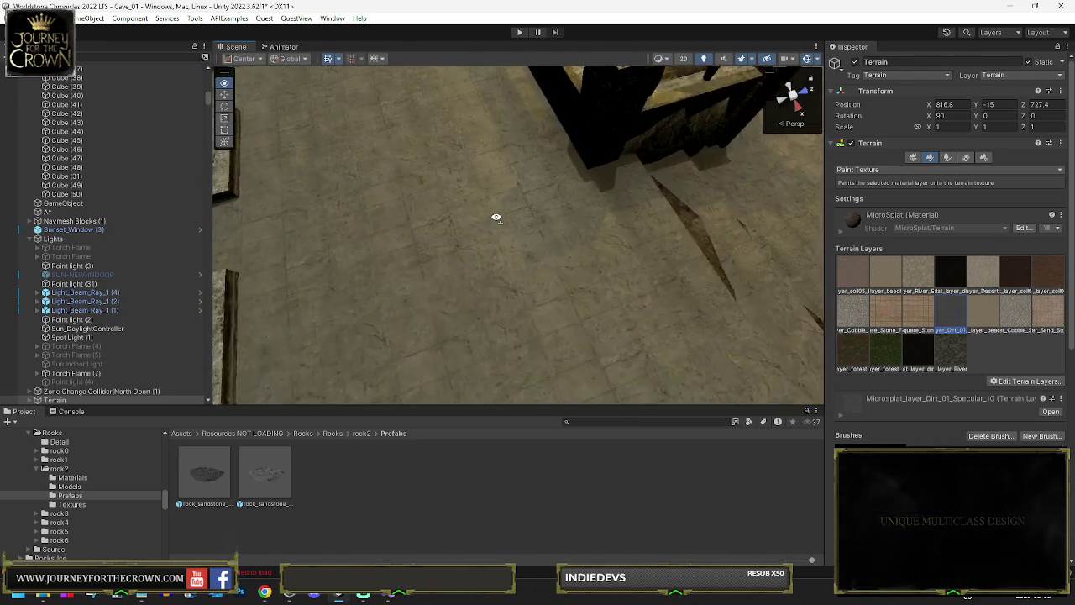
left_click(942, 357)
mouse_move(411, 170)
left_mouse_down()
mouse_move(408, 160)
mouse_move(547, 297)
mouse_move(815, 324)
left_mouse_up()
left_click(853, 348)
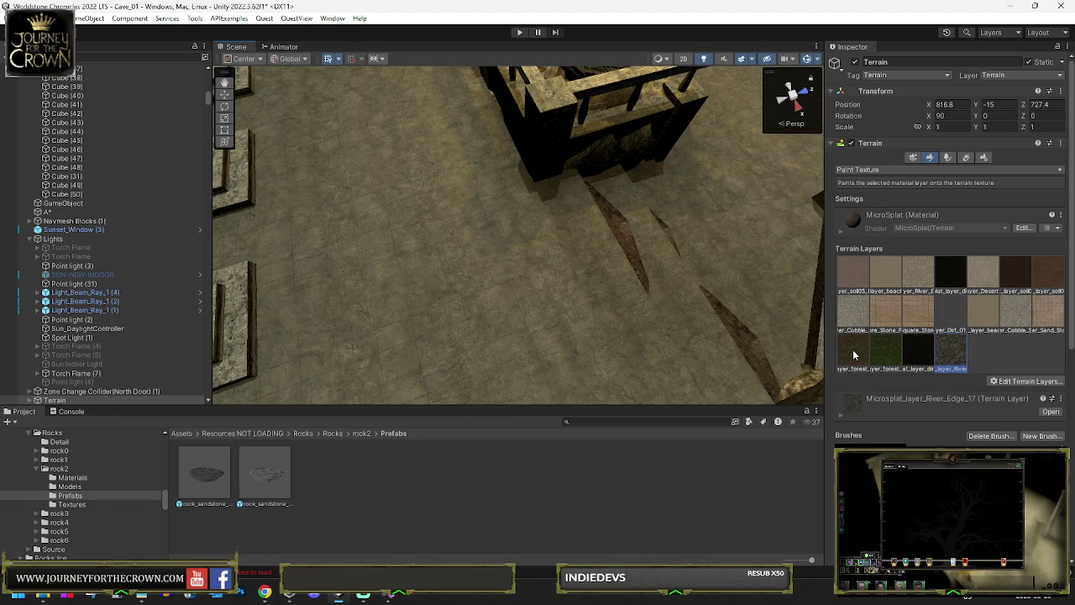
mouse_move(439, 300)
left_mouse_down()
mouse_move(440, 156)
mouse_move(683, 168)
mouse_move(572, 173)
mouse_move(499, 196)
left_mouse_up()
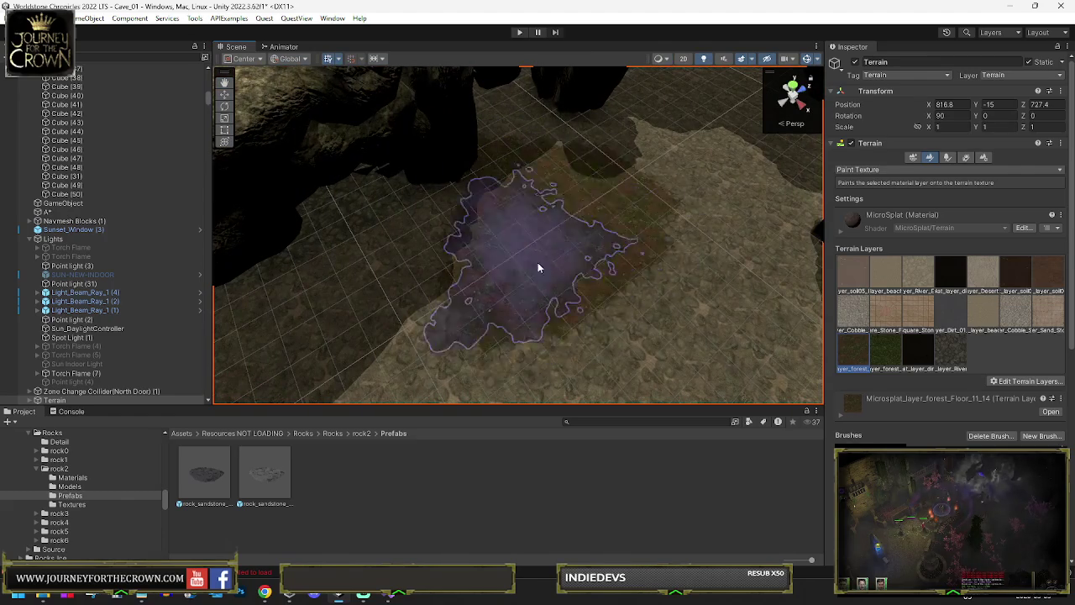
left_click(1047, 272)
mouse_move(513, 252)
left_mouse_down()
mouse_move(547, 283)
mouse_move(578, 215)
mouse_move(516, 173)
mouse_move(586, 211)
mouse_move(528, 255)
mouse_move(428, 233)
mouse_move(425, 278)
mouse_move(546, 236)
mouse_move(612, 185)
left_mouse_up()
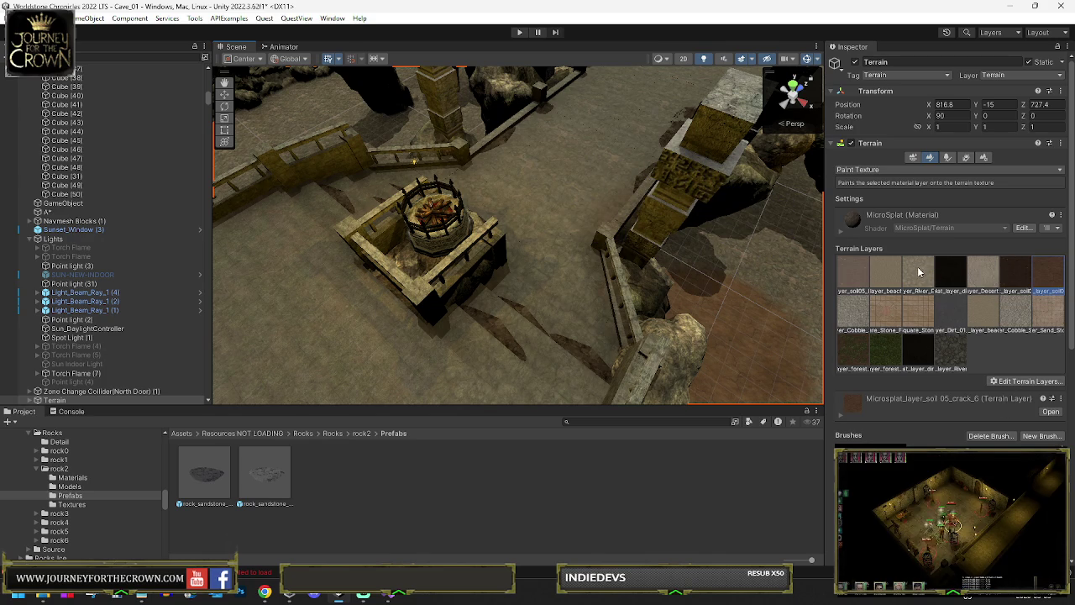
Paint with the Cobble_Stone_Angle_12 and Cobble_Stone_Sand_7 layers, then open Cobble_Stone_Sand_7's settings.
left_click(1021, 318)
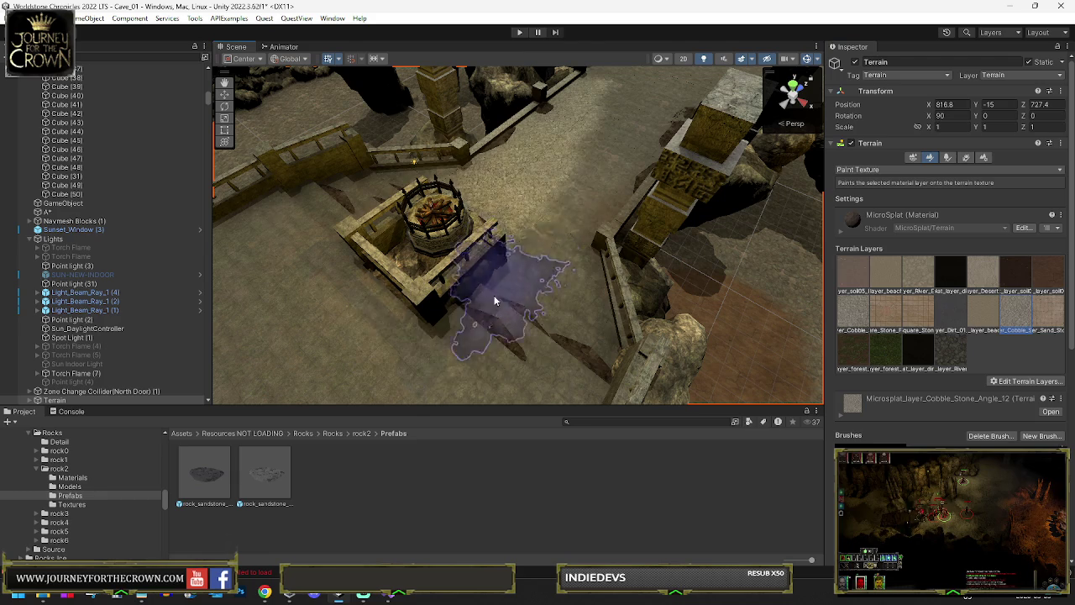
mouse_move(544, 284)
left_mouse_down()
mouse_move(338, 284)
mouse_move(232, 233)
mouse_move(436, 267)
left_mouse_up()
scroll(338, 284, "up", 5)
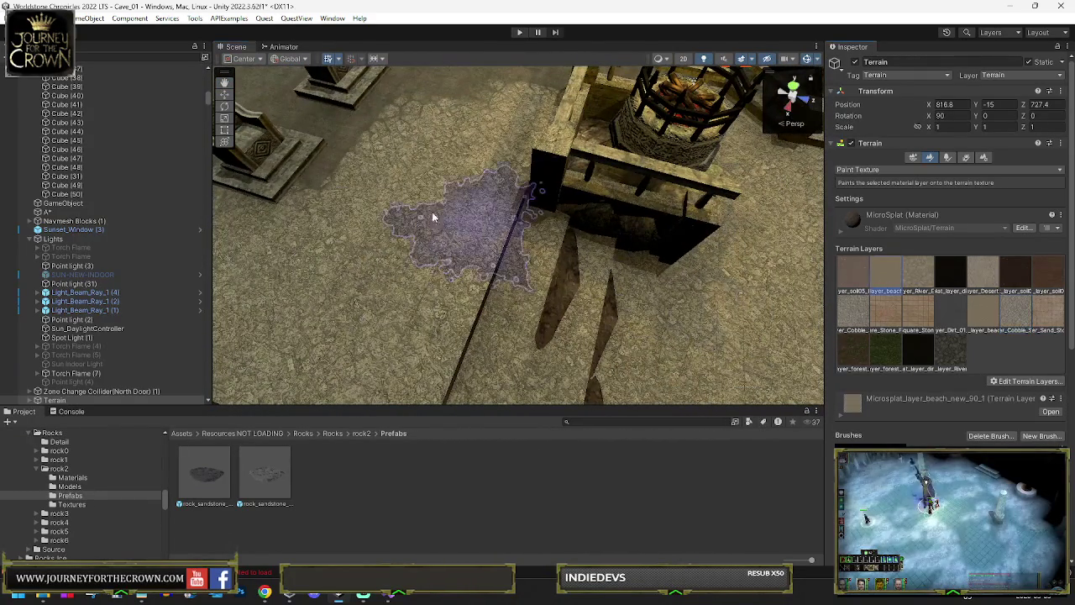
left_click(844, 311)
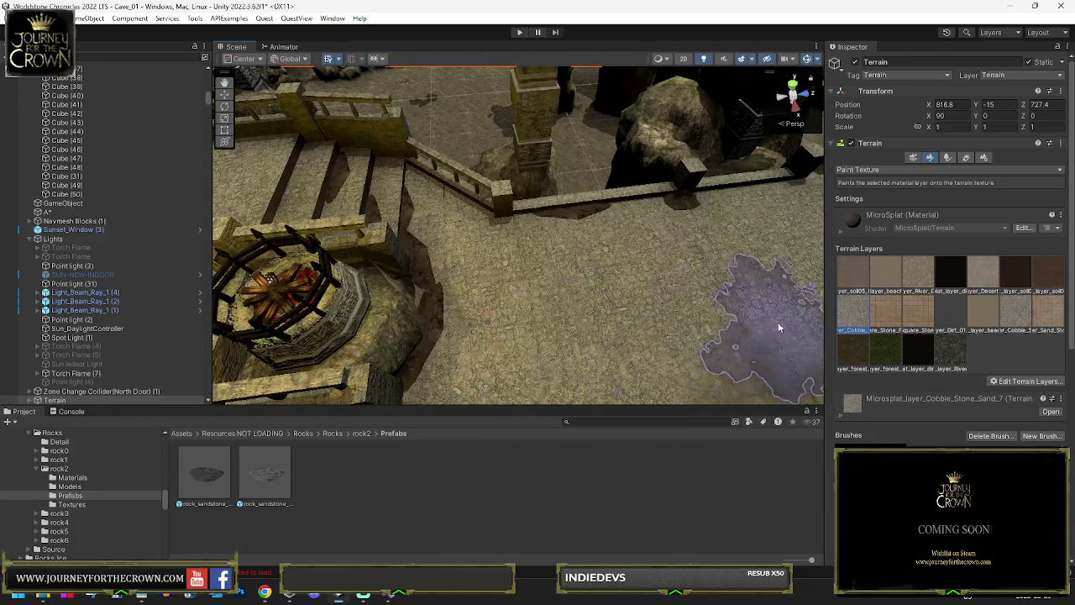
left_click_drag(547, 320, 495, 245)
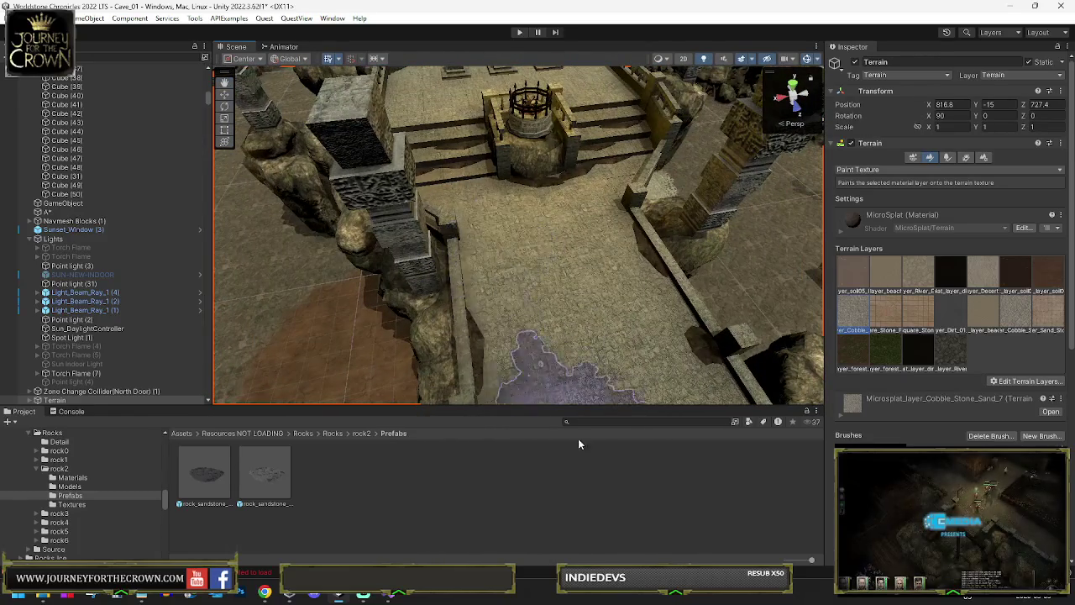
mouse_move(559, 371)
left_mouse_down()
mouse_move(538, 338)
mouse_move(344, 389)
mouse_move(316, 356)
mouse_move(249, 331)
left_mouse_up()
scroll(249, 331, "down", 10)
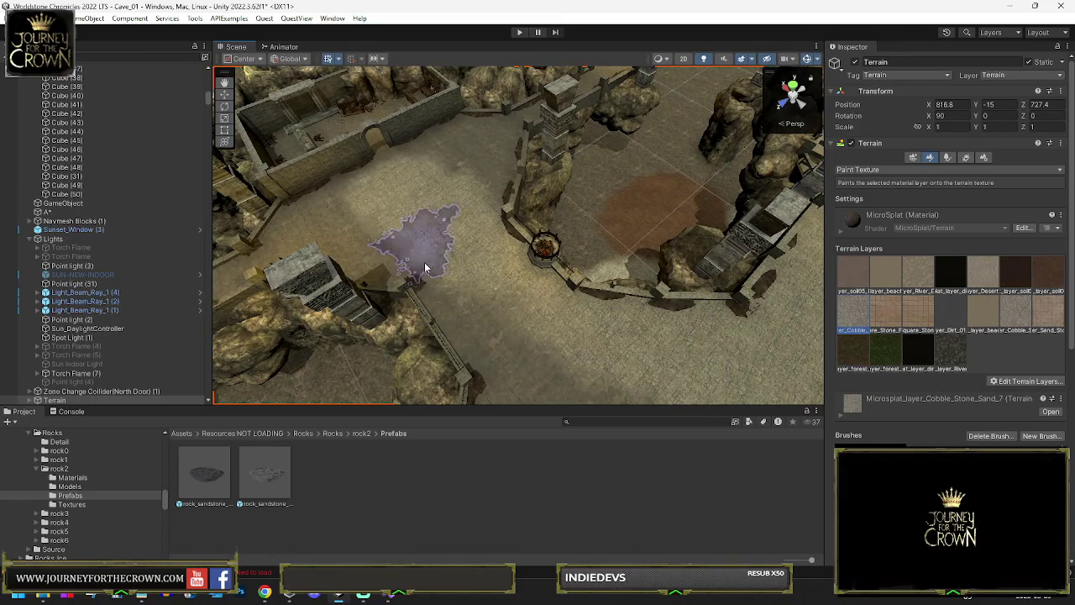
left_click_drag(540, 324, 764, 315)
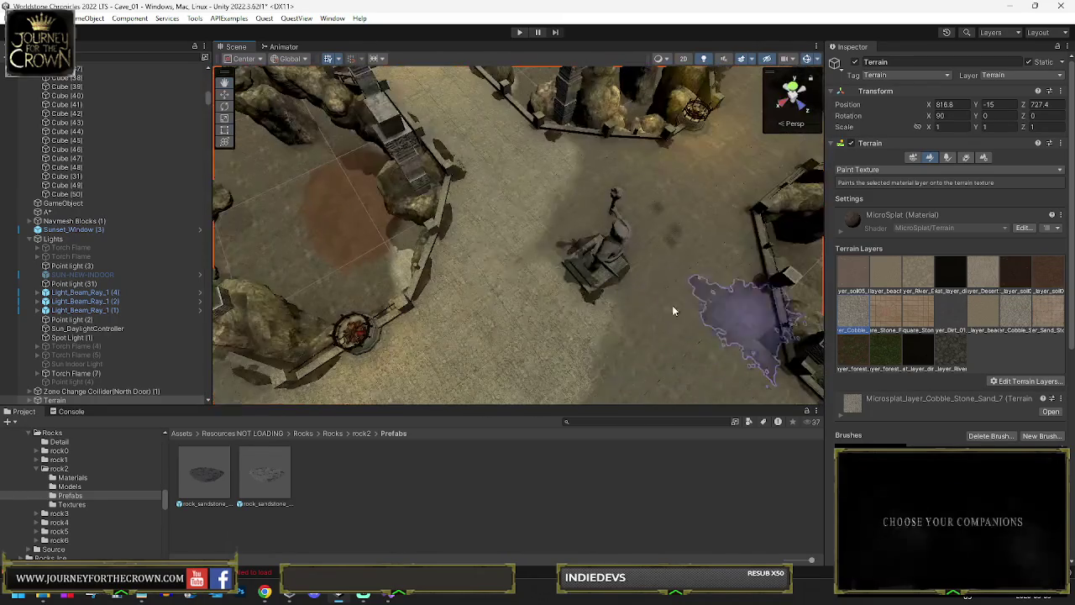
mouse_move(583, 336)
left_mouse_down()
mouse_move(677, 325)
mouse_move(663, 350)
mouse_move(466, 242)
mouse_move(479, 245)
left_mouse_up()
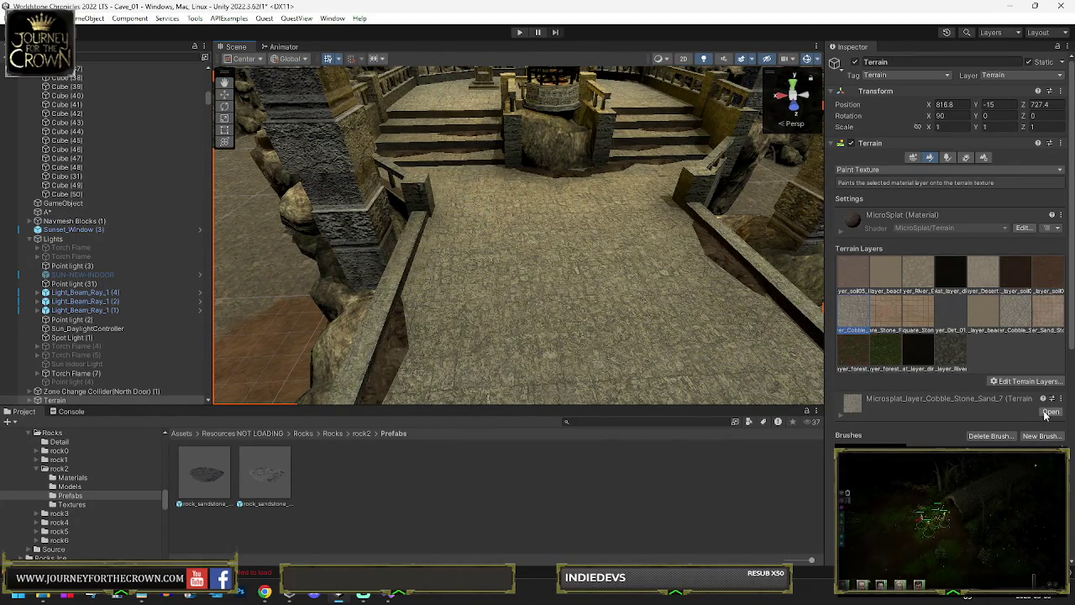
double_click(975, 407)
Give Cobble_Stone_Sand_7 a grey Sand_Stone_Square diffuse and a brick-pattern normal map.
left_click_drag(419, 405, 428, 167)
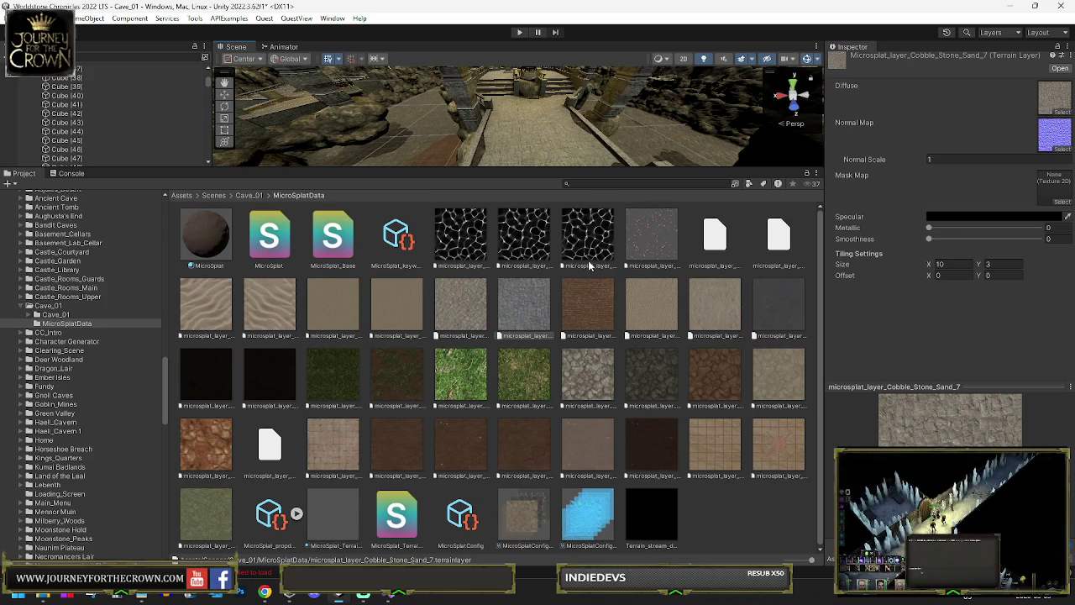
left_click(1046, 102)
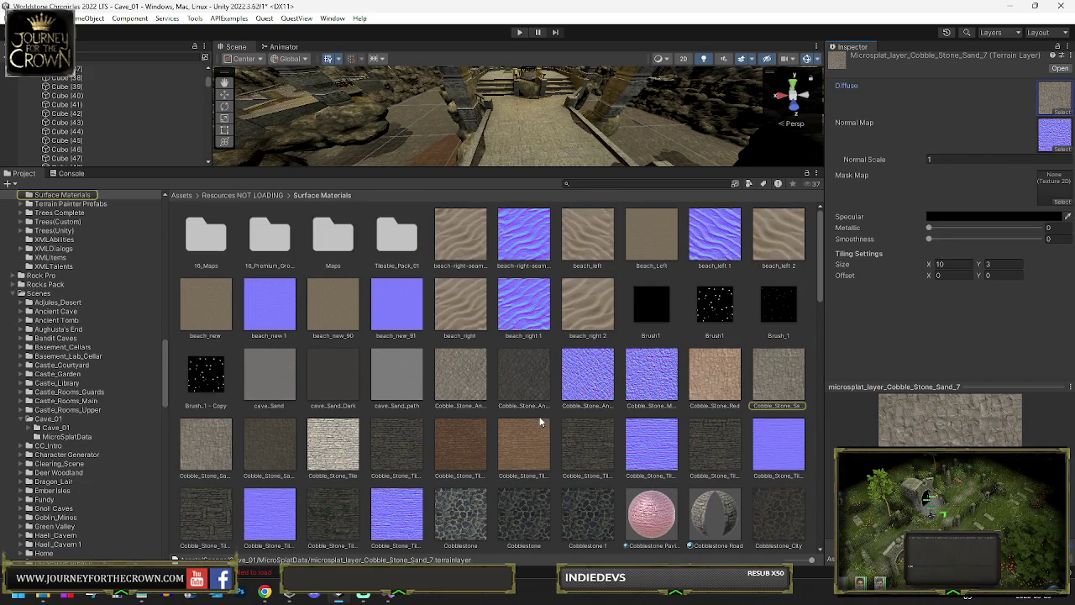
scroll(491, 408, "down", 5)
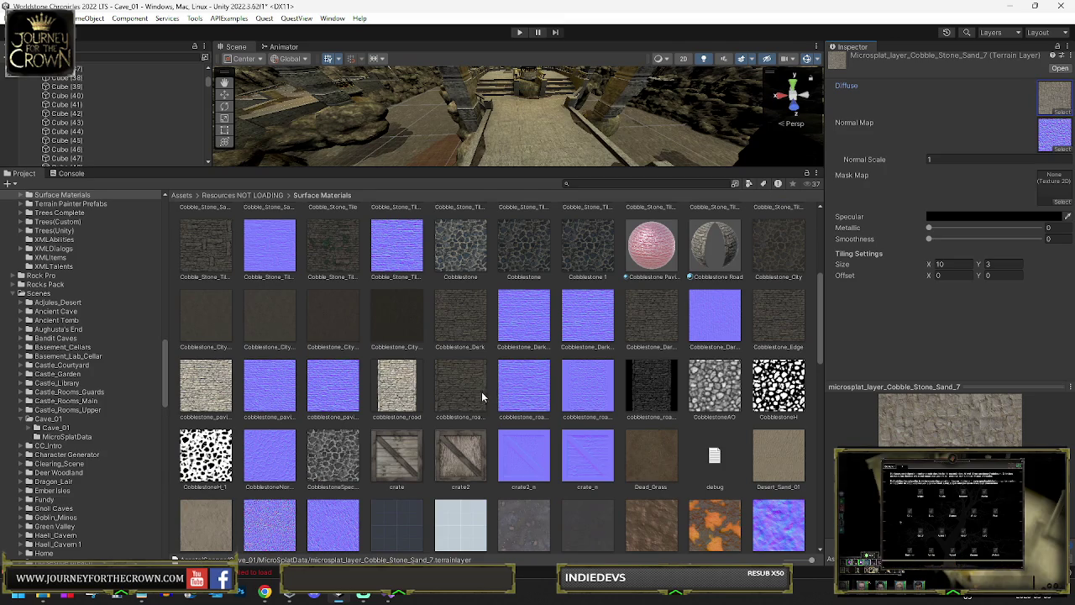
scroll(484, 393, "down", 3)
scroll(485, 397, "down", 2)
scroll(487, 399, "down", 3)
scroll(485, 399, "down", 1)
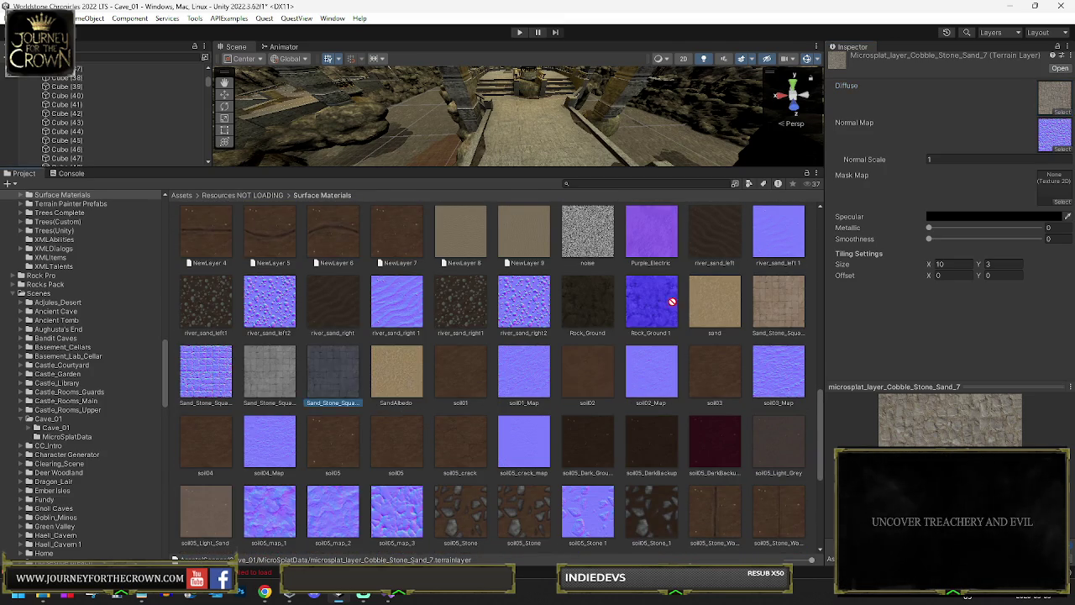
left_click_drag(1056, 111, 1054, 113)
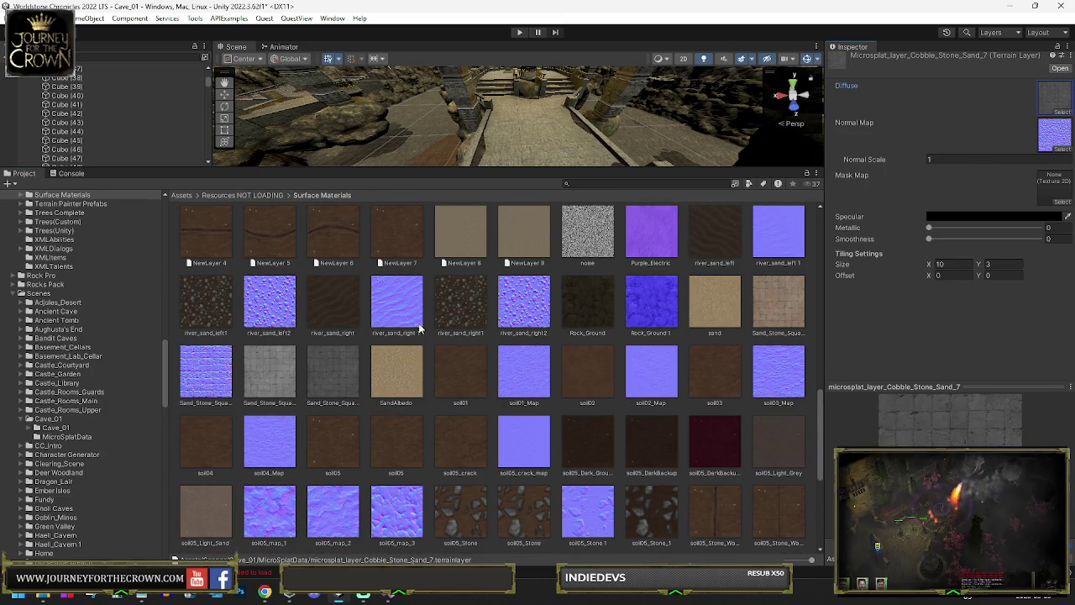
mouse_move(206, 371)
left_mouse_down()
mouse_move(403, 327)
mouse_move(1055, 132)
left_mouse_up()
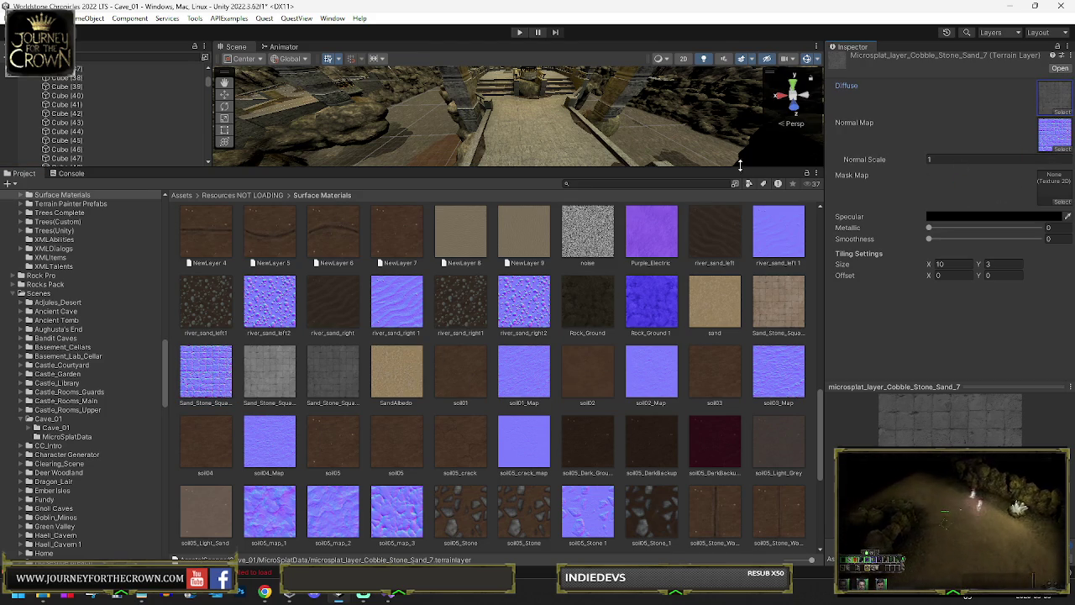
left_click_drag(715, 169, 664, 346)
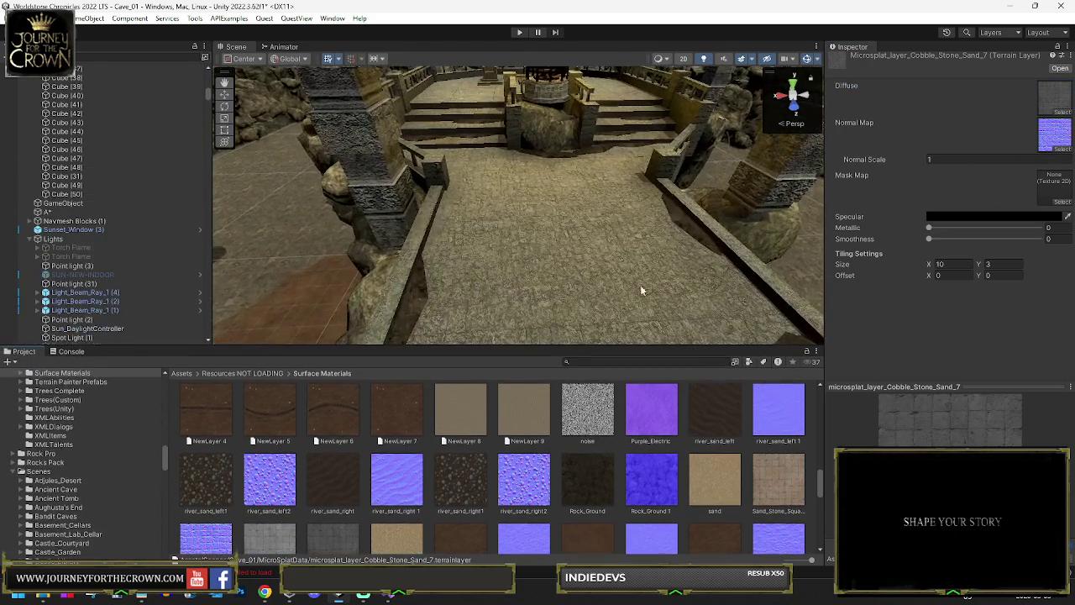
left_click(574, 210)
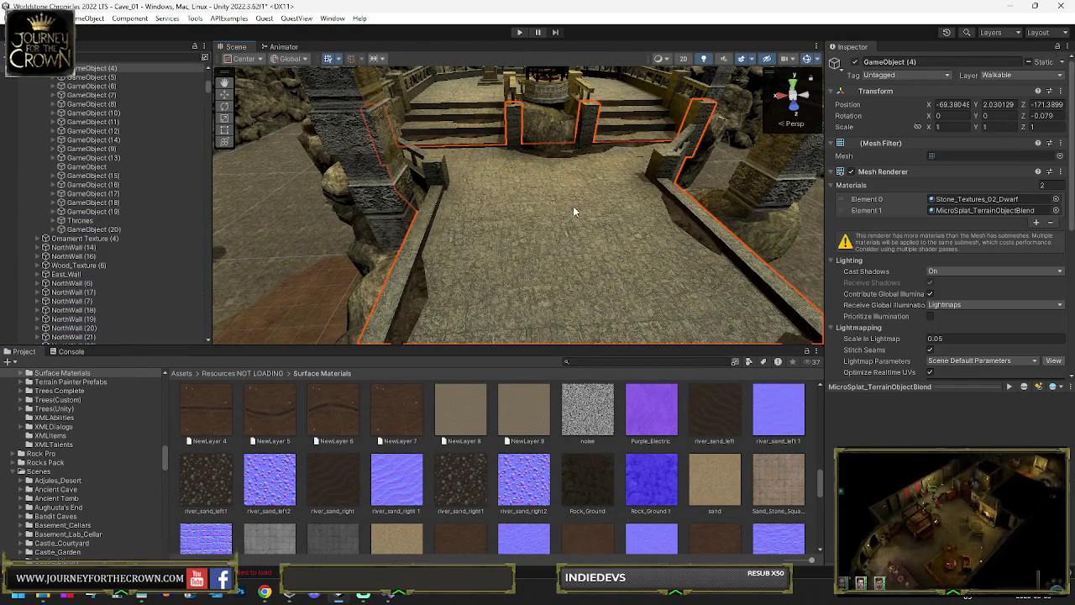
Inspect GameObject (4), then open the Terrain's Cobble_Stone_Sand_7 layer with its 10 × 3 tiling.
key("ctrl+z")
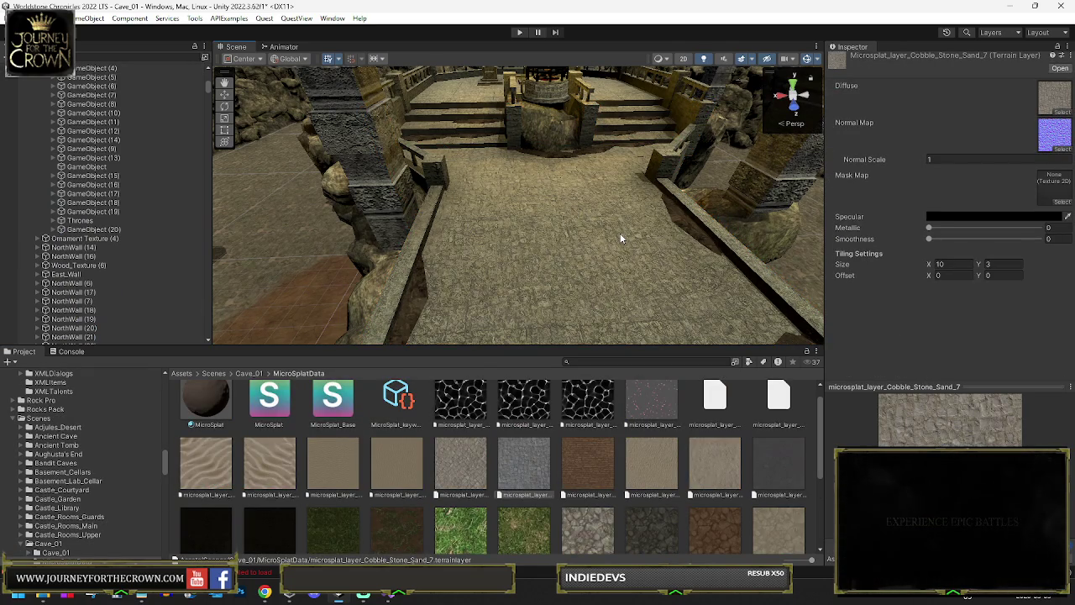
left_click(669, 227)
scroll(973, 241, "down", 4)
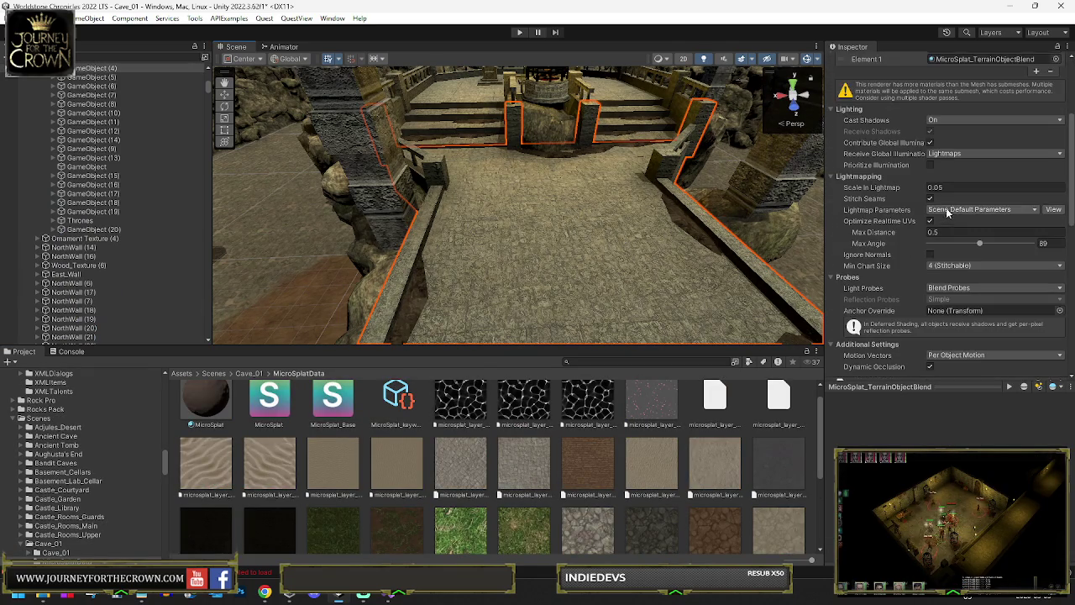
scroll(889, 246, "down", 4)
scroll(915, 260, "down", 4)
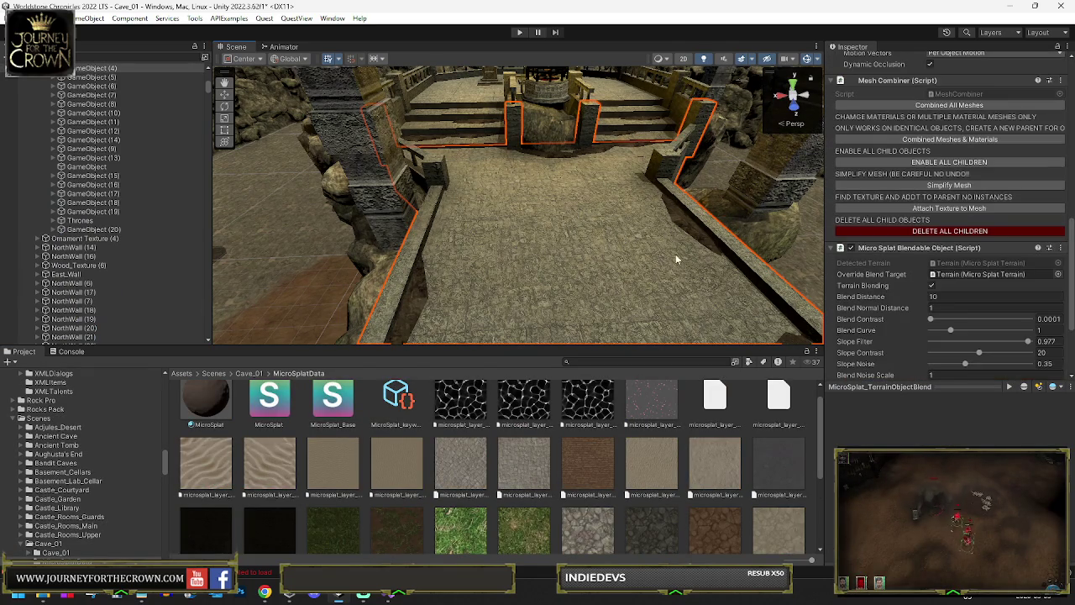
left_click(292, 215)
left_click(952, 165)
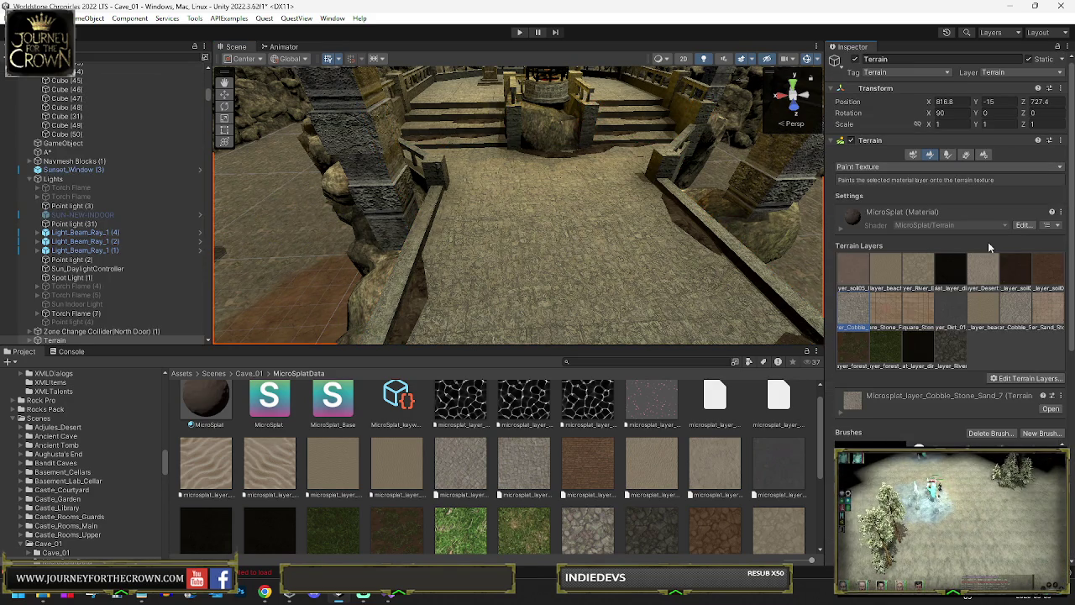
left_click(1050, 409)
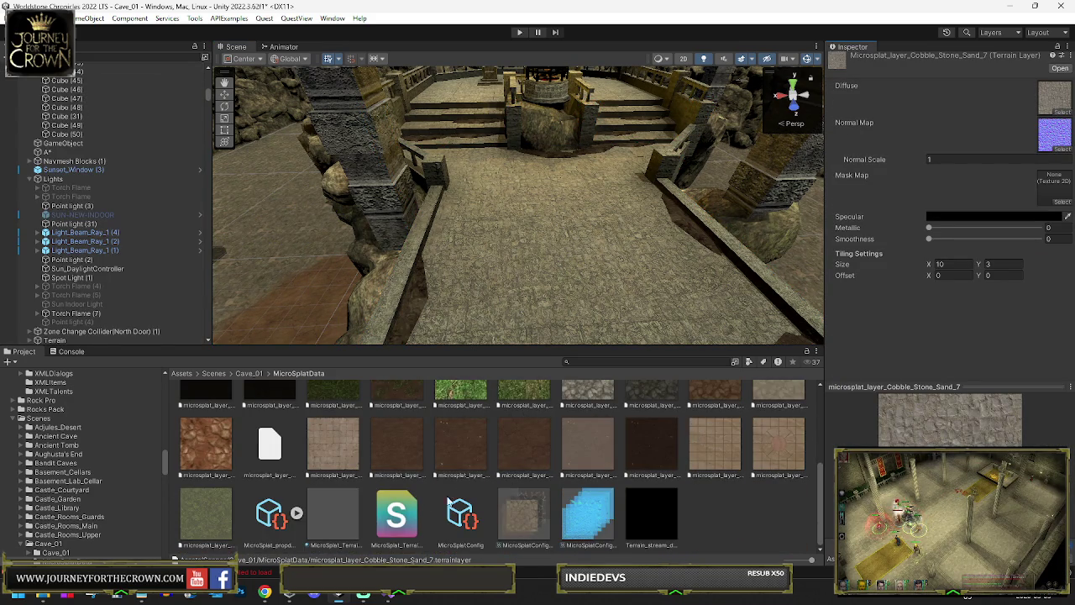
Open MicroSplatConfig and assign a Sand_Stone_Square 3 sand flooring diffuse to layer 9.
left_click(458, 498)
scroll(937, 292, "down", 10)
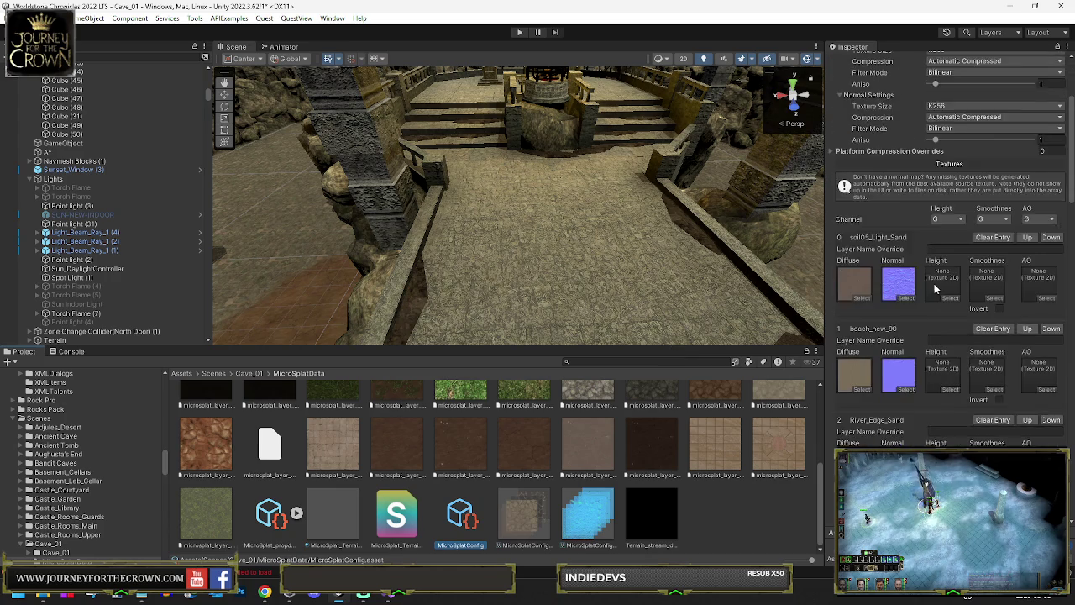
scroll(937, 293, "down", 10)
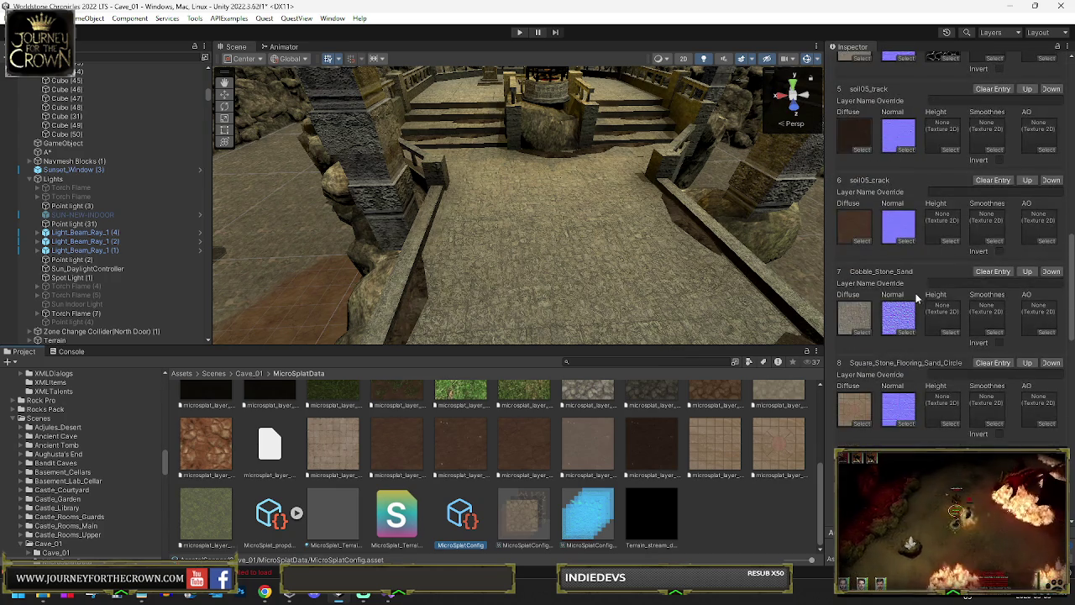
scroll(865, 334, "down", 5)
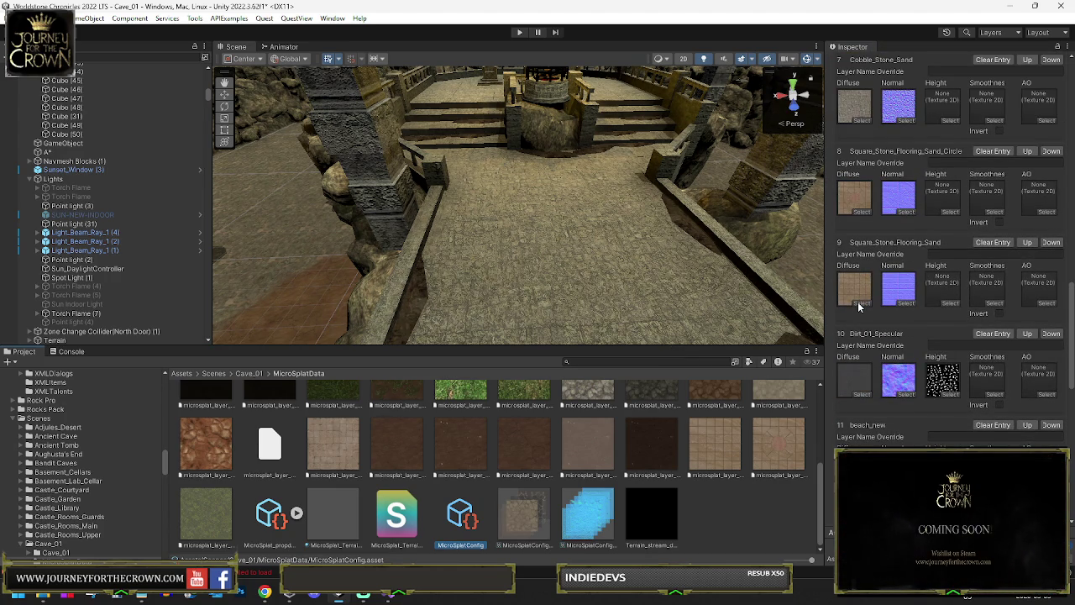
left_click(858, 304)
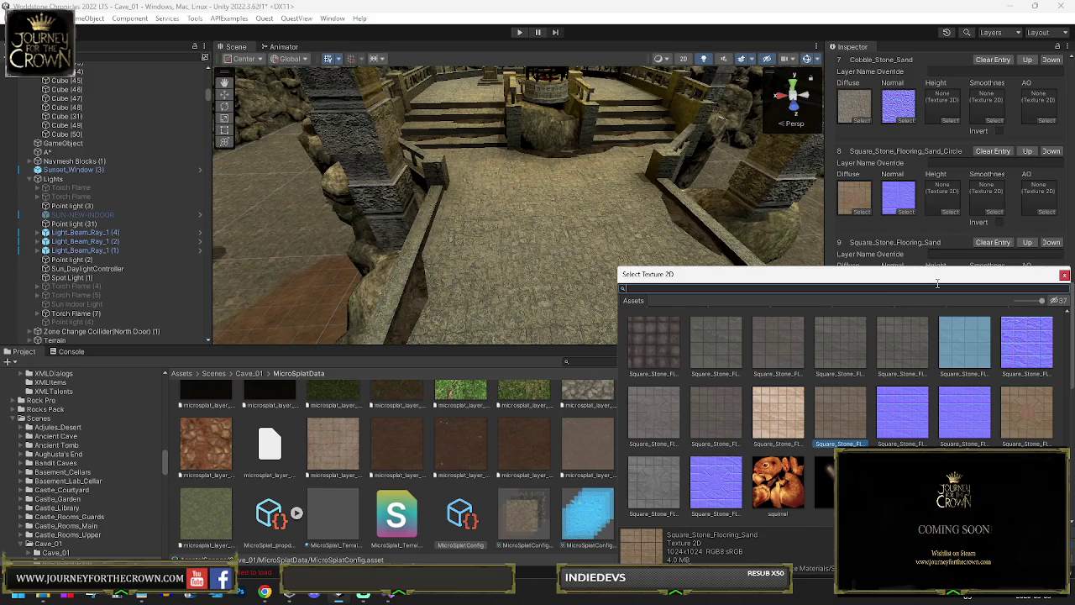
left_click(1063, 275)
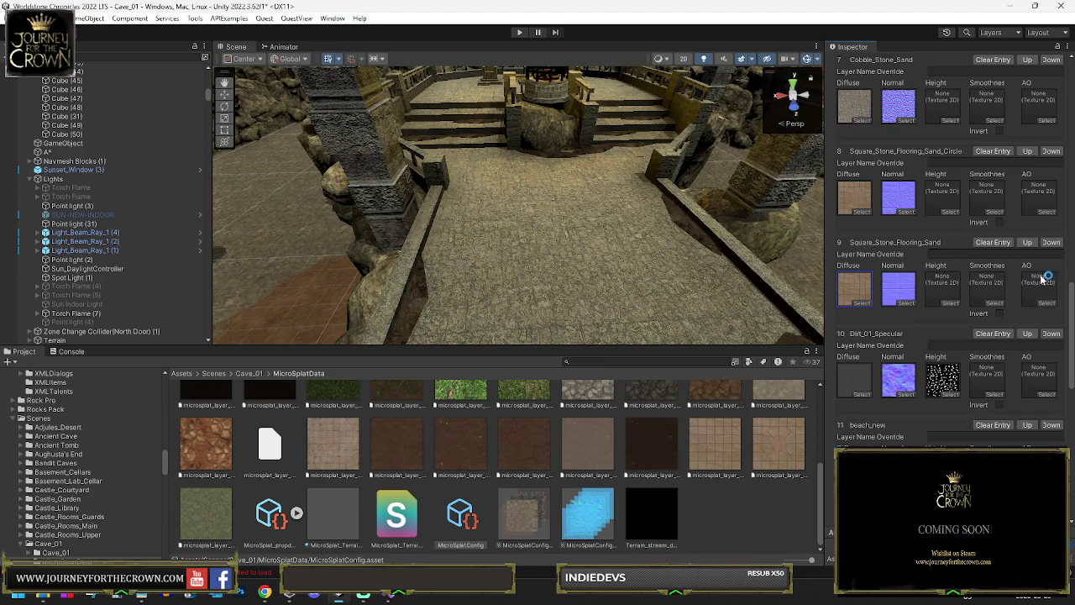
left_click(858, 293)
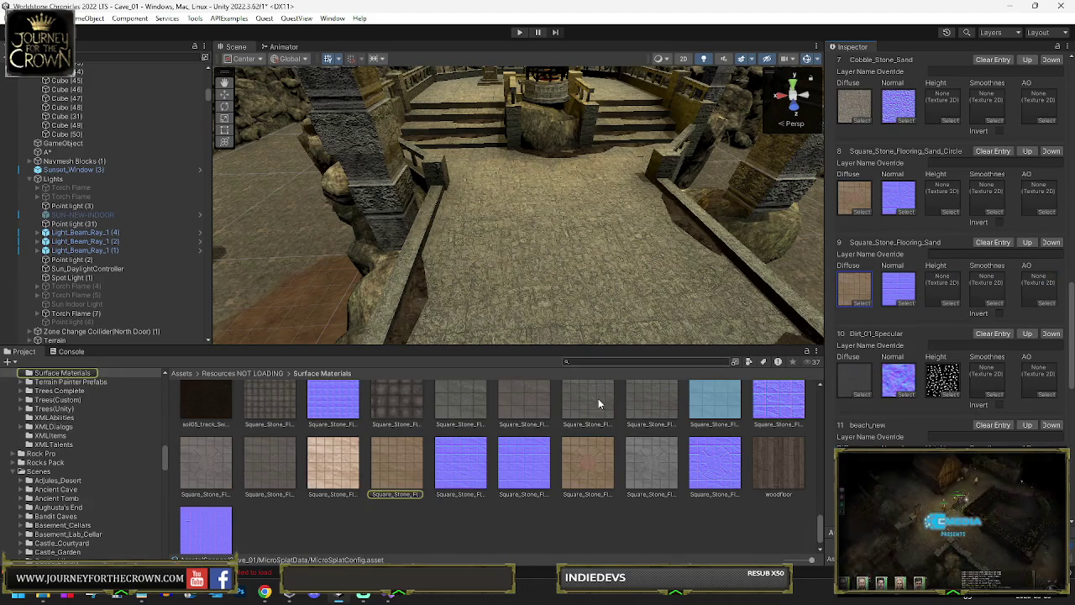
scroll(634, 444, "up", 1)
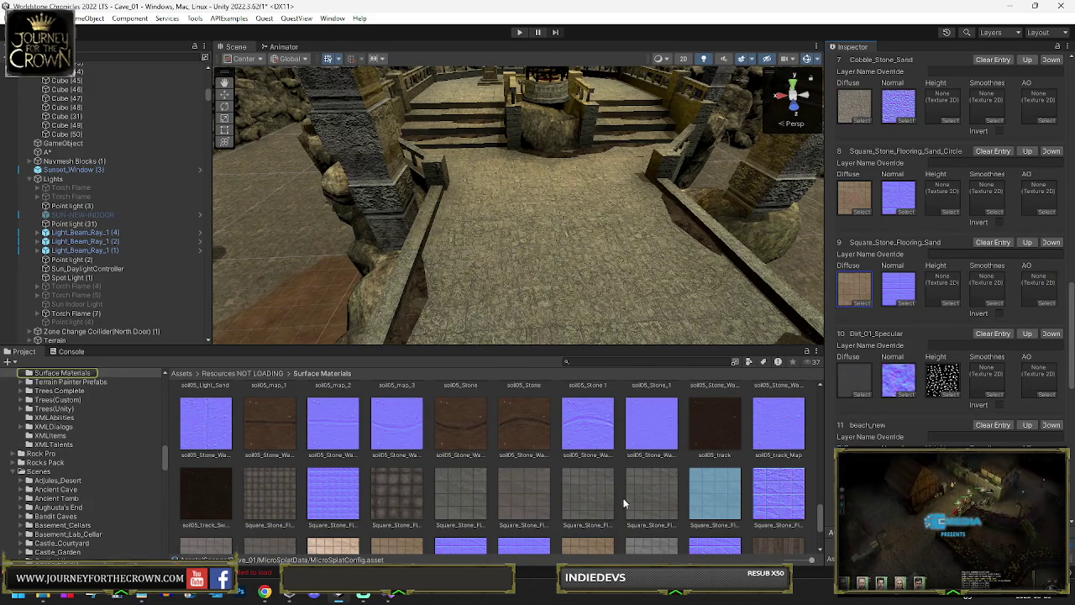
scroll(506, 480, "up", 1)
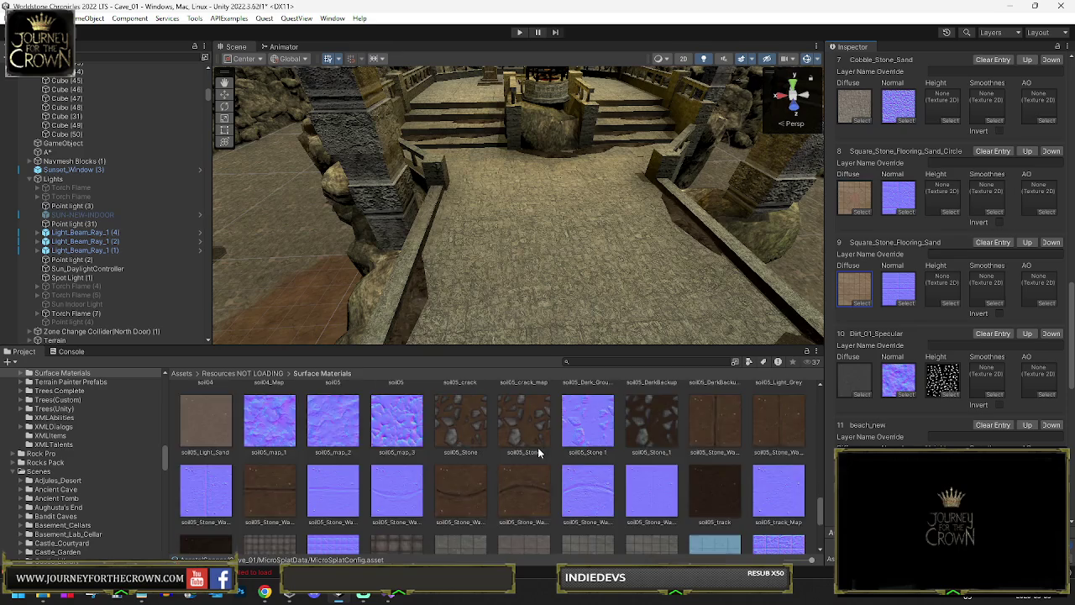
scroll(538, 454, "up", 3)
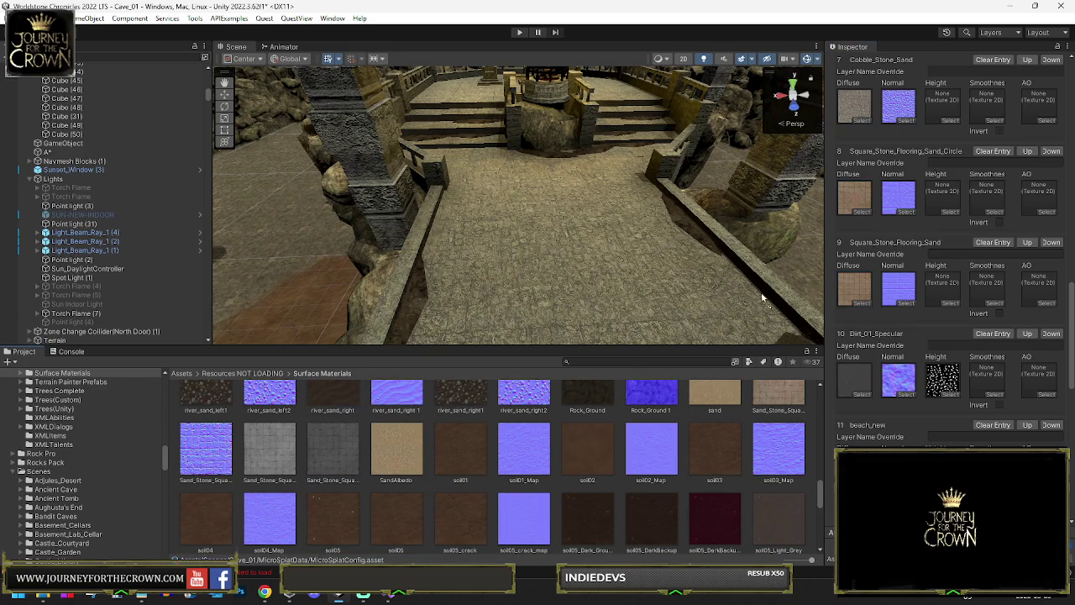
scroll(210, 447, "up", 1)
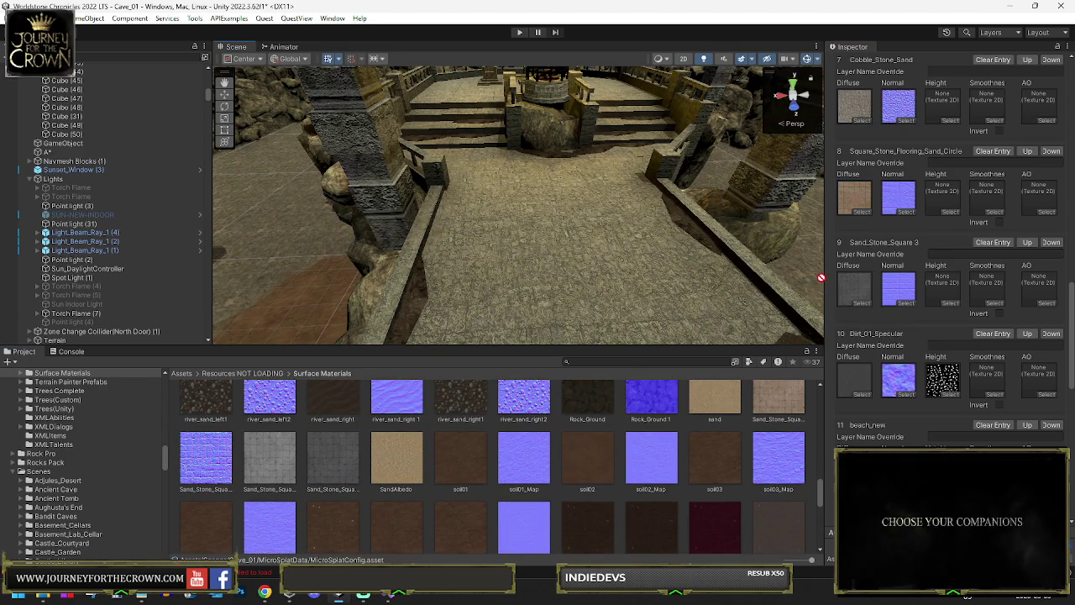
Give layer 9 a sand normal map and set layer 8's diffuse to Sand_Stone_Square 2.
left_click_drag(892, 288, 894, 289)
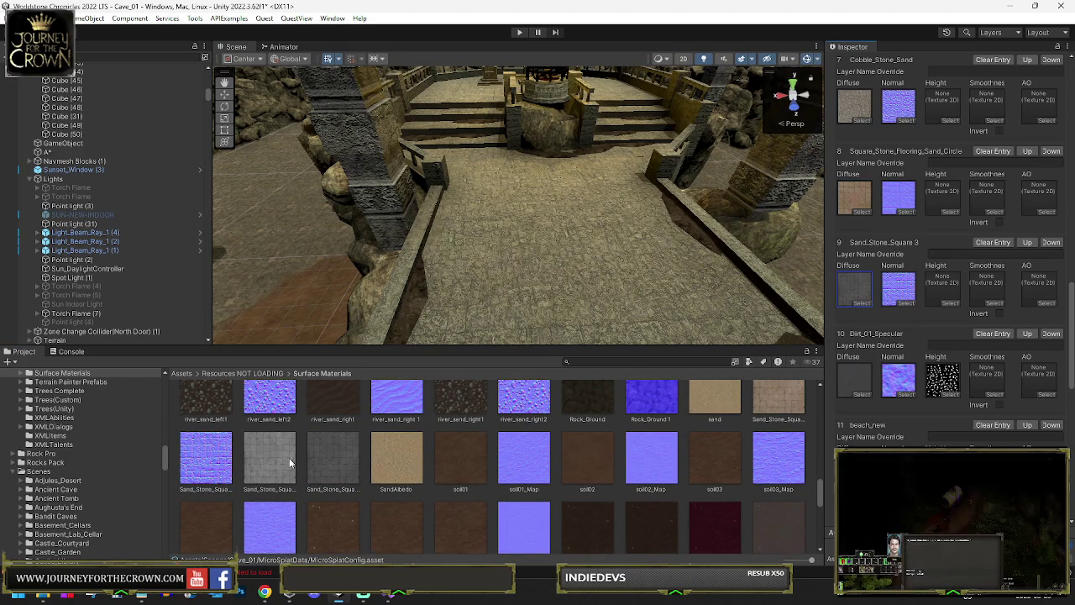
left_click_drag(292, 460, 758, 271)
left_click_drag(855, 191, 855, 192)
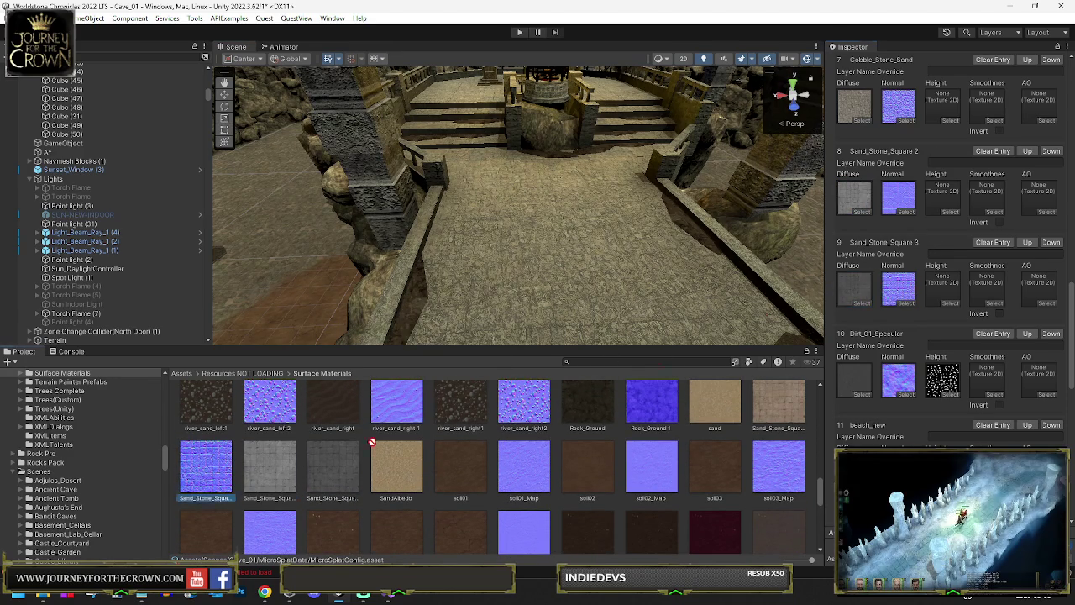
left_click_drag(246, 466, 940, 208)
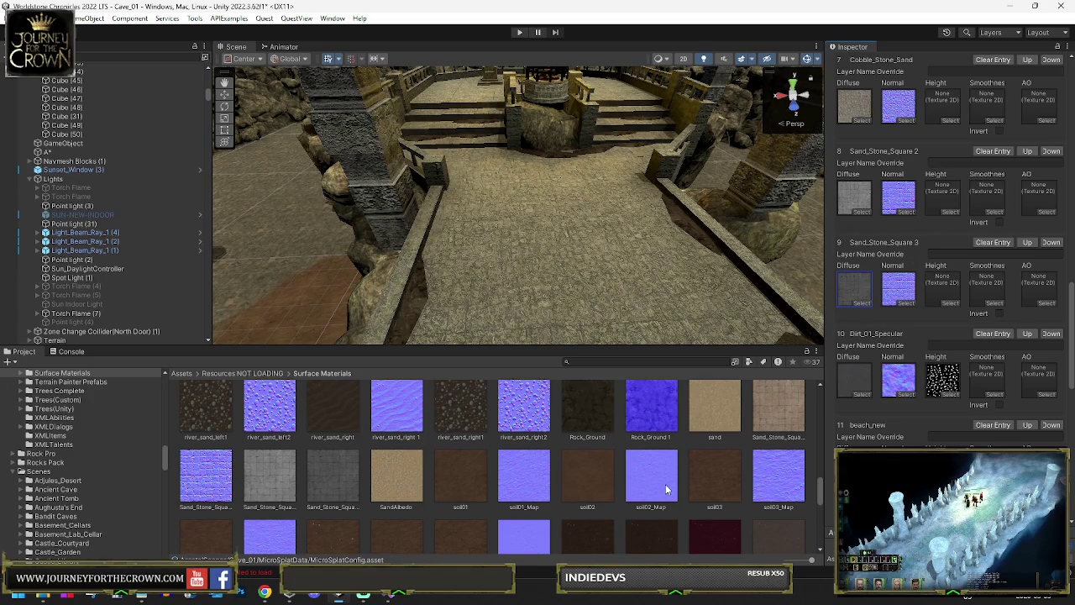
scroll(666, 484, "down", 6)
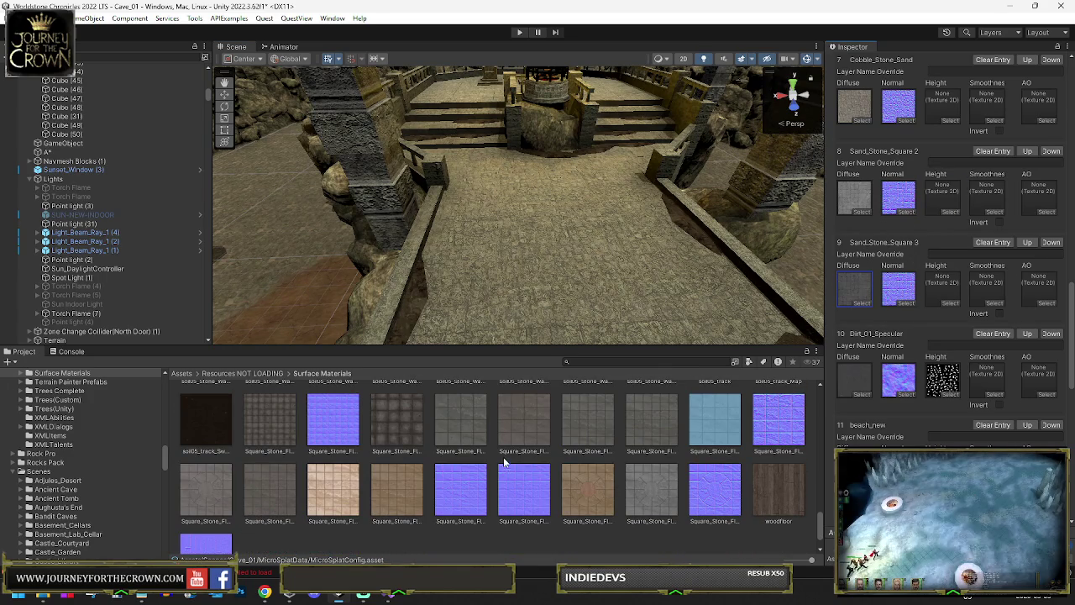
scroll(847, 393, "down", 5)
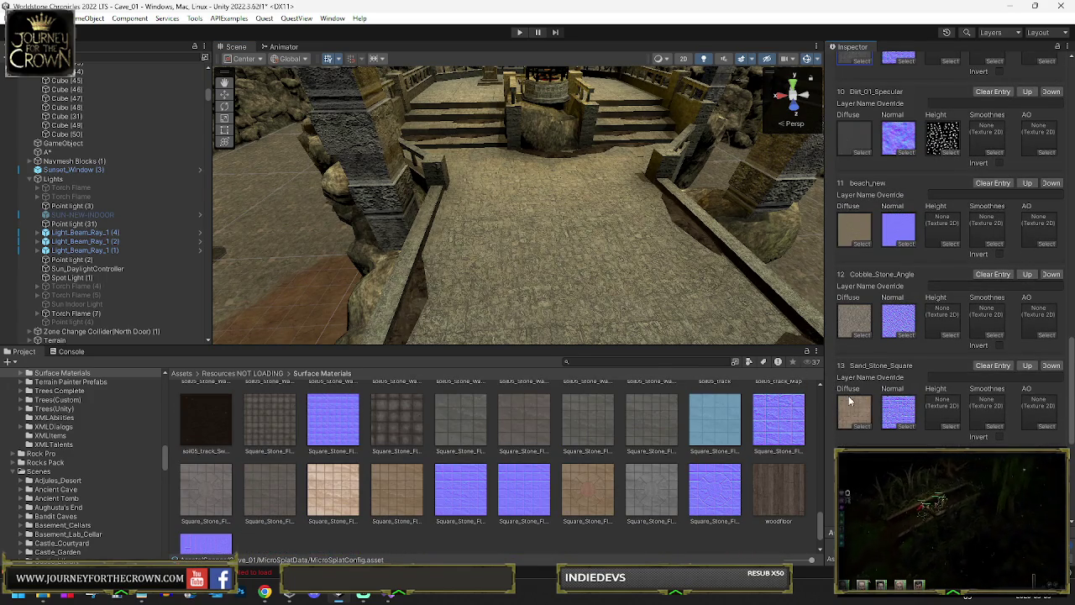
scroll(840, 399, "up", 5)
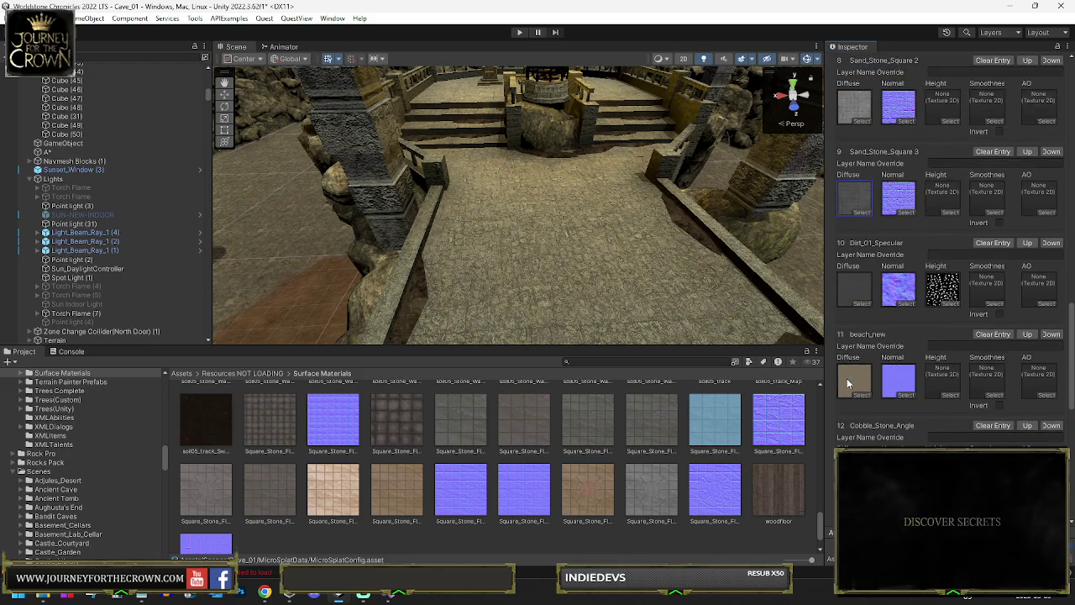
scroll(850, 387, "down", 5)
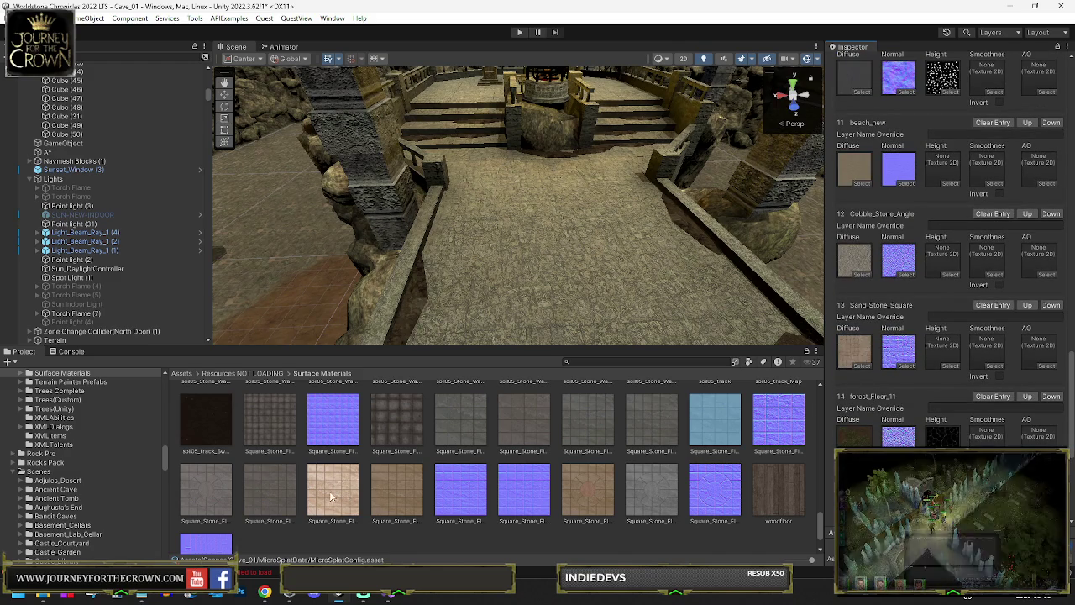
Set layer 13's diffuse to Square_Stone_Flooring_Reddish and review the config layer list.
left_click(276, 498)
left_click_drag(828, 357, 855, 350)
left_click_drag(589, 443, 879, 342)
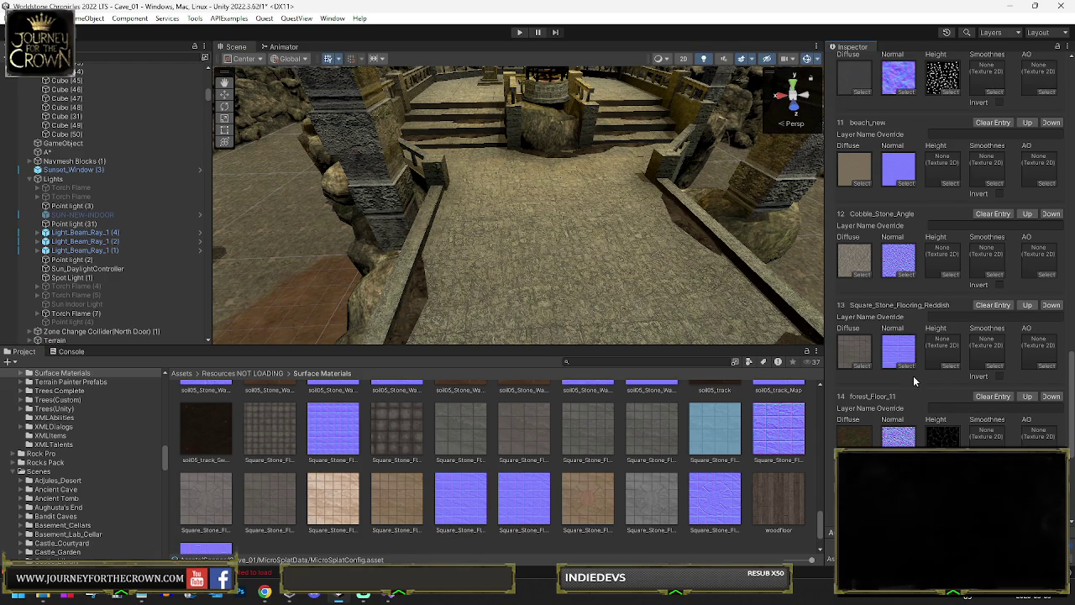
scroll(907, 367, "down", 3)
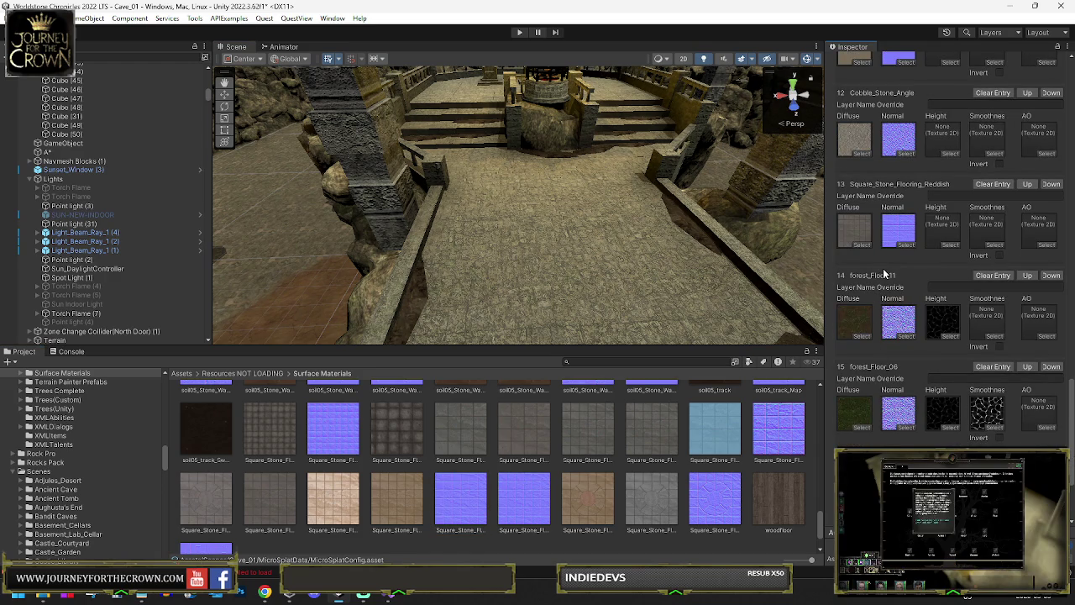
double_click(867, 243)
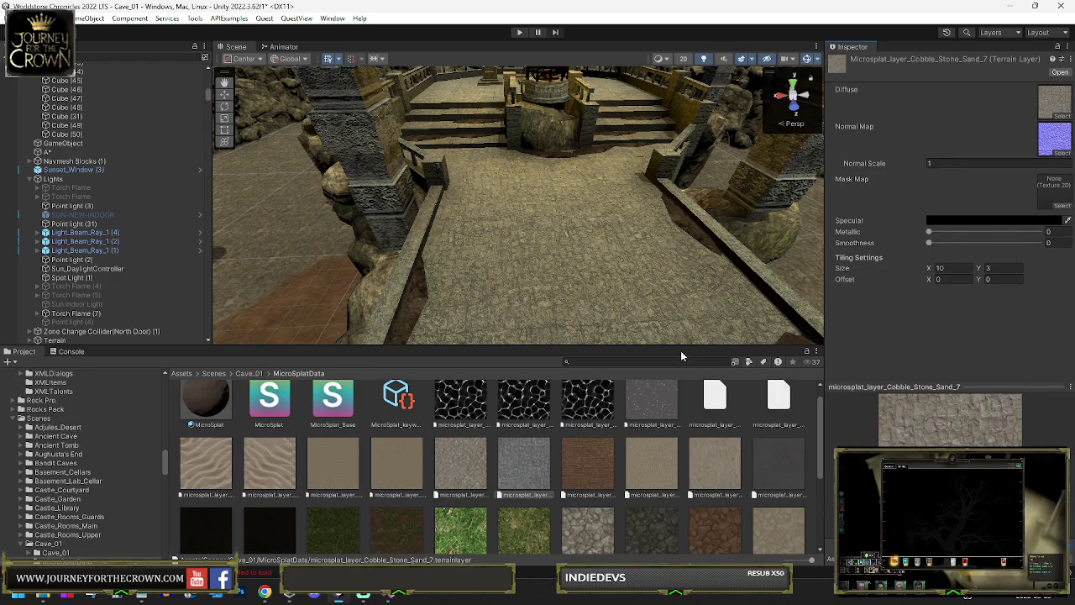
scroll(643, 471, "down", 3)
left_click(460, 517)
scroll(941, 350, "down", 10)
scroll(945, 347, "down", 10)
scroll(945, 349, "down", 8)
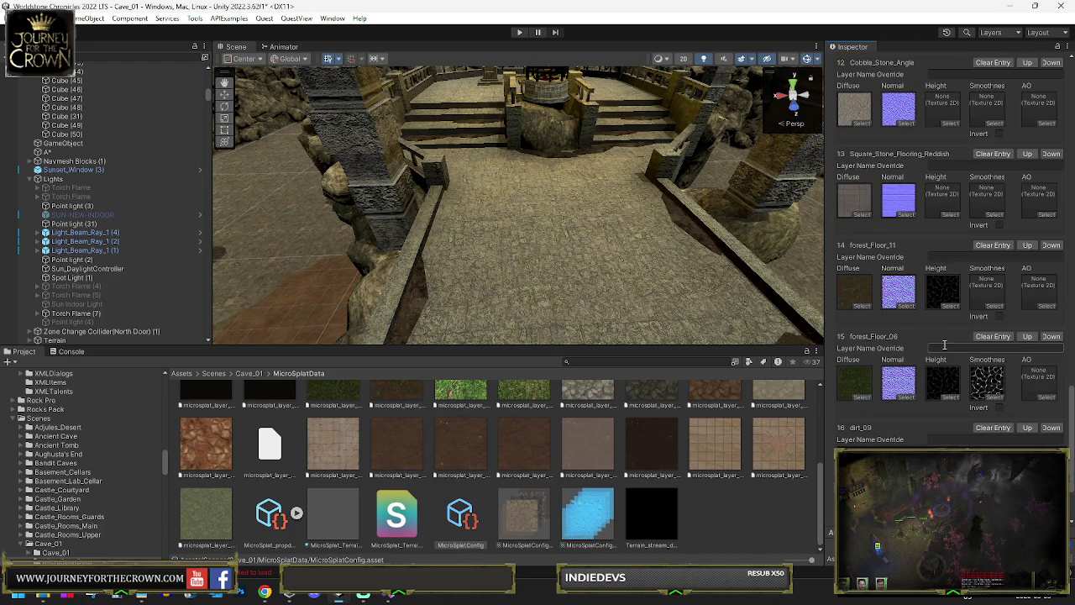
Assign the cobblestone texture and the CobblestoneAO map to terrain layer 15 (CobblestoneSpecular).
left_click(857, 206)
scroll(490, 430, "down", 2)
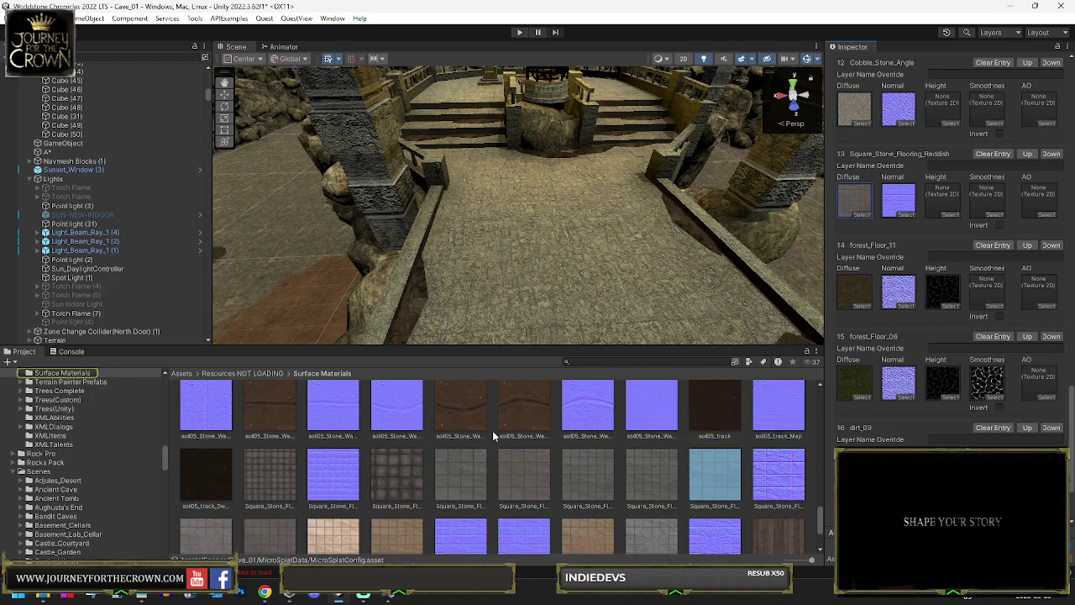
scroll(494, 430, "up", 3)
scroll(495, 430, "up", 15)
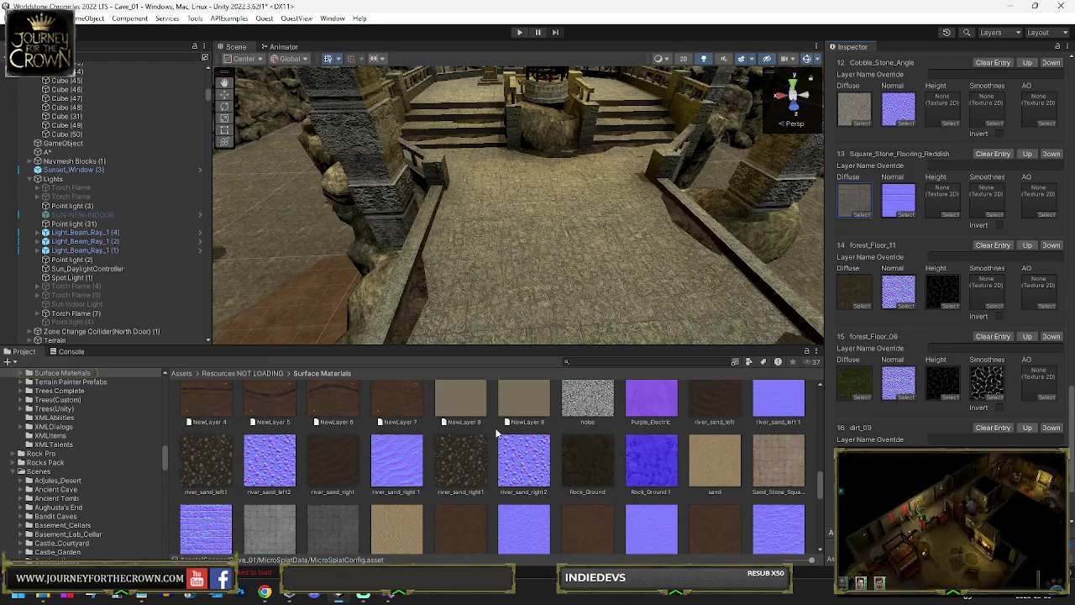
scroll(503, 431, "up", 5)
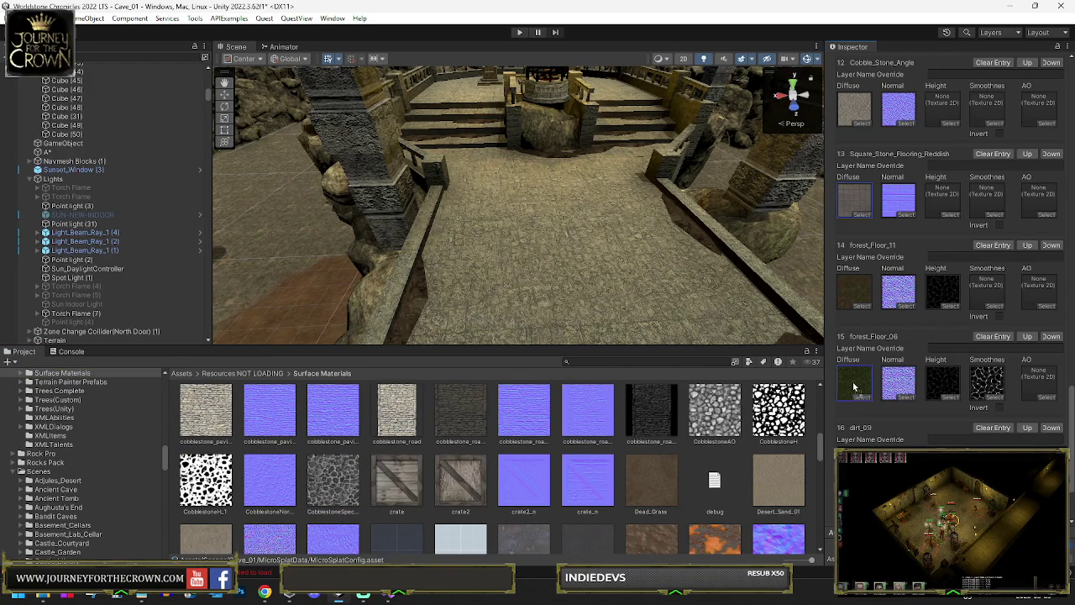
left_click_drag(854, 387, 854, 386)
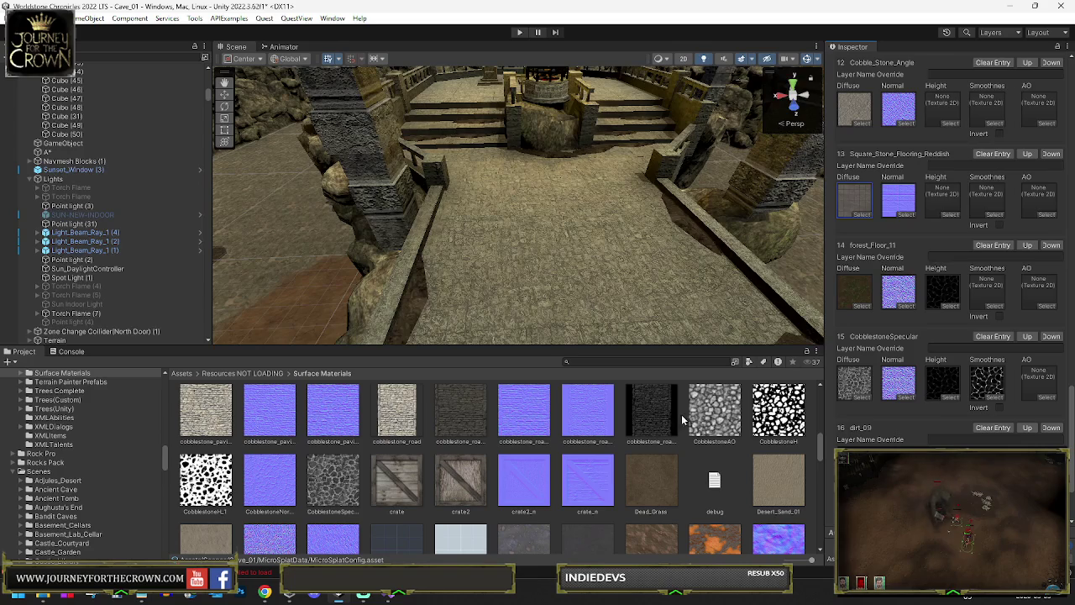
left_click_drag(713, 409, 1048, 381)
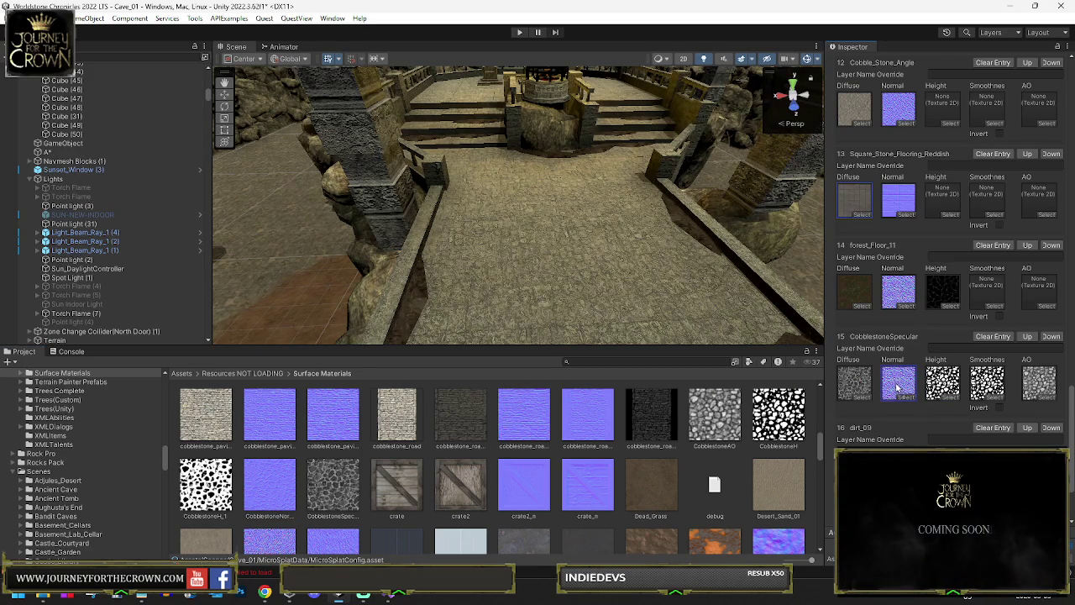
Switch the Terrain to Paint Texture with the Sand_Stone_Square 2_8 layer.
left_click(988, 379)
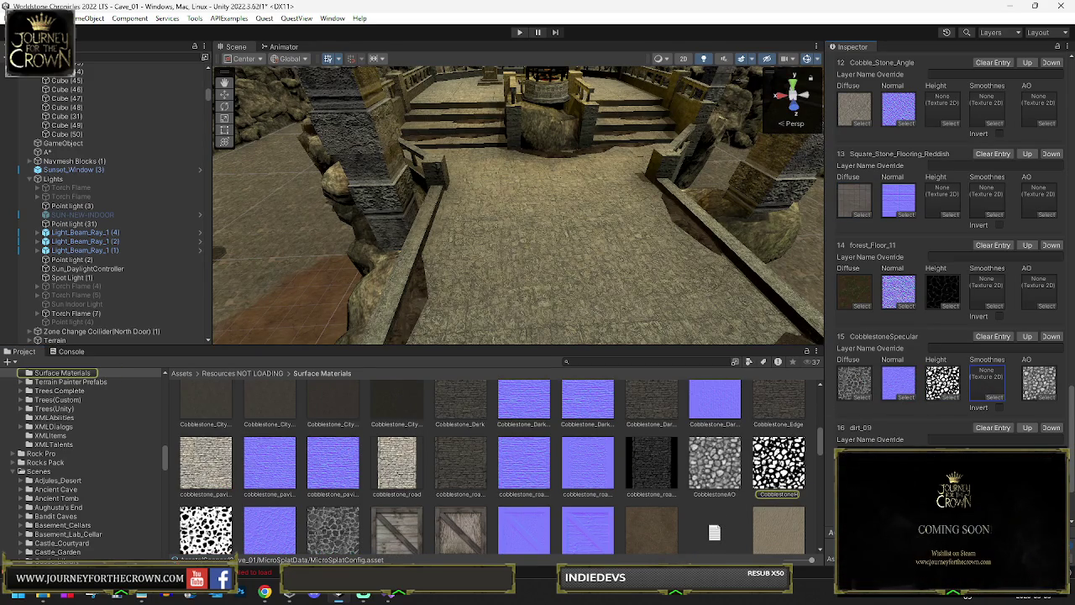
scroll(950, 252, "down", 3)
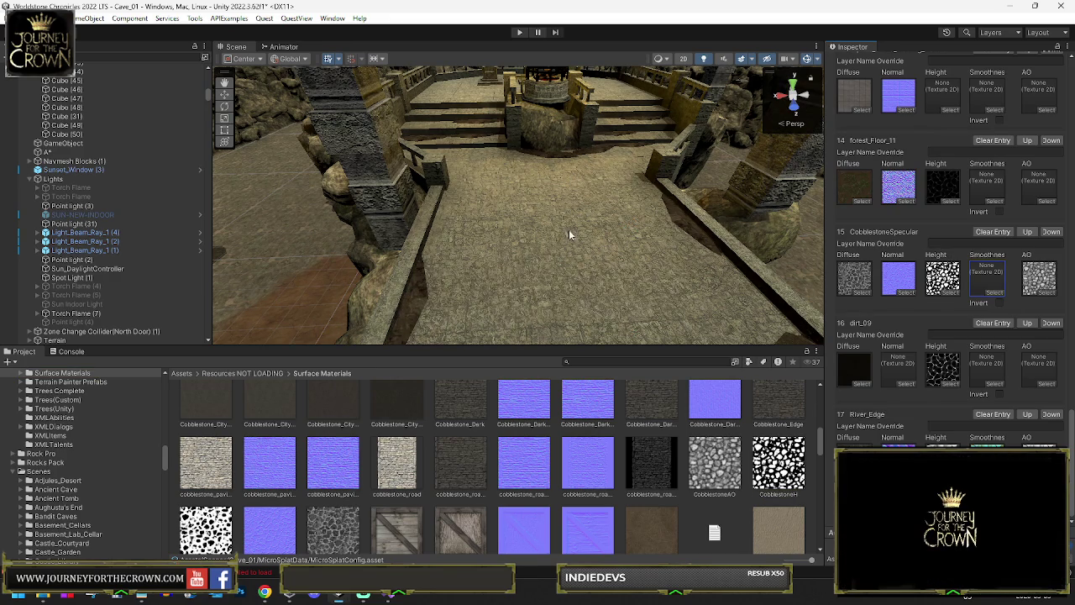
mouse_move(546, 232)
left_mouse_down()
mouse_move(366, 197)
mouse_move(672, 252)
mouse_move(807, 260)
mouse_move(392, 231)
left_mouse_up()
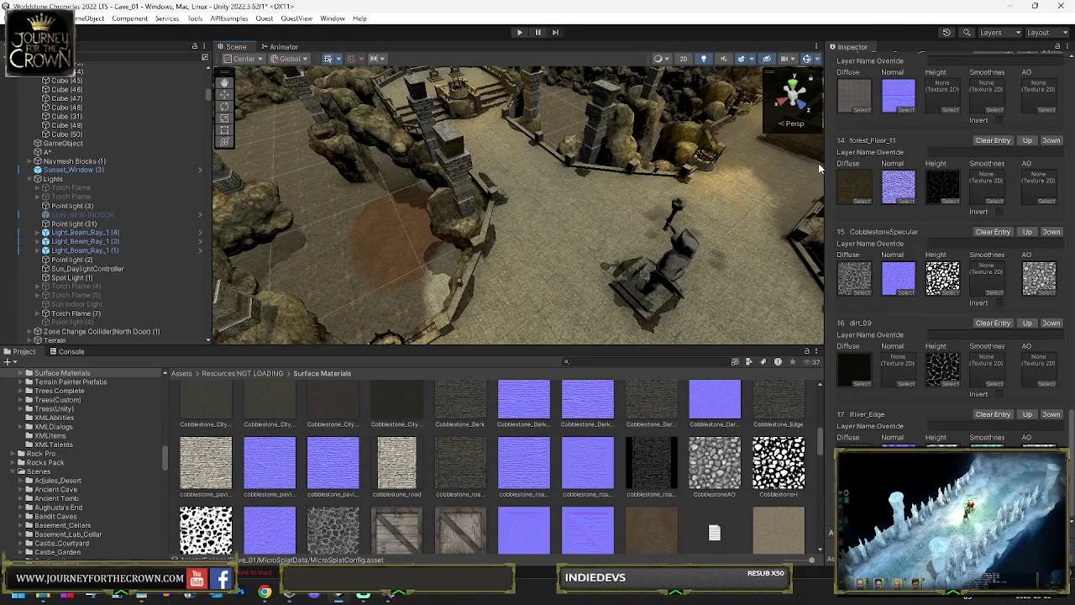
scroll(924, 177, "up", 15)
left_click(948, 168)
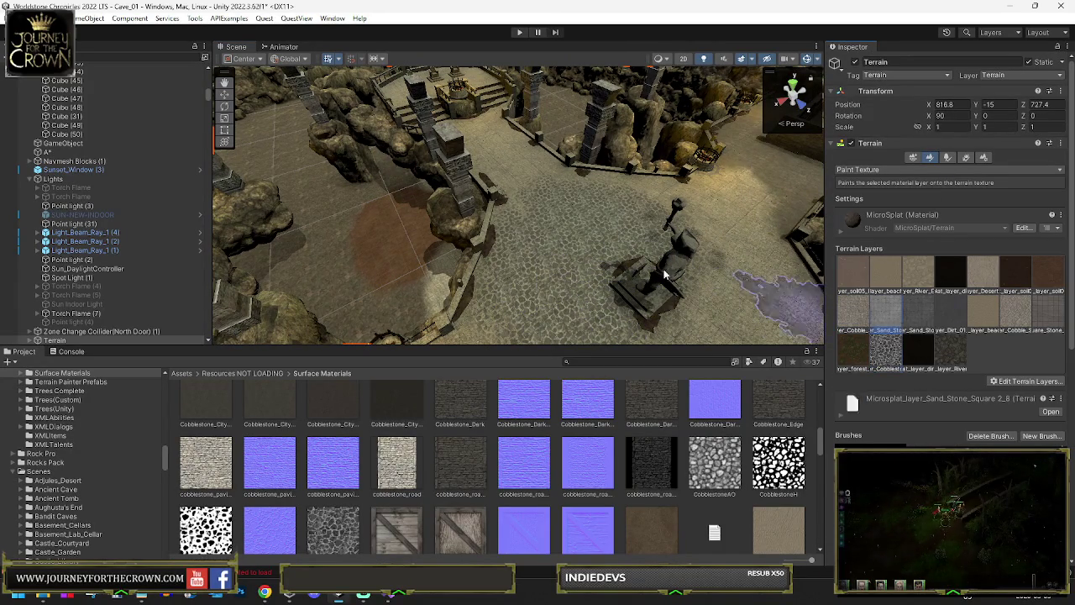
left_click(885, 312)
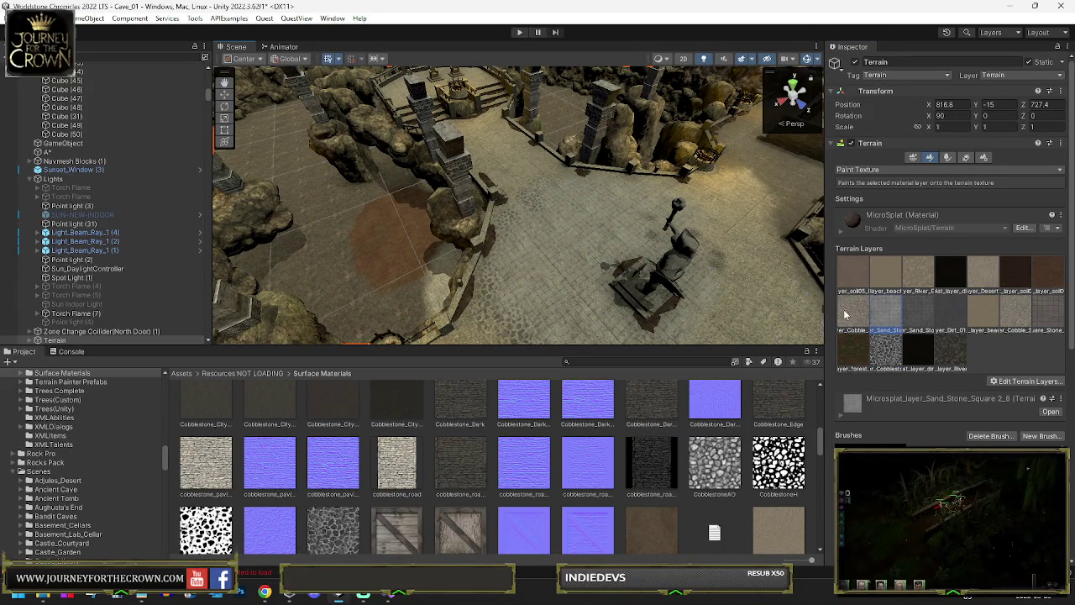
Switch the paint layer to Sand_Stone_Square 3_9 and orbit to an overhead view of the cave.
left_click(915, 316)
mouse_move(642, 237)
left_mouse_down()
mouse_move(619, 247)
mouse_move(704, 269)
mouse_move(617, 247)
mouse_move(552, 264)
mouse_move(530, 244)
mouse_move(436, 296)
mouse_move(641, 194)
mouse_move(629, 225)
mouse_move(612, 202)
mouse_move(514, 185)
left_mouse_up()
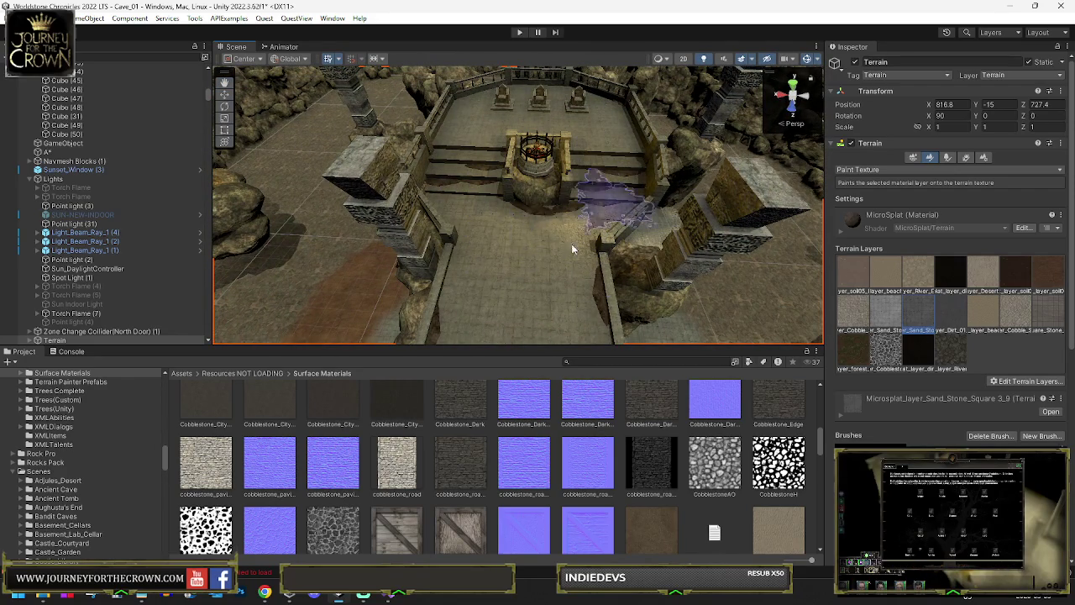
mouse_move(552, 305)
left_mouse_down()
mouse_move(419, 252)
mouse_move(492, 240)
mouse_move(460, 255)
left_mouse_up()
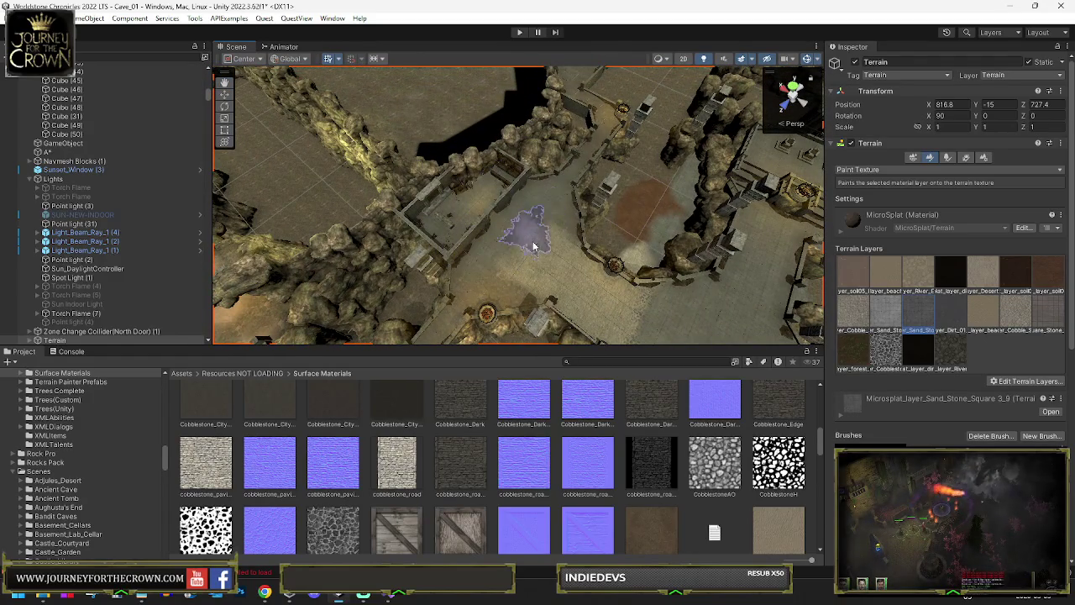
left_click_drag(606, 136, 595, 114)
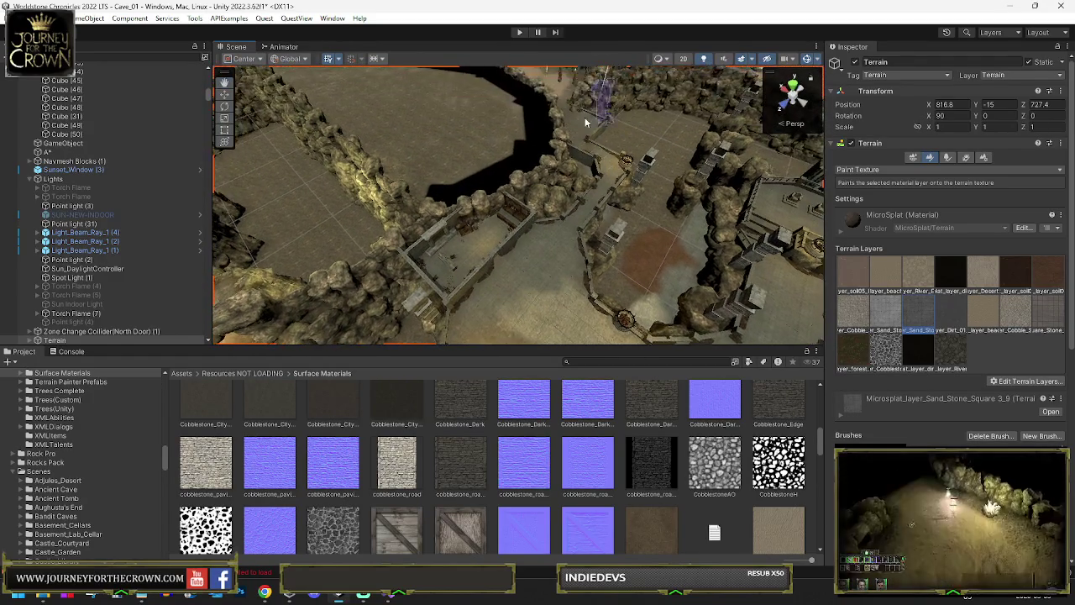
left_click_drag(577, 284, 552, 243)
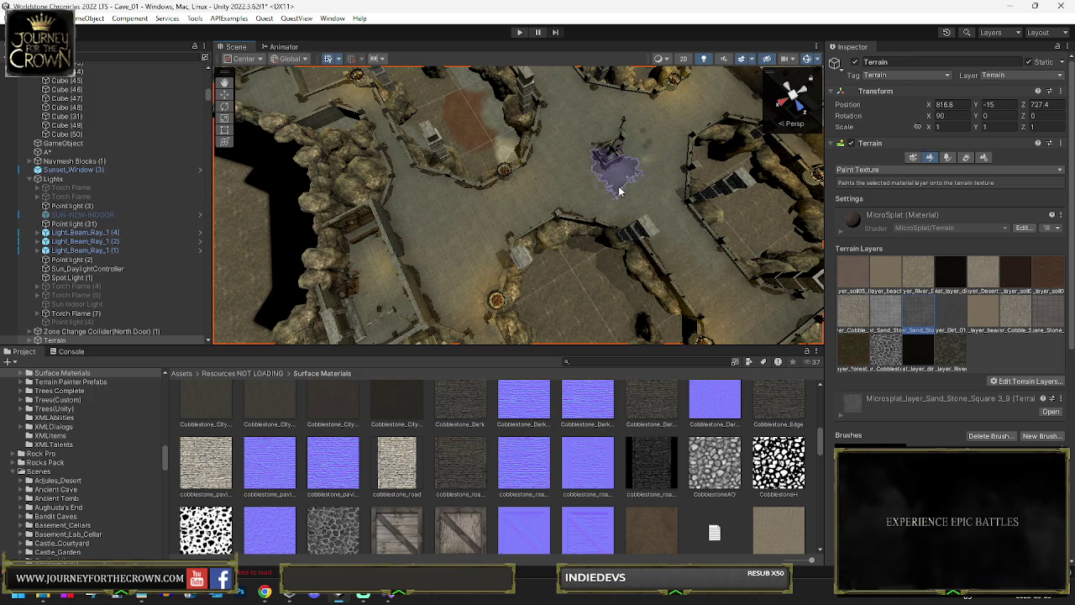
mouse_move(646, 163)
left_mouse_down()
mouse_move(603, 234)
mouse_move(517, 137)
left_mouse_up()
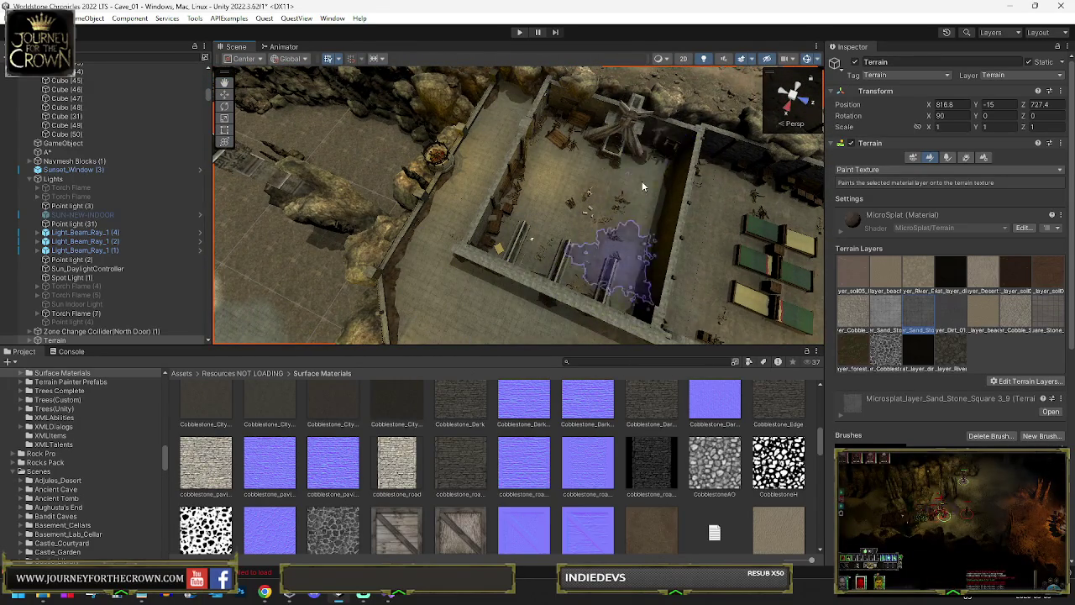
Survey the rooms, rocky corridor and walled room, then select the Torch Flame light.
left_click_drag(634, 220, 491, 243)
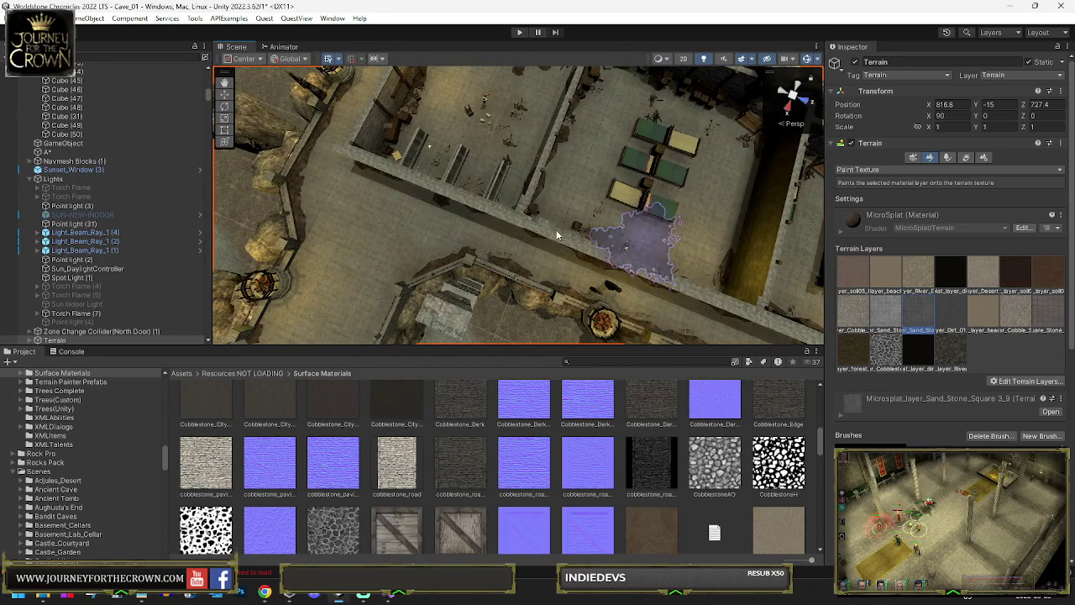
left_click_drag(554, 227, 520, 229)
mouse_move(648, 168)
left_mouse_down()
mouse_move(702, 203)
mouse_move(534, 127)
left_mouse_up()
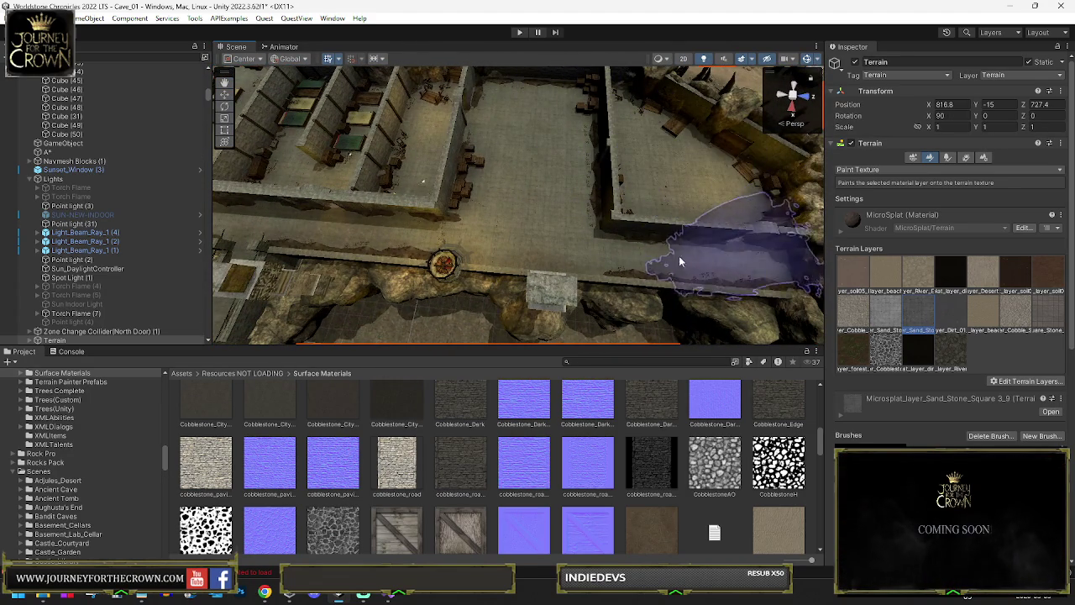
left_click_drag(366, 213, 544, 128)
left_click_drag(403, 294, 435, 214)
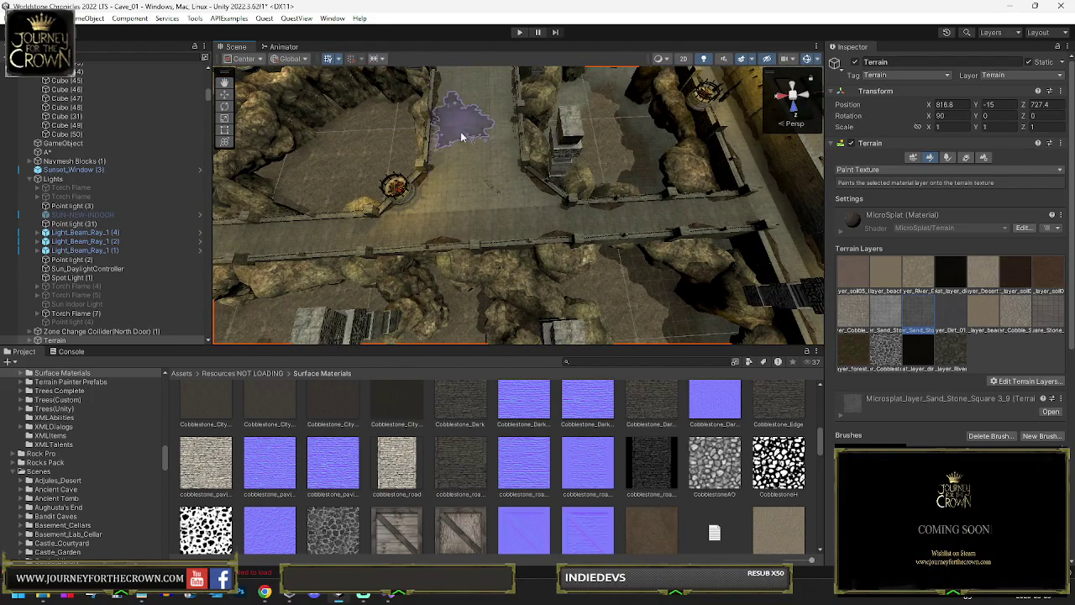
mouse_move(462, 128)
left_mouse_down()
mouse_move(425, 144)
mouse_move(422, 165)
left_mouse_up()
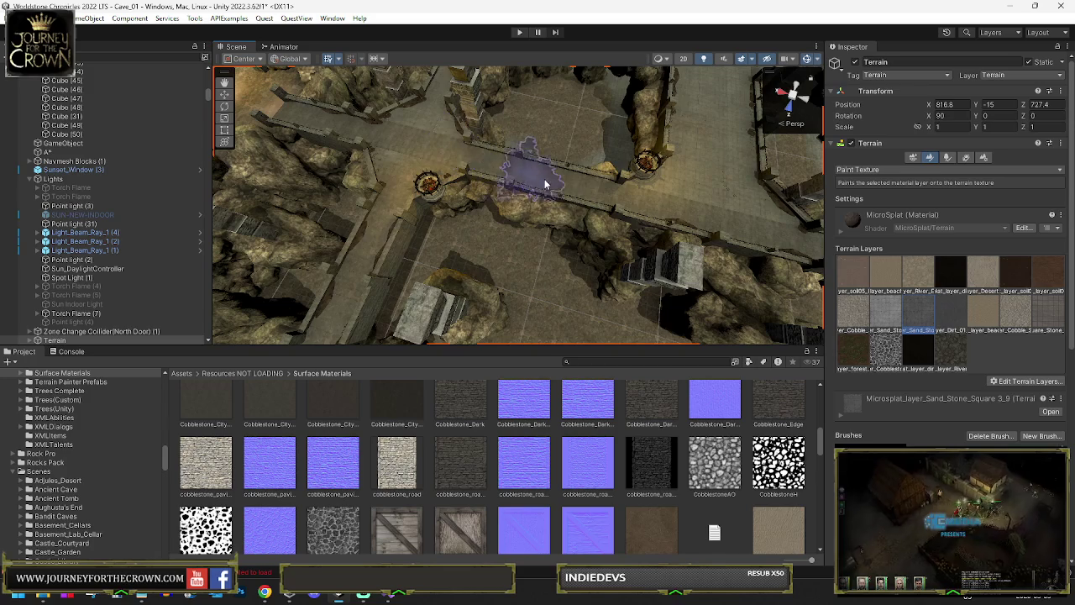
mouse_move(364, 284)
left_mouse_down()
mouse_move(343, 205)
mouse_move(445, 204)
left_mouse_up()
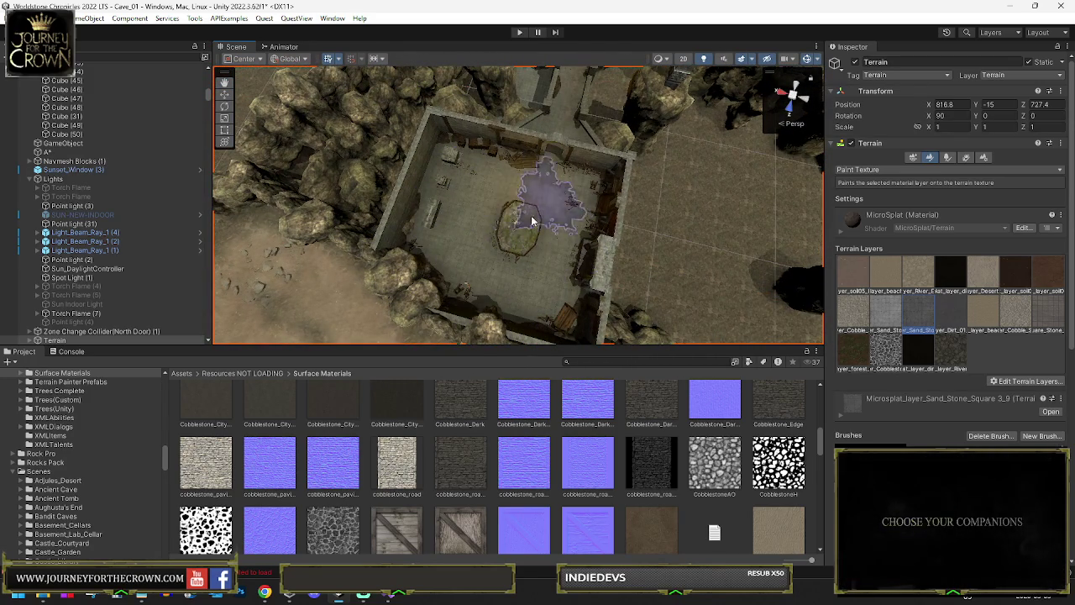
mouse_move(583, 109)
left_mouse_down()
mouse_move(601, 78)
mouse_move(534, 160)
mouse_move(620, 182)
mouse_move(475, 193)
left_mouse_up()
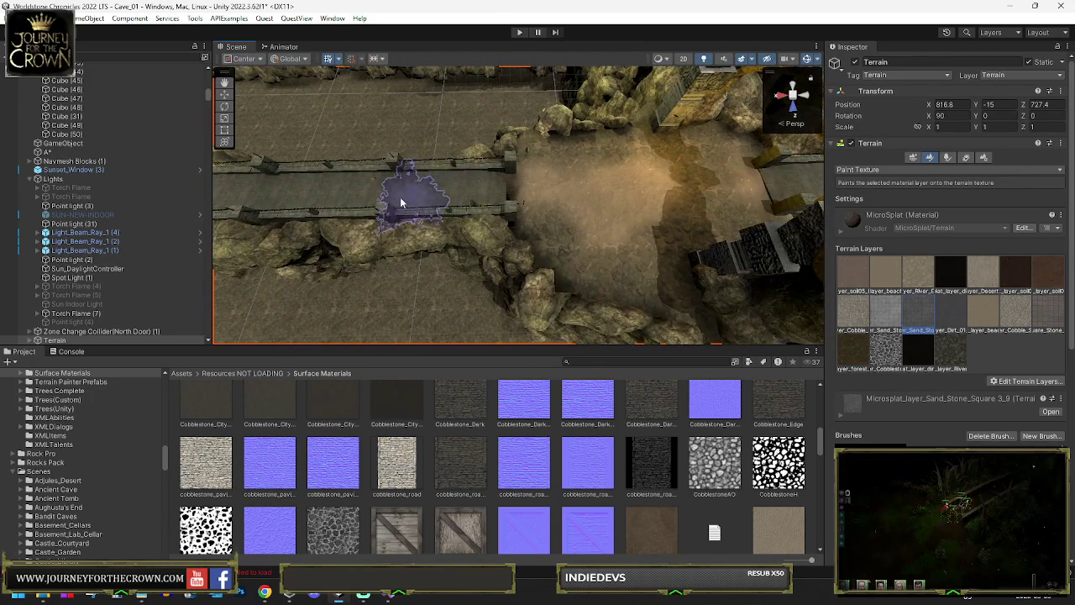
left_click(319, 181)
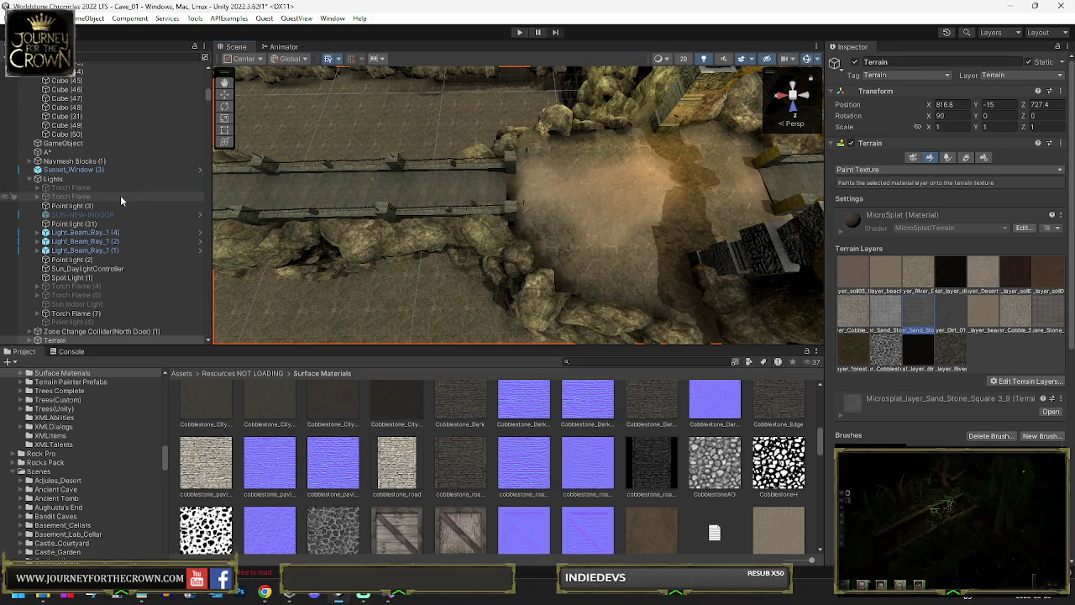
Inspect the corridor cube and the bridge's stone walkway meshes.
left_click(350, 188)
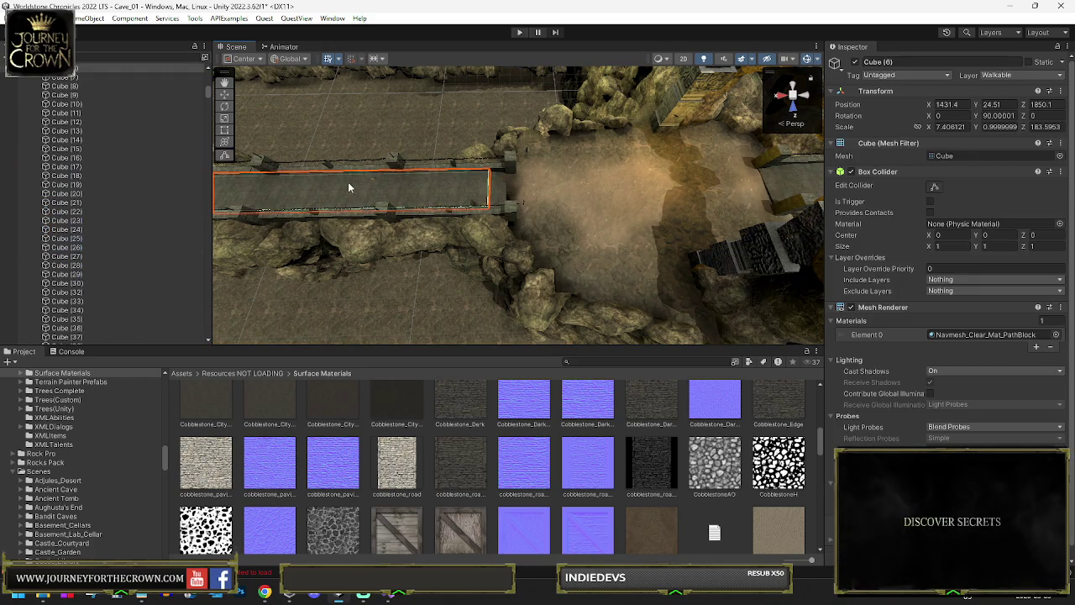
left_click(492, 169)
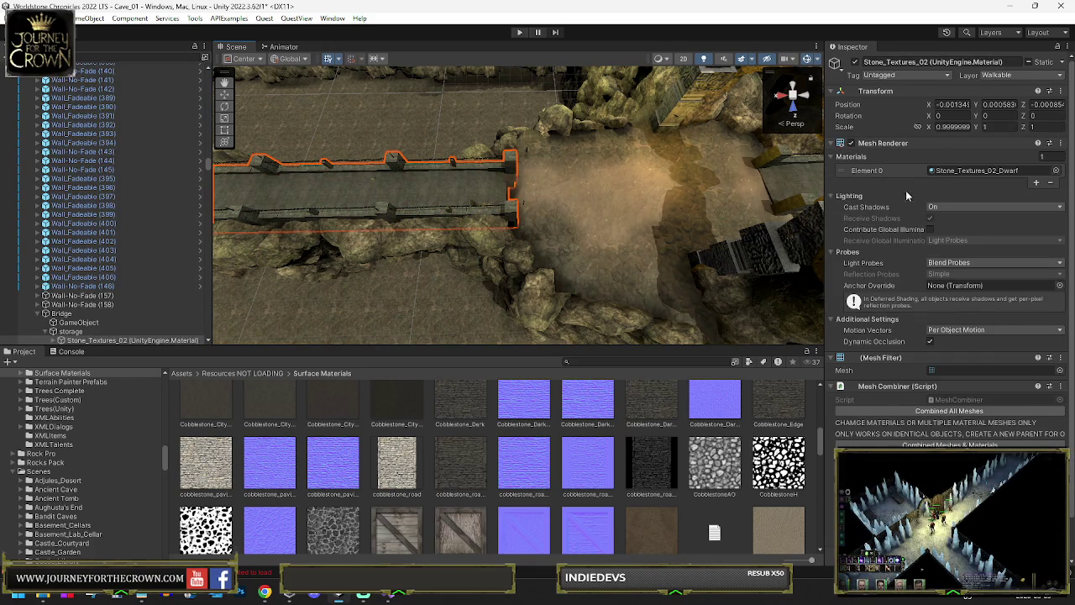
scroll(930, 432, "down", 2)
mouse_move(588, 210)
left_mouse_down()
mouse_move(737, 124)
mouse_move(662, 139)
left_mouse_up()
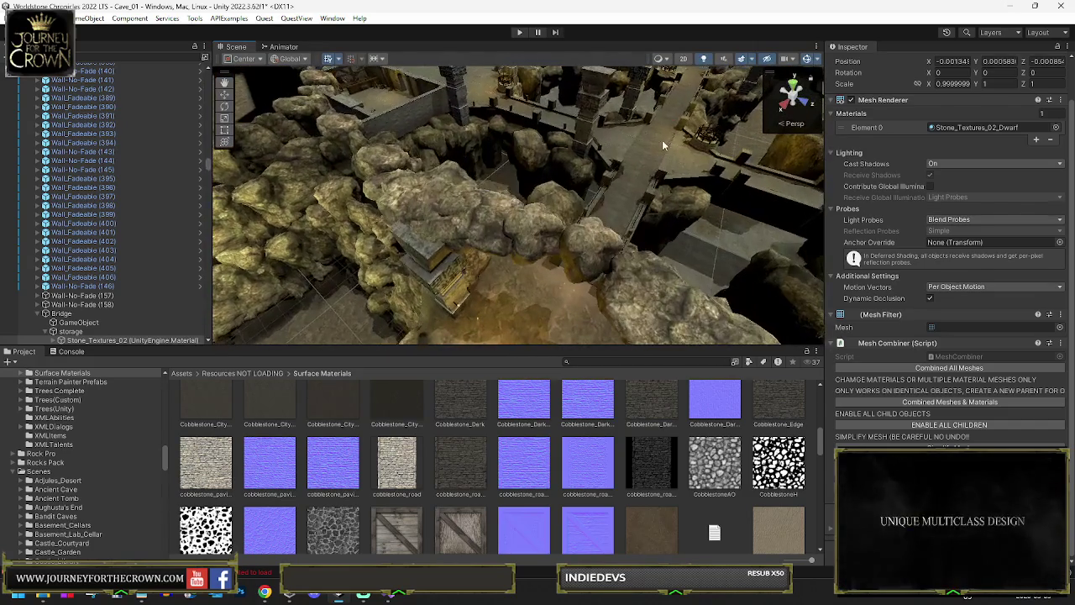
left_click(662, 139)
left_click(662, 147)
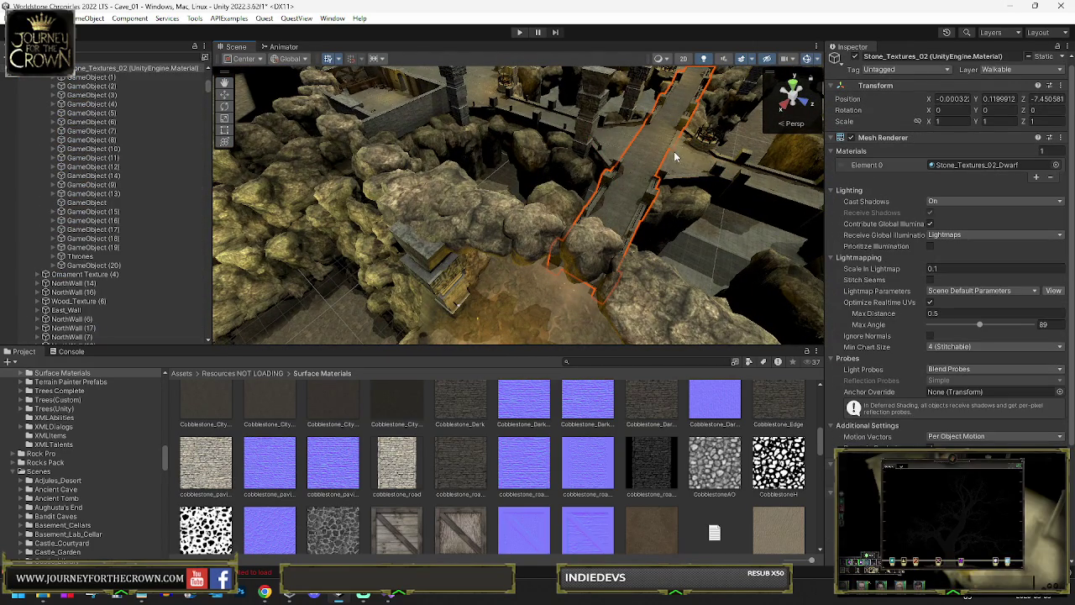
scroll(941, 252, "down", 4)
scroll(915, 389, "up", 4)
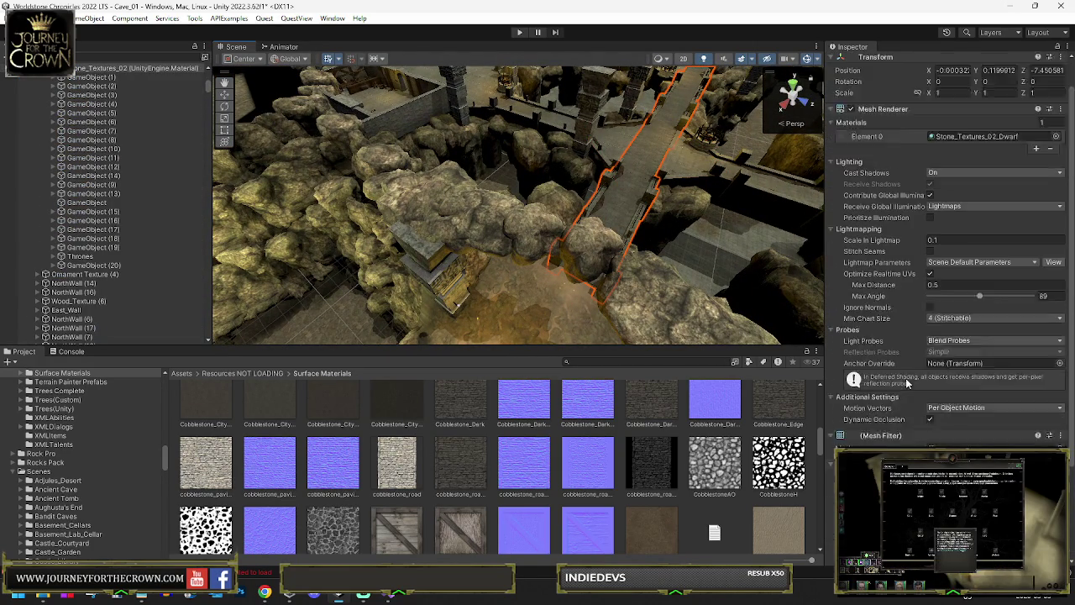
scroll(949, 252, "down", 4)
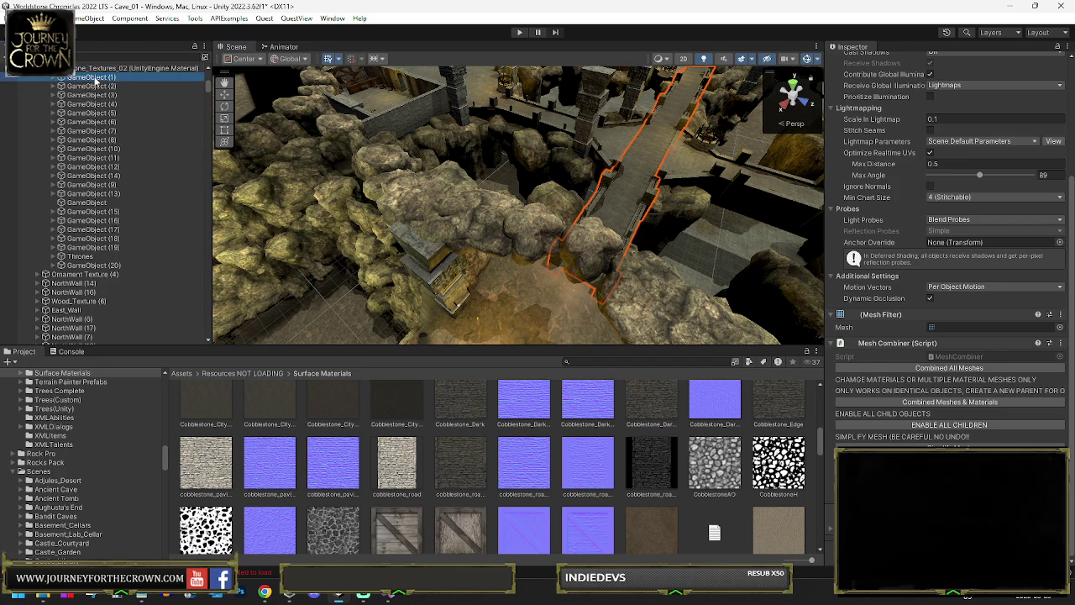
Copy the MicroSplat blendable object component from another object.
left_click(96, 78)
scroll(877, 186, "down", 5)
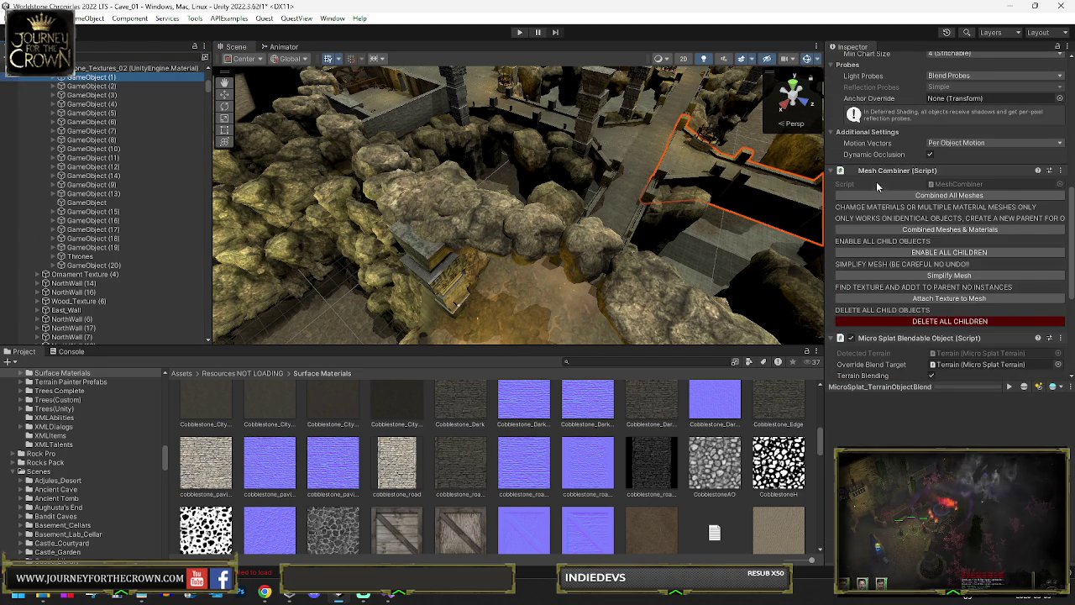
scroll(840, 207, "down", 2)
scroll(839, 207, "down", 2)
right_click(888, 187)
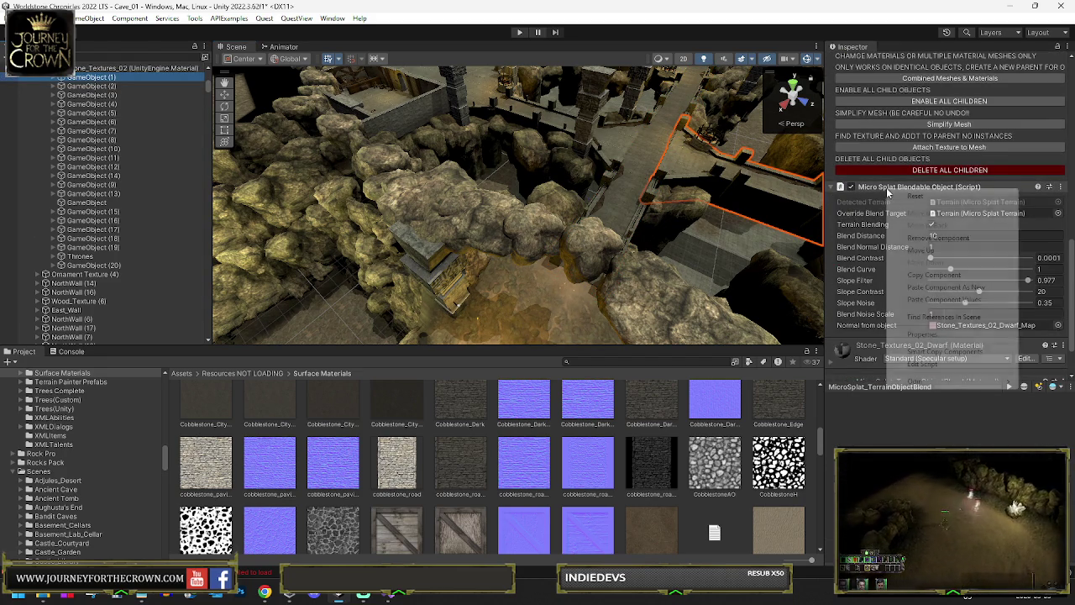
left_click(922, 276)
Paste the MicroSplat blend component onto the bridge's Stone_Textures_02 mesh, then select the terrain.
left_click(643, 181)
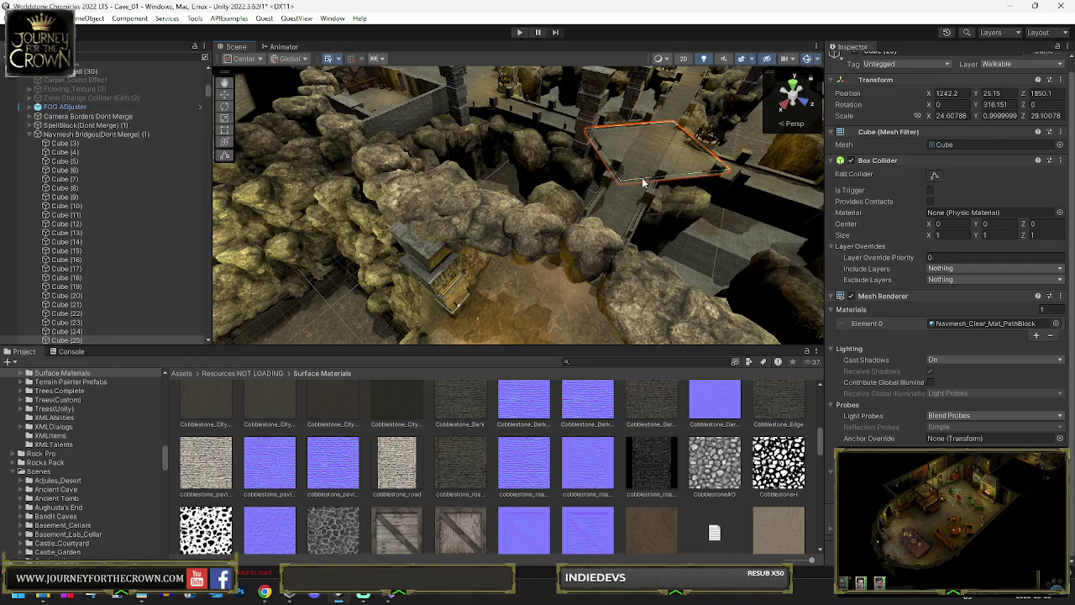
left_click(644, 182)
right_click(887, 140)
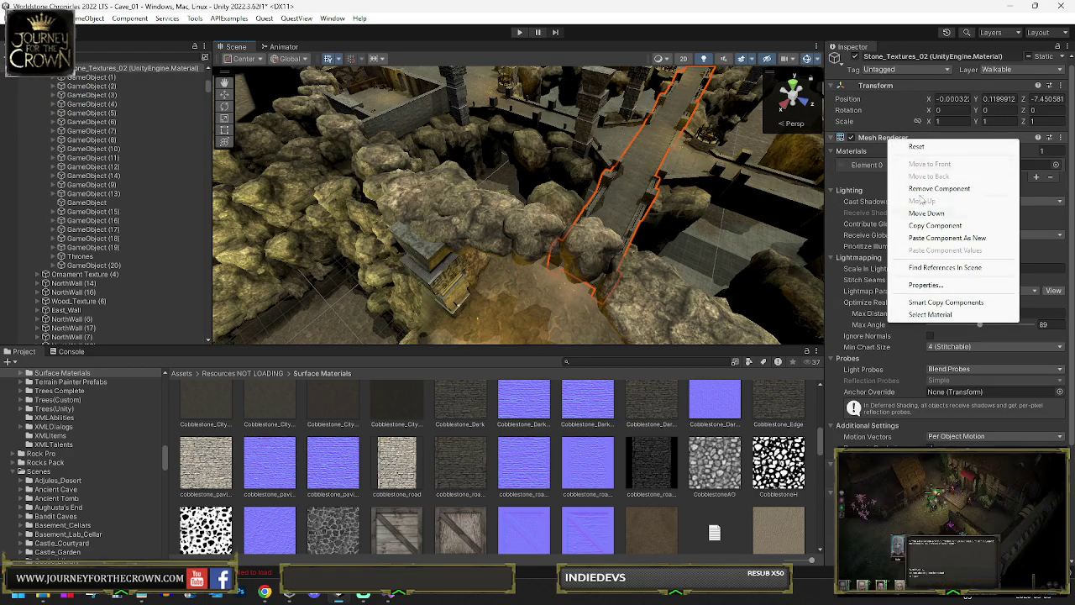
left_click(941, 240)
mouse_move(730, 208)
left_mouse_down()
mouse_move(453, 218)
mouse_move(484, 213)
left_mouse_up()
left_click(487, 211)
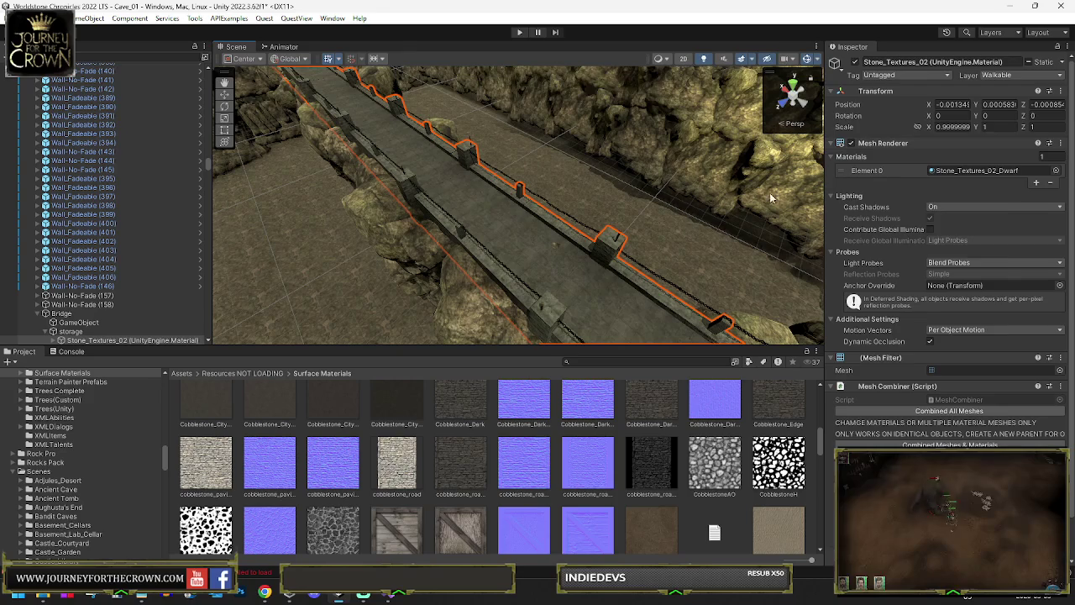
right_click(878, 150)
left_click(928, 251)
mouse_move(753, 222)
left_mouse_down()
mouse_move(581, 233)
mouse_move(589, 228)
left_mouse_up()
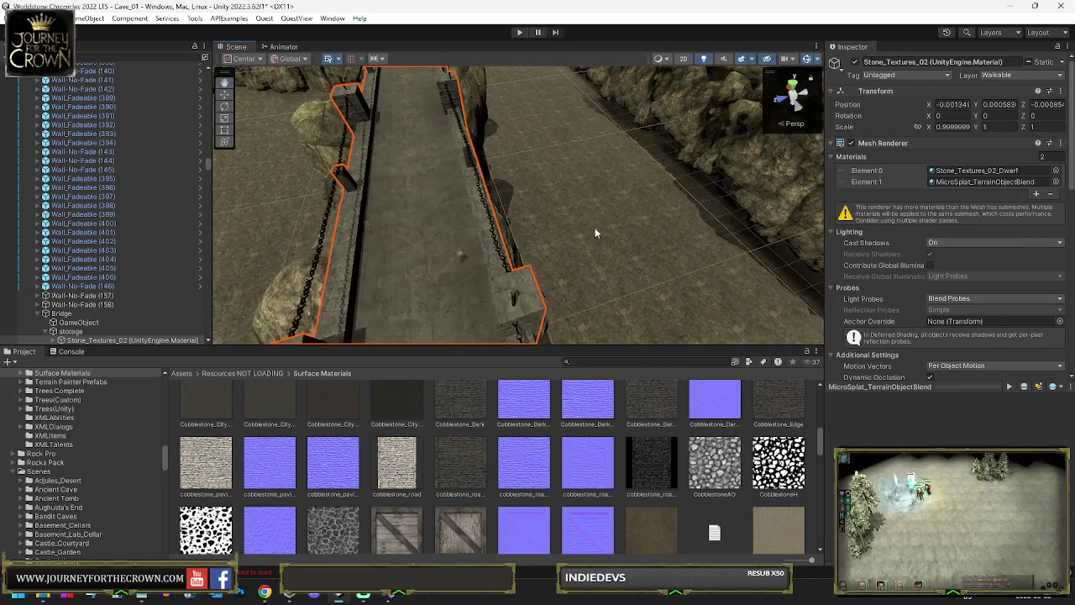
left_click(603, 226)
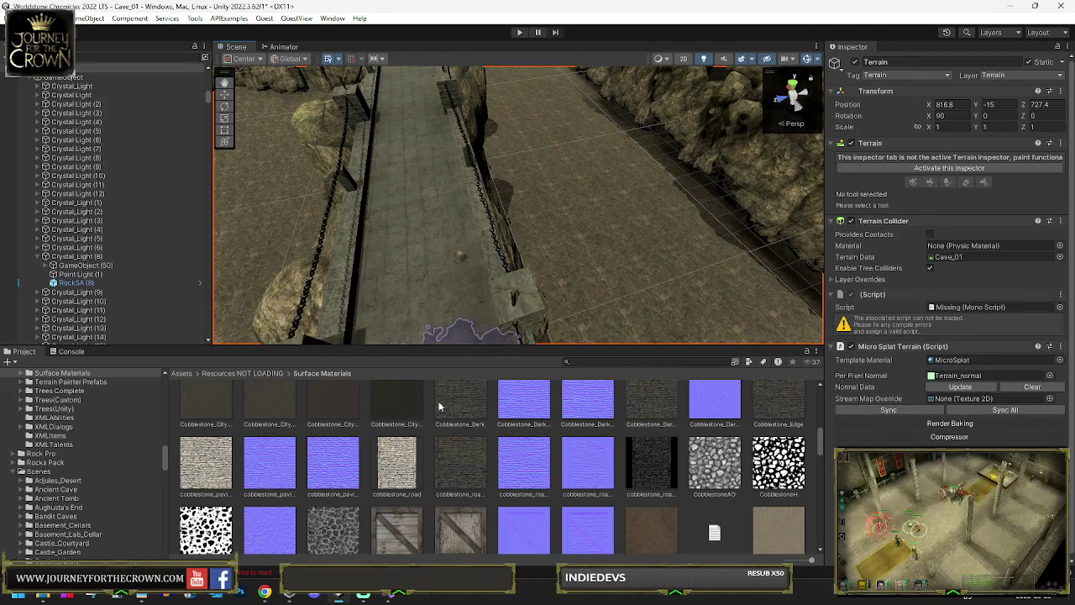
Orbit around the bridge to inspect the sandy floor and crystal rock arch.
mouse_move(415, 198)
left_mouse_down()
mouse_move(588, 245)
mouse_move(489, 245)
left_mouse_up()
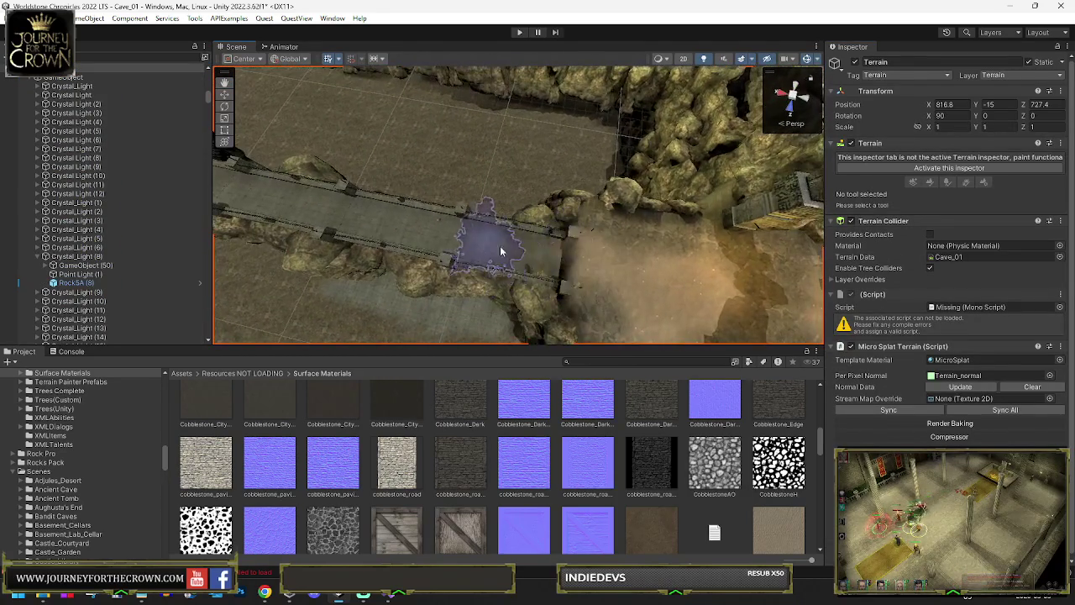
mouse_move(347, 219)
left_mouse_down()
mouse_move(653, 233)
mouse_move(540, 240)
left_mouse_up()
left_click_drag(697, 110, 718, 117)
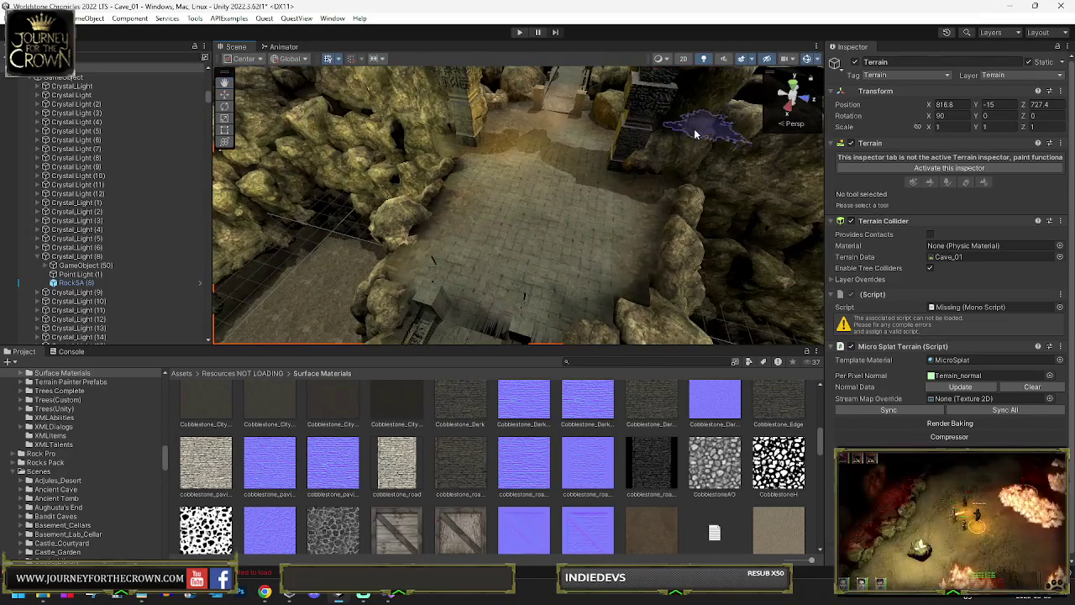
mouse_move(621, 157)
left_mouse_down()
mouse_move(615, 173)
mouse_move(621, 164)
mouse_move(379, 151)
mouse_move(430, 237)
mouse_move(349, 165)
mouse_move(449, 193)
mouse_move(488, 189)
left_mouse_up()
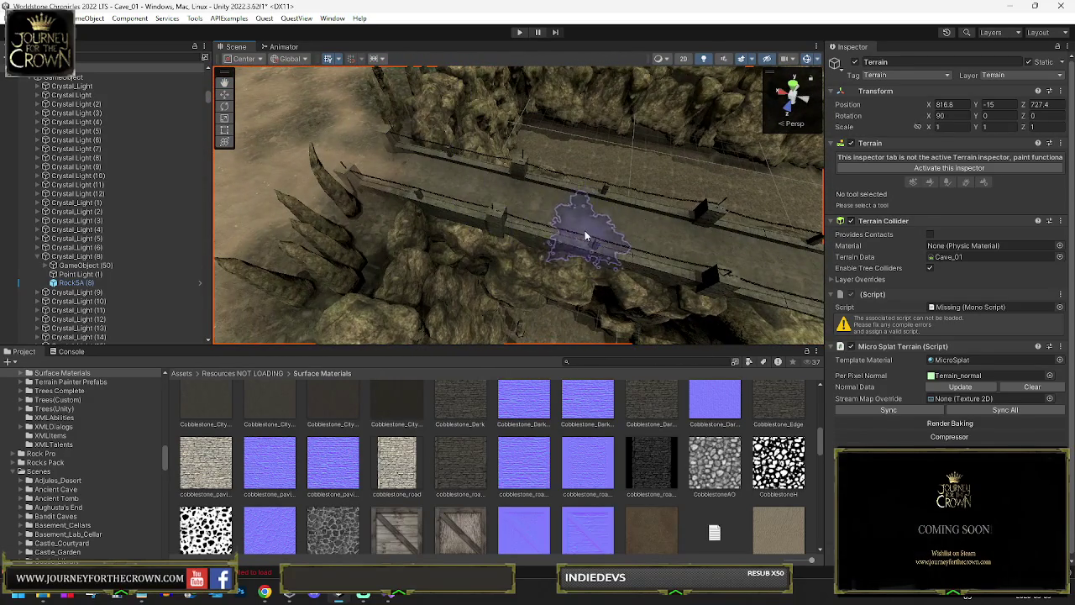
mouse_move(731, 249)
left_mouse_down()
mouse_move(727, 240)
mouse_move(583, 271)
mouse_move(529, 222)
left_mouse_up()
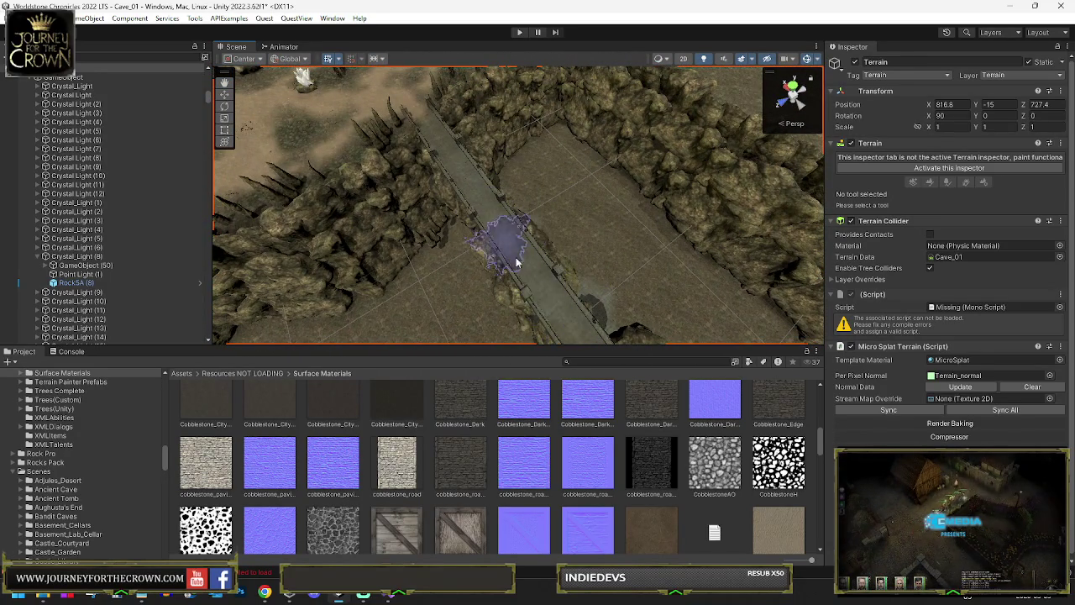
mouse_move(588, 302)
left_mouse_down()
mouse_move(537, 252)
mouse_move(564, 241)
left_mouse_up()
mouse_move(720, 180)
left_mouse_down()
mouse_move(344, 119)
mouse_move(388, 121)
left_mouse_up()
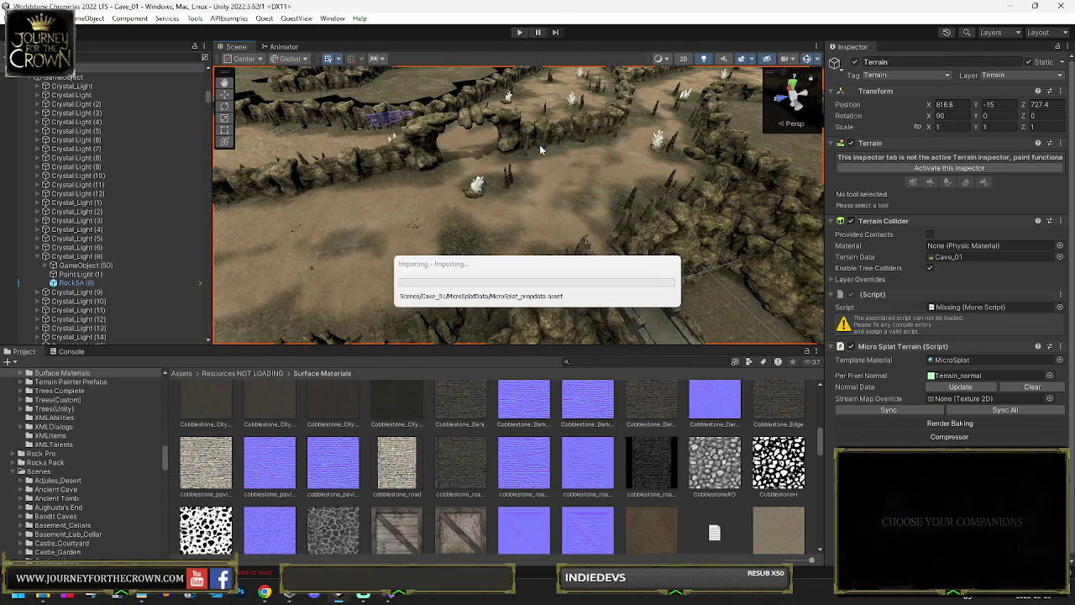
left_click_drag(601, 168, 598, 132, "alt")
Save the Cave_01 scene with File > Save.
left_click(17, 18)
left_click(51, 73)
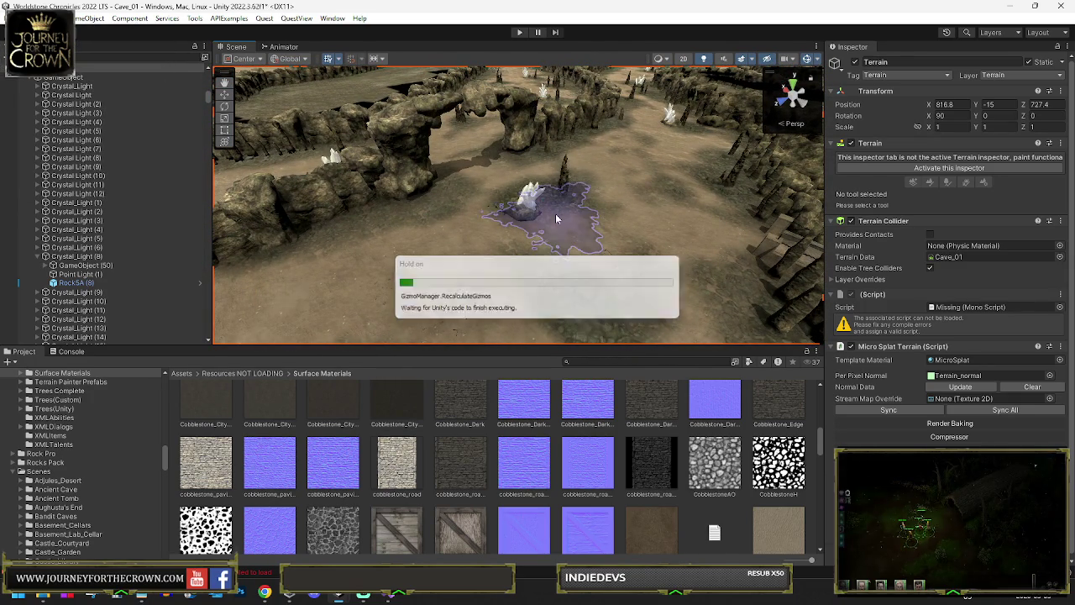
left_click_drag(555, 213, 703, 219)
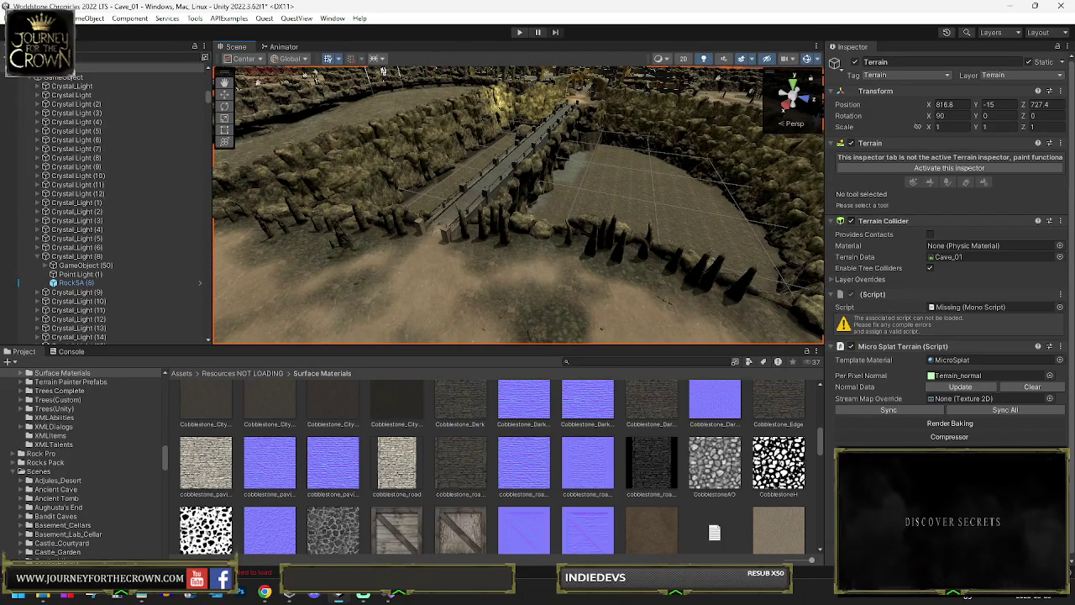
left_click(30, 17)
left_click(47, 74)
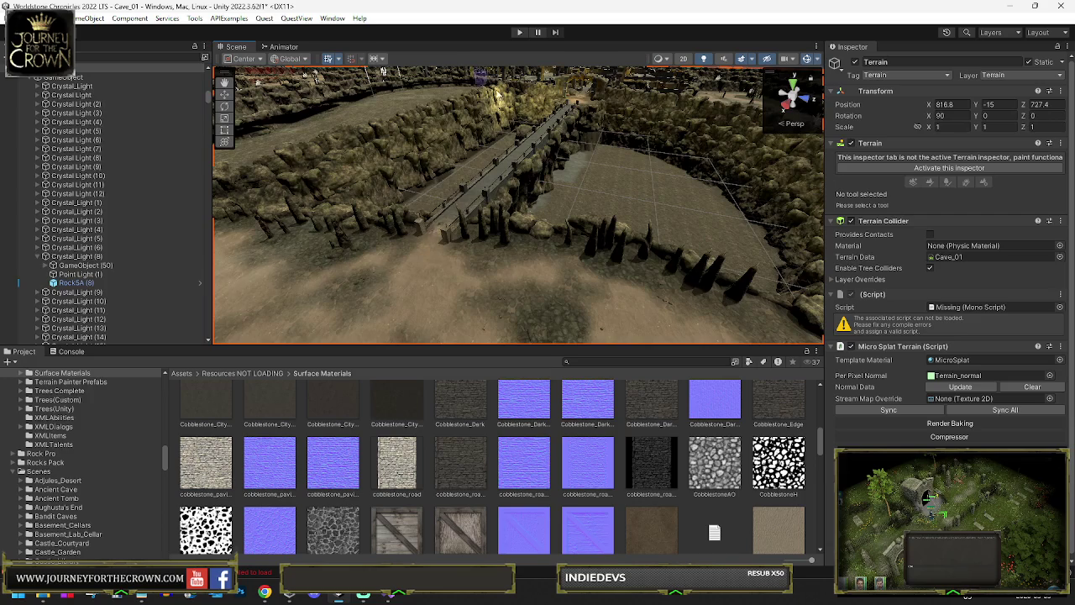
left_click(16, 17)
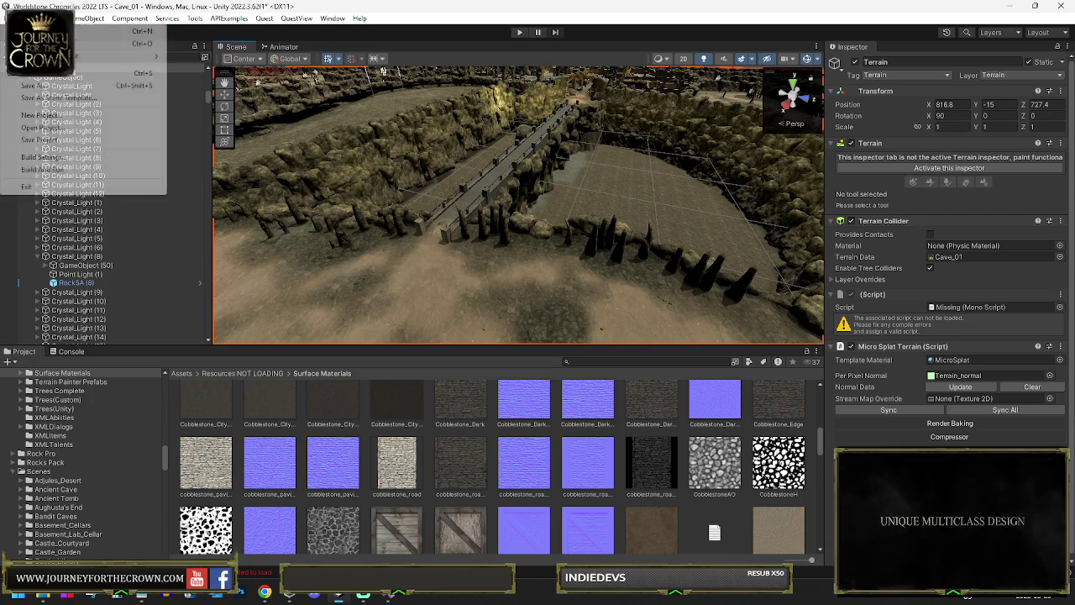
Save the scene again and select Player Character1 with pivot-placed handles.
left_click(48, 74)
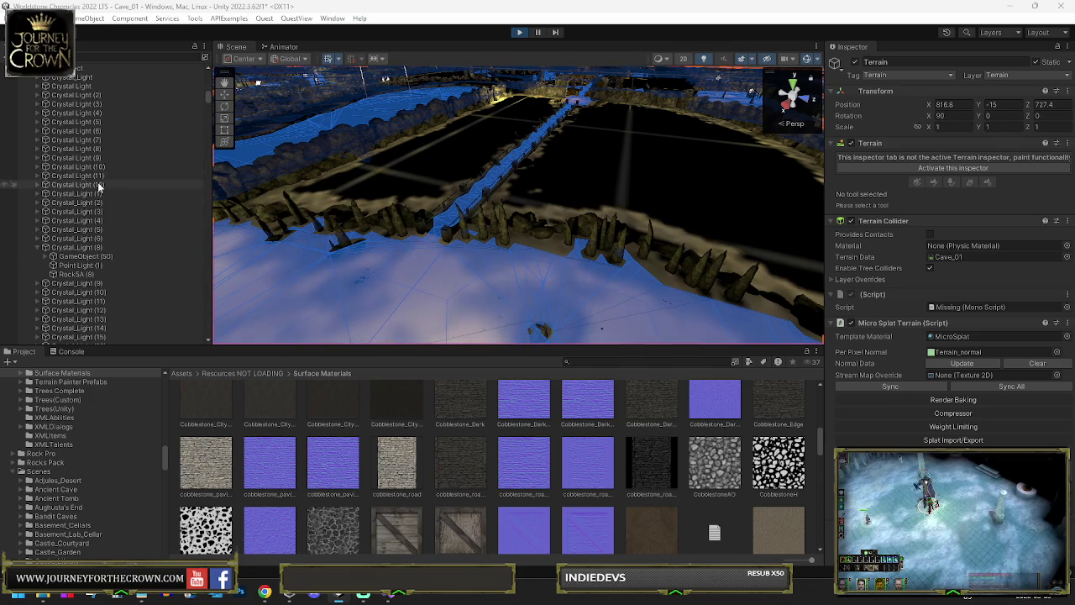
left_click_drag(213, 252, 183, 382)
scroll(170, 313, "down", 5)
left_click_drag(181, 99, 186, 342)
left_click(75, 288)
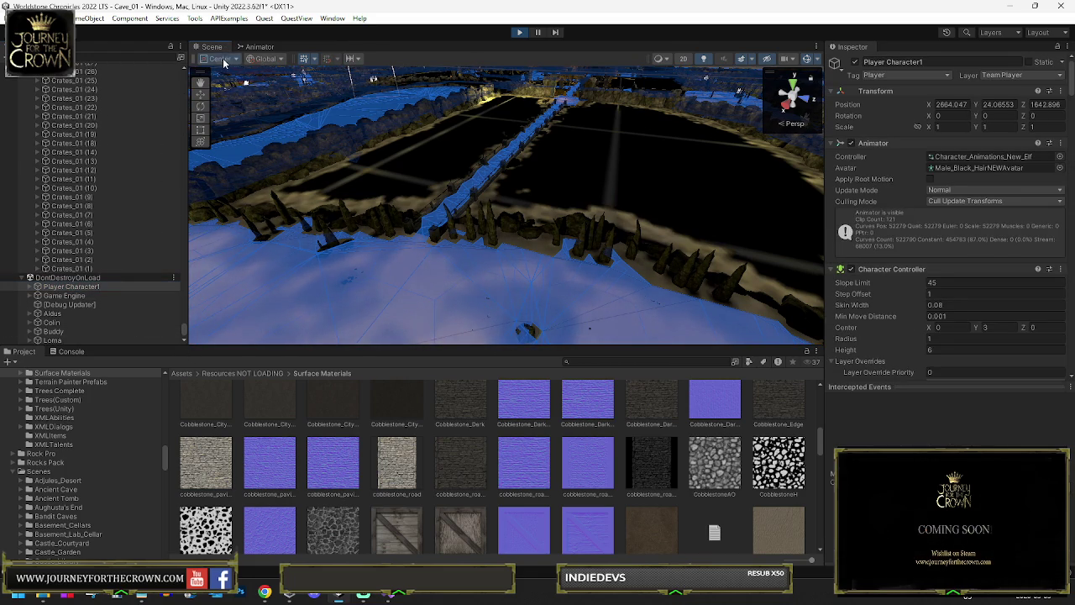
left_click(229, 85)
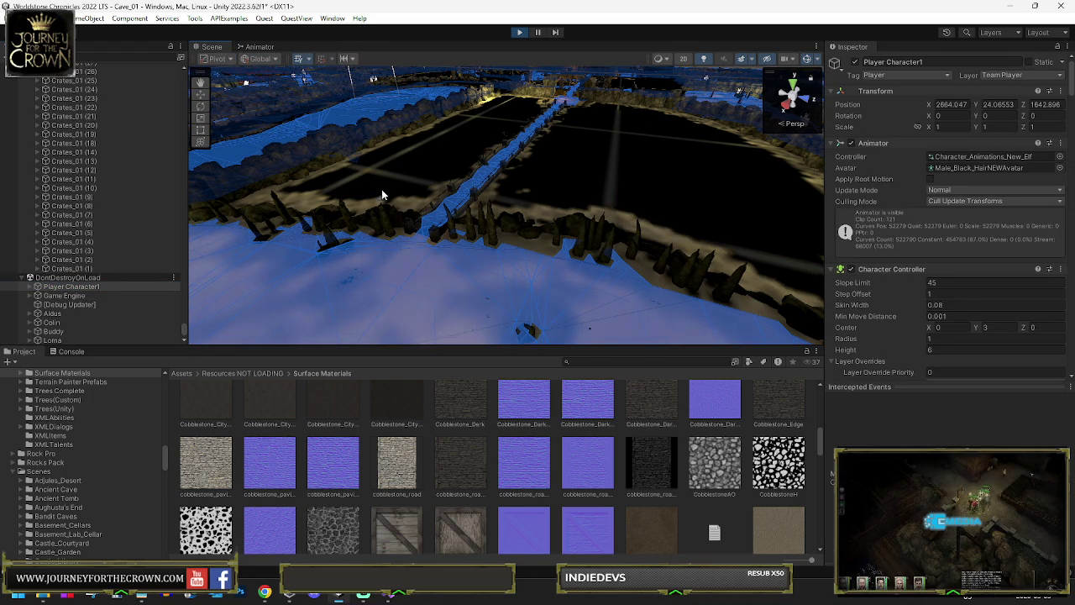
mouse_move(381, 187)
left_mouse_down()
mouse_move(395, 252)
mouse_move(428, 269)
mouse_move(371, 261)
left_mouse_up()
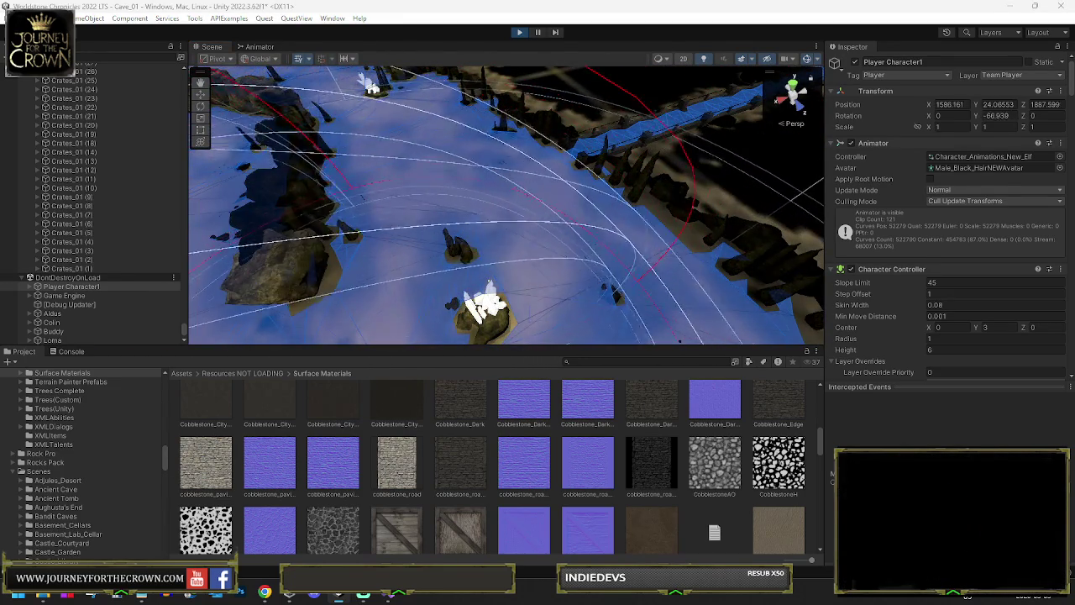
Copy Player Character1's position and paste it onto Aldus, Colin, Loma and Buddy.
right_click(859, 104)
left_click(882, 142)
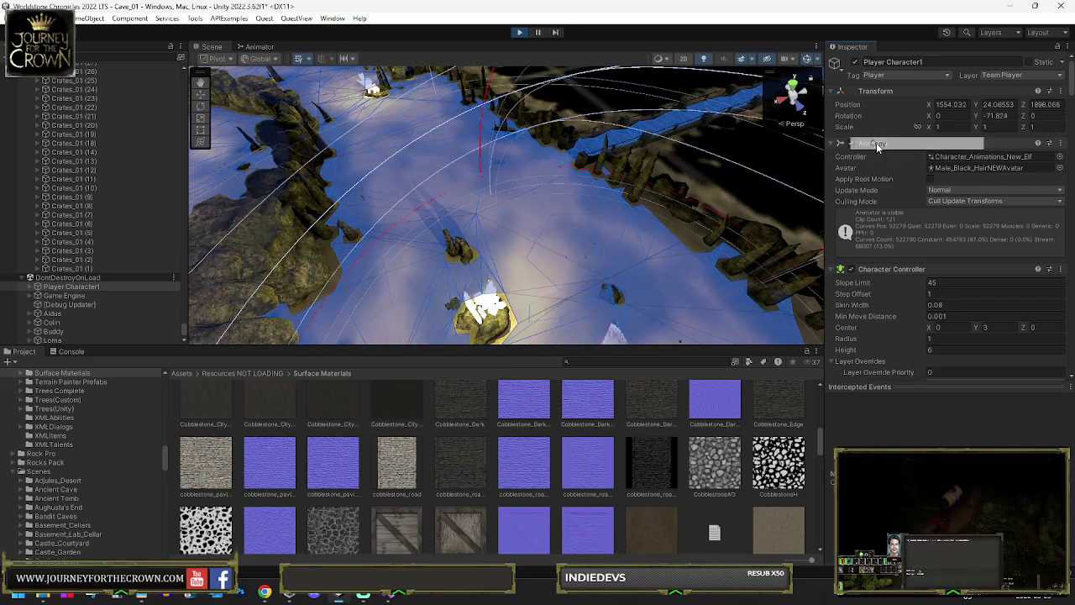
left_click(52, 314)
left_click(52, 323, "shift")
left_click(54, 338, "ctrl")
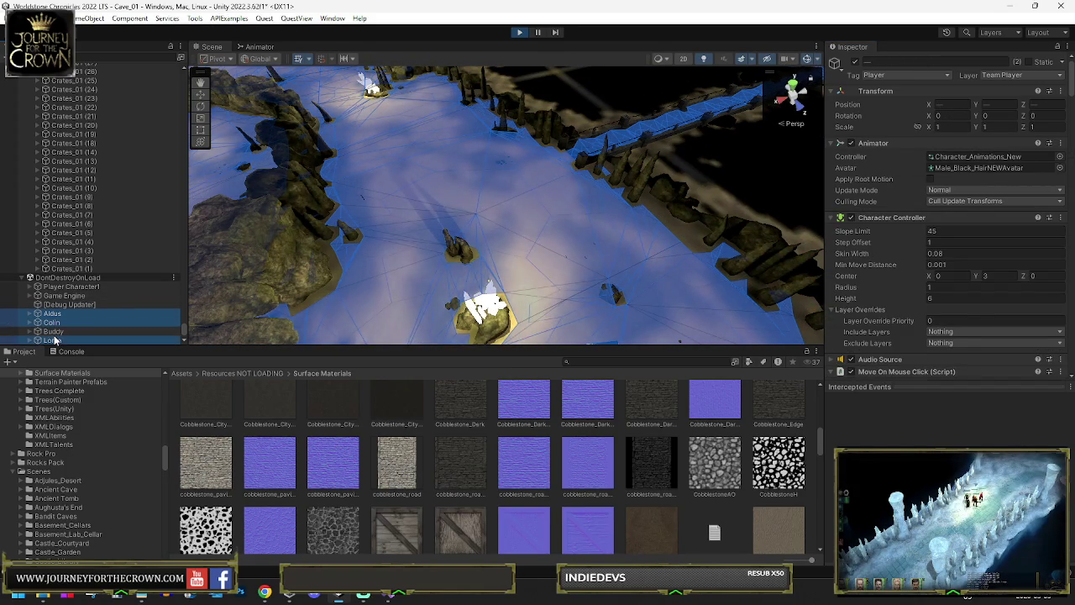
left_click(93, 330, "ctrl")
right_click(855, 107)
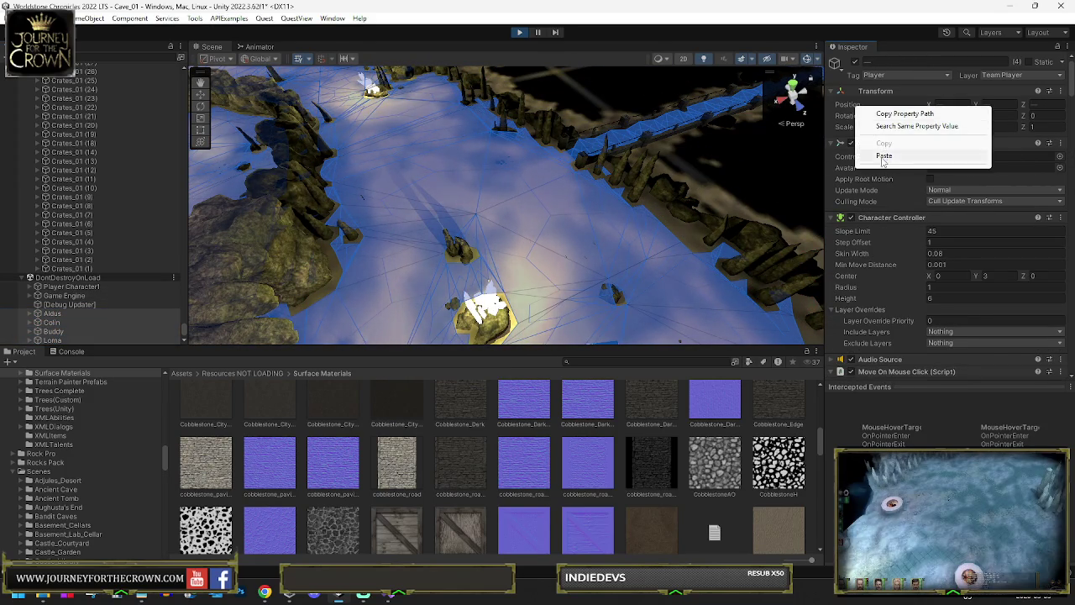
left_click(878, 155)
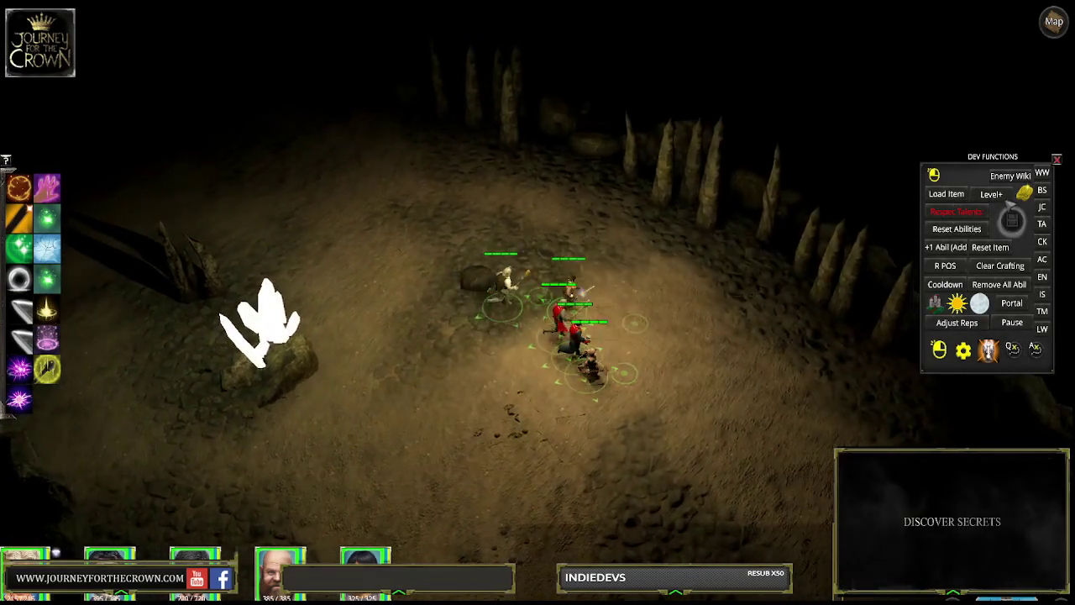
Save the game progress into the third save slot.
key("F5")
left_click(602, 363)
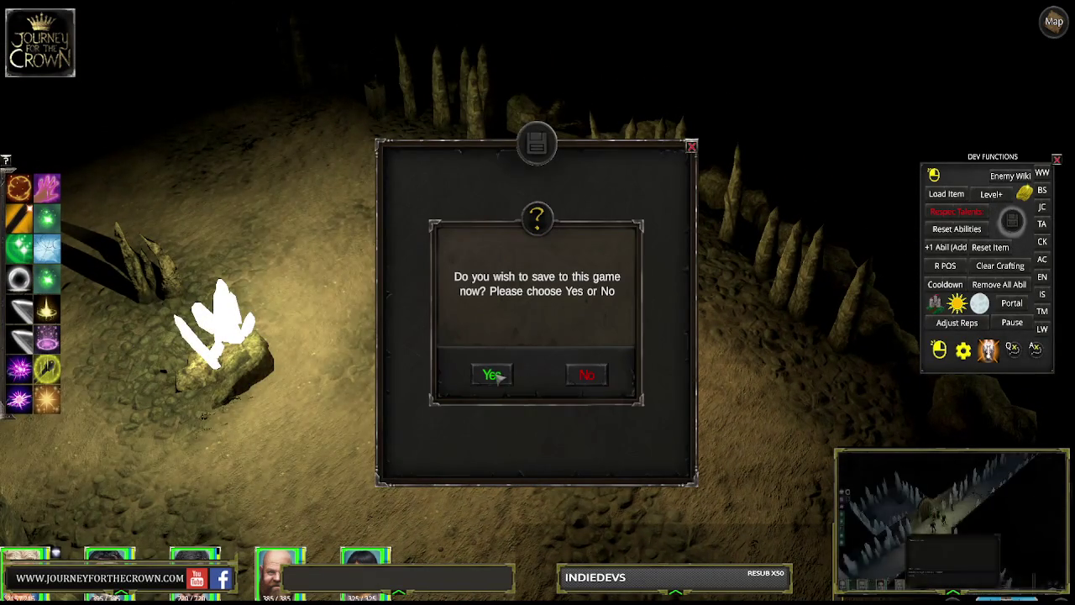
left_click(494, 373)
left_click(692, 147)
Walk the party across the bridge to the cave floor, then exit Play mode.
left_click_drag(411, 202, 610, 361)
left_click(311, 165)
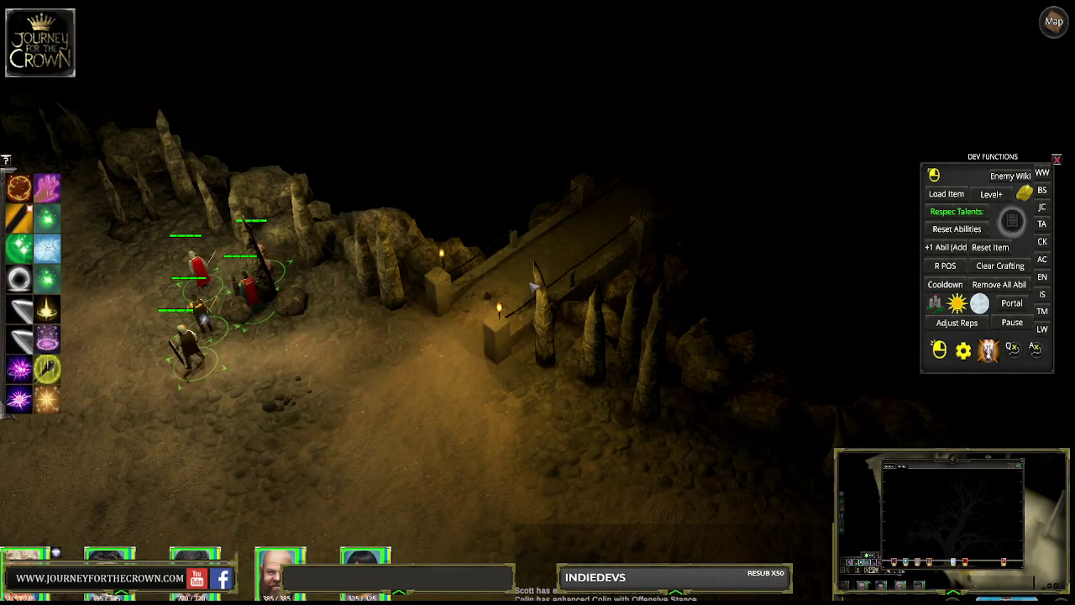
left_click(538, 279)
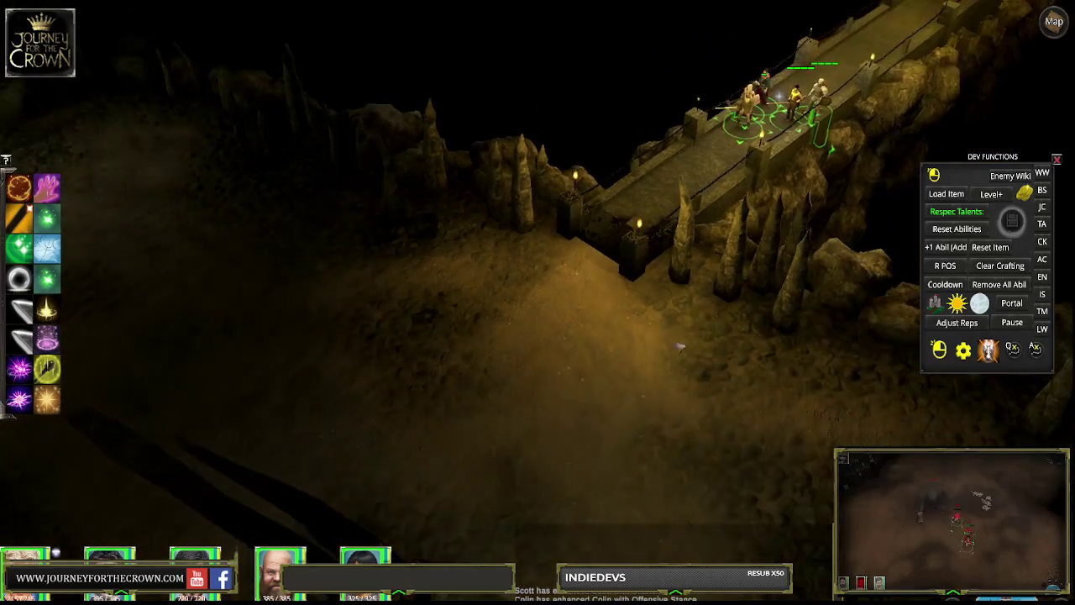
left_click(578, 387)
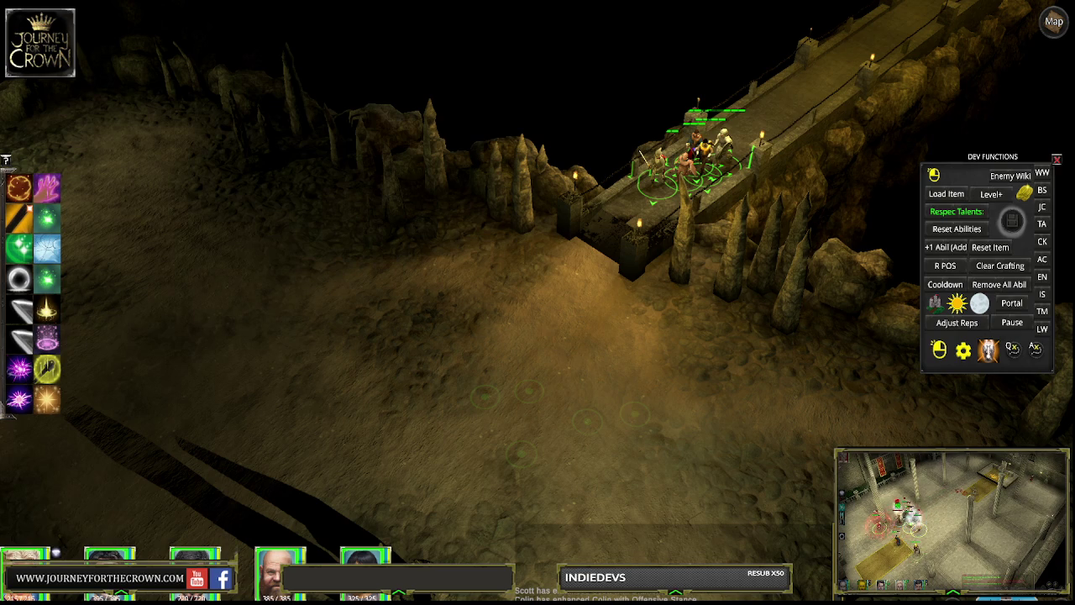
key("ctrl+p")
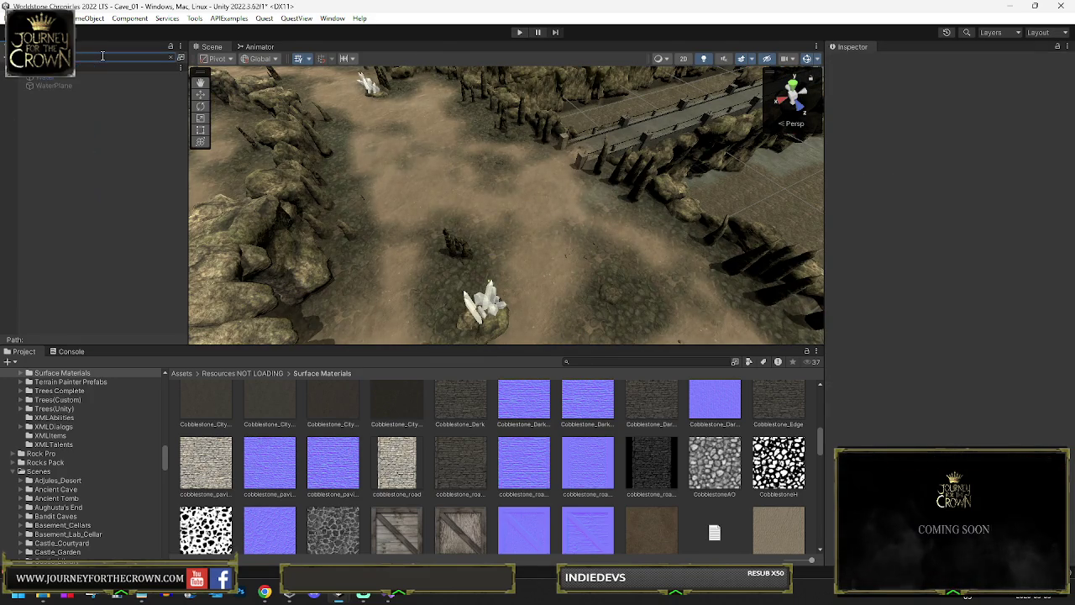
type("a")
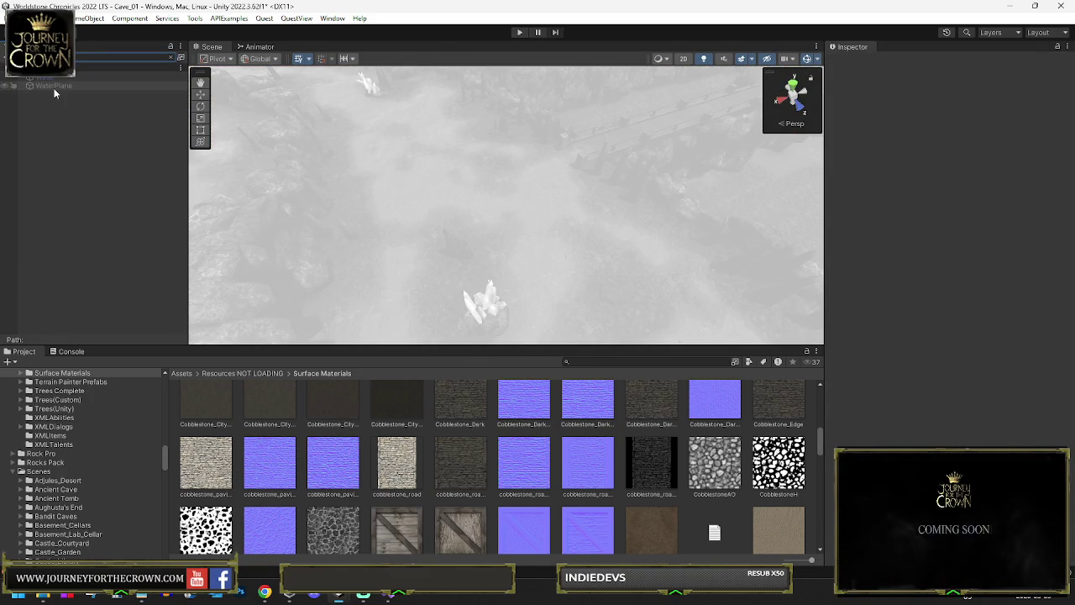
Enable WaterPlane, clear the Hierarchy search and select BlackoutMap to view the flooded cave.
left_click(856, 63)
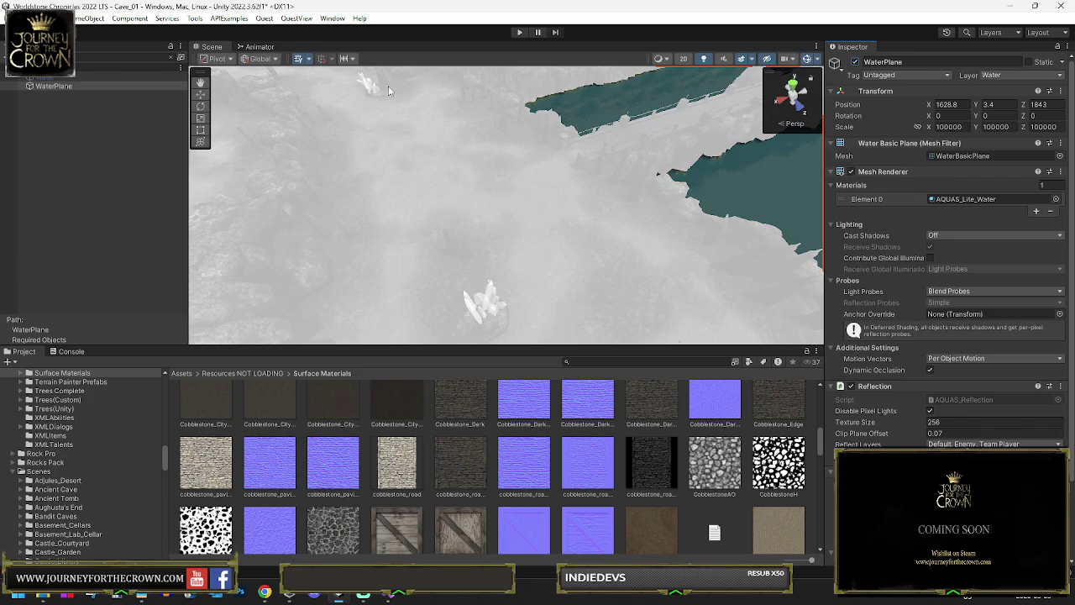
left_click(172, 59)
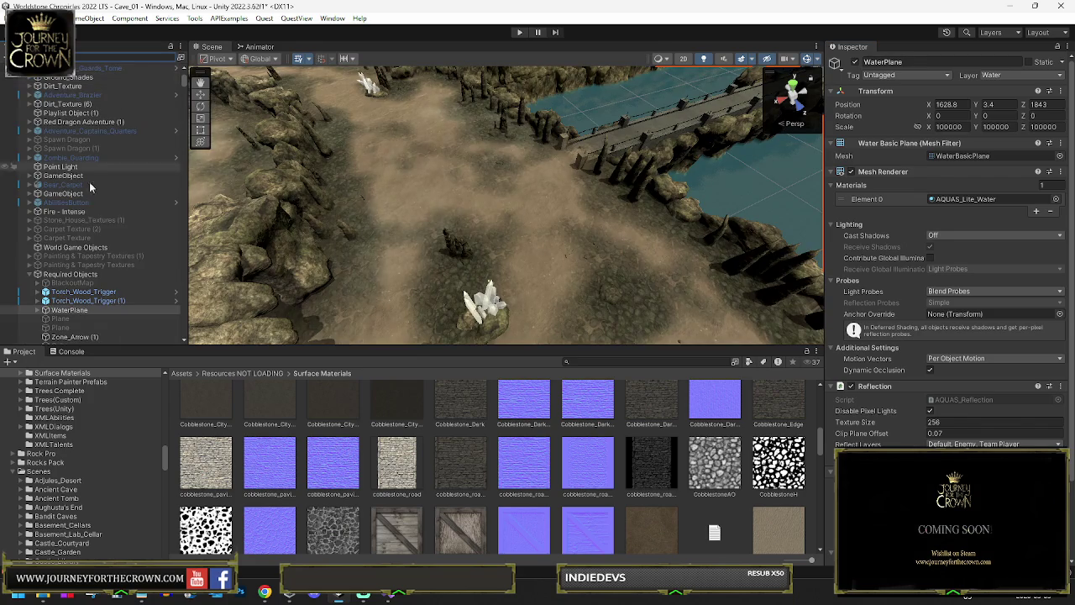
left_click(65, 283)
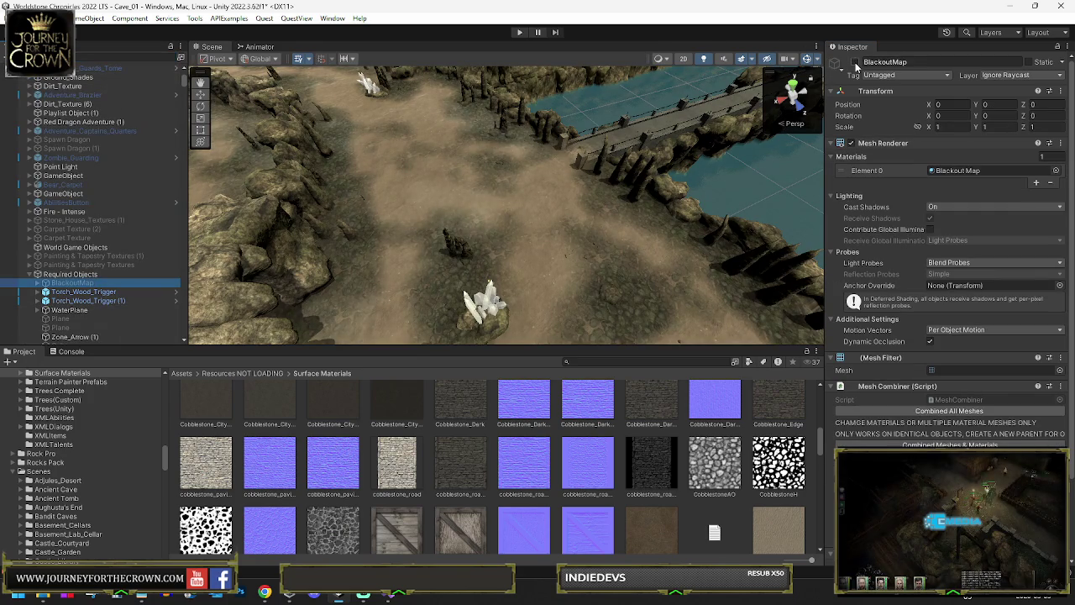
left_click_drag(470, 219, 322, 78)
scroll(540, 192, "up", 5)
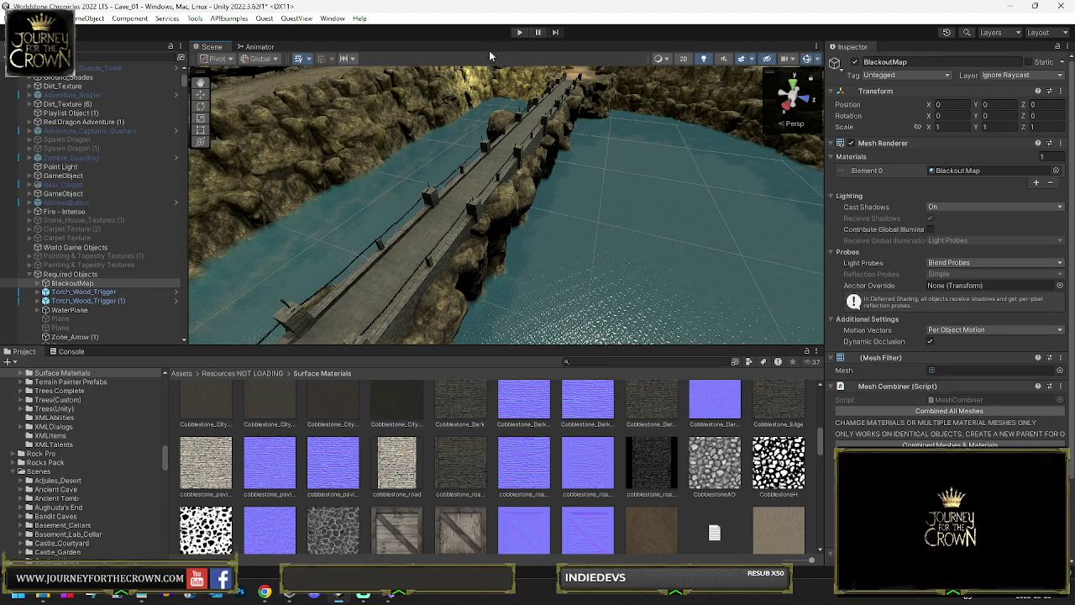
mouse_move(376, 217)
left_mouse_down()
mouse_move(456, 240)
mouse_move(445, 235)
mouse_move(412, 294)
mouse_move(193, 281)
mouse_move(126, 231)
mouse_move(245, 213)
mouse_move(425, 240)
mouse_move(63, 309)
left_mouse_up()
right_click(74, 286)
Create a Plane under Required Objects named Camera Plane Under Bridge.
left_click(67, 276)
left_click(67, 275)
right_click(70, 277)
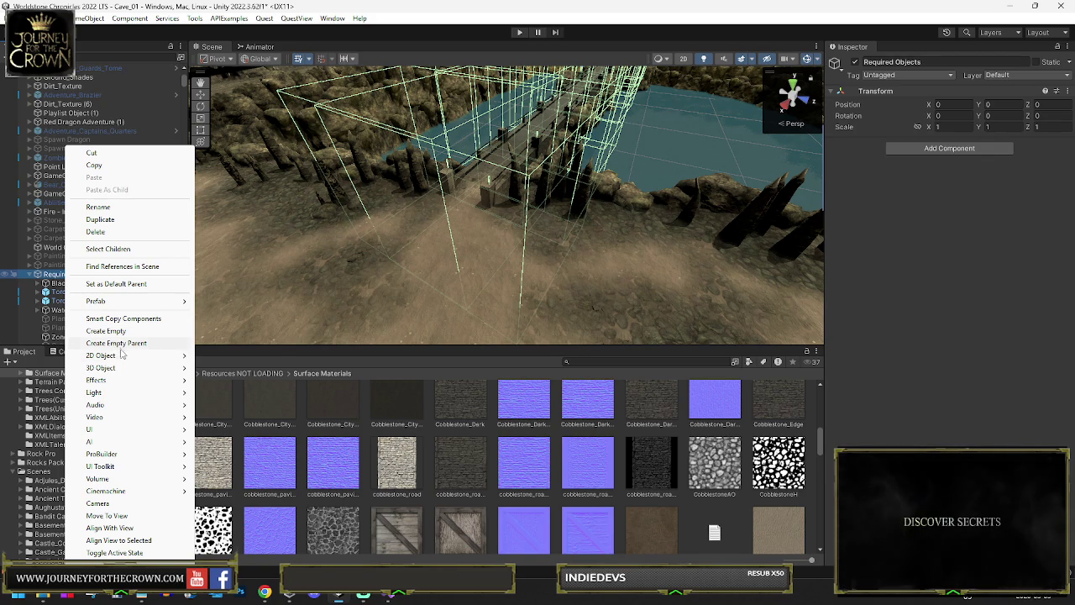
mouse_move(122, 368)
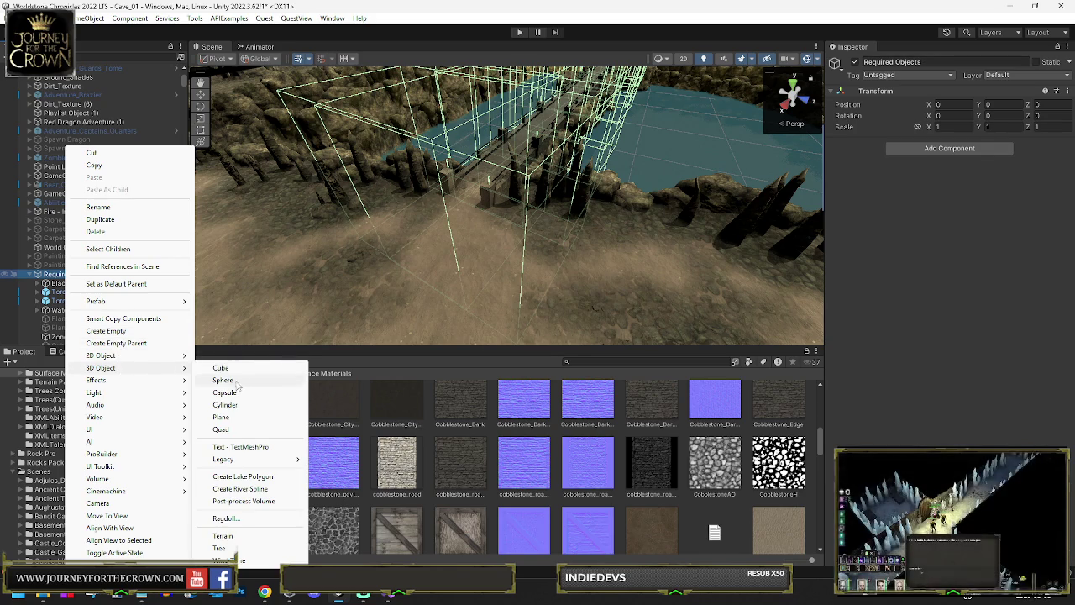
left_click(221, 418)
type("Camera Pl")
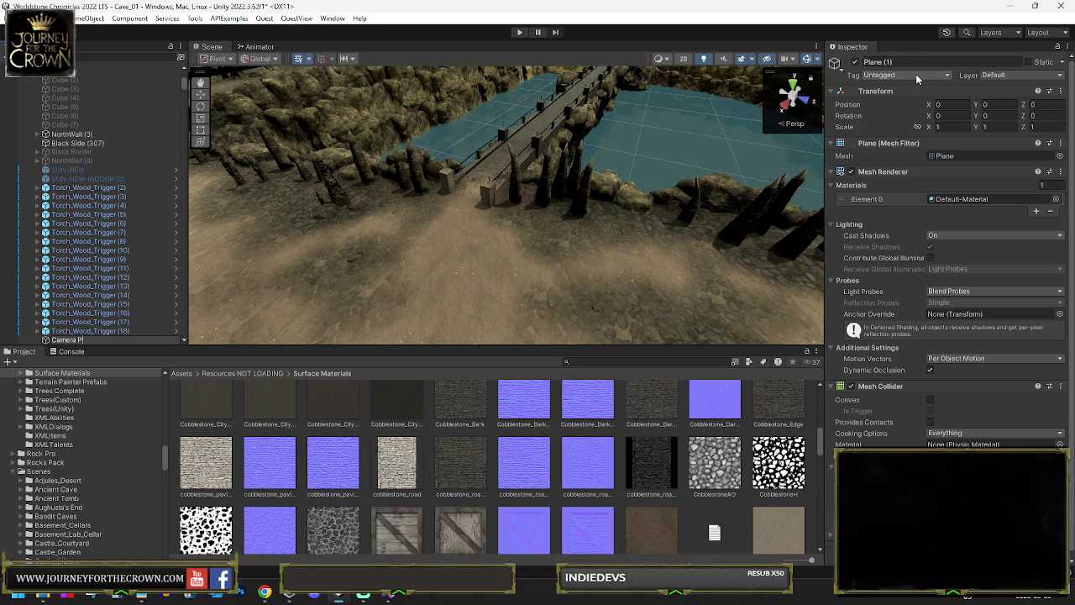
type("ain")
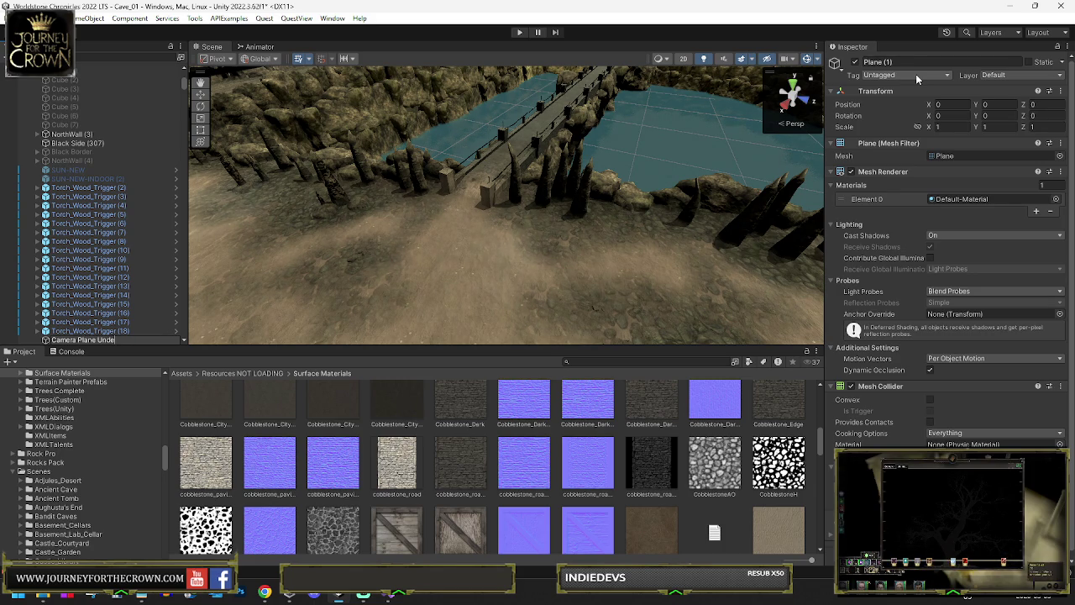
type("id")
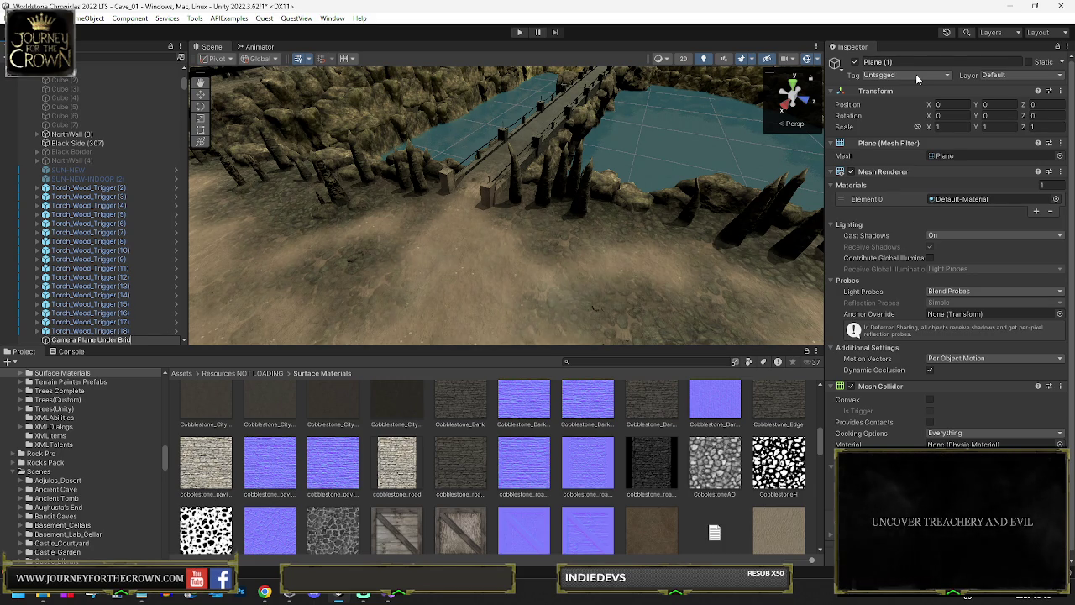
type("ge")
key("Return")
Scale the plane to 24.879 and lower it to Y 17.7 beneath the bridge.
mouse_move(419, 101)
left_mouse_down()
mouse_move(460, 190)
mouse_move(471, 189)
left_mouse_up()
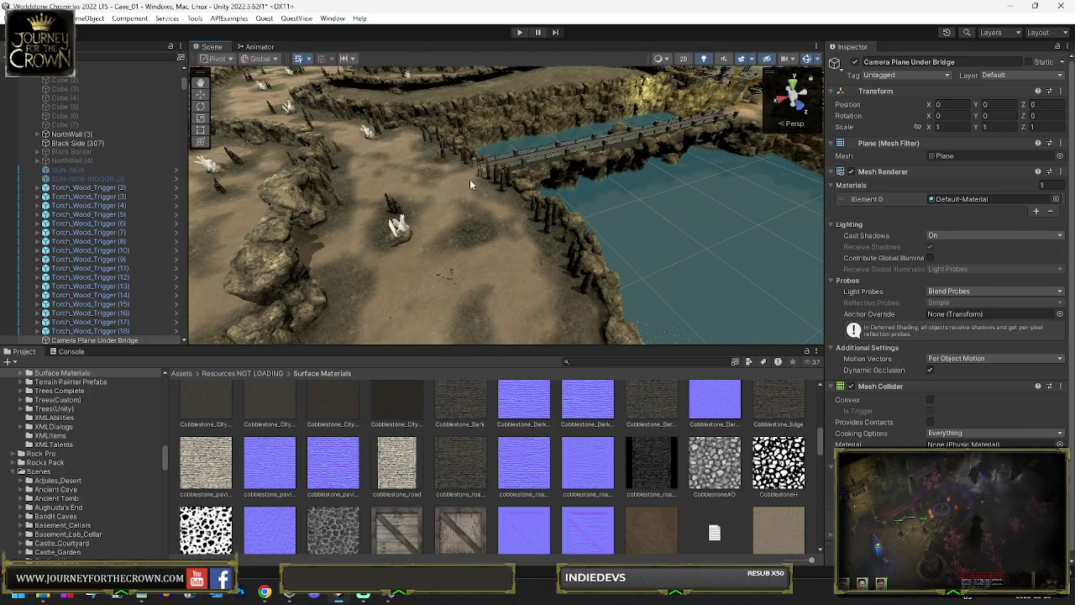
scroll(504, 143, "down", 5)
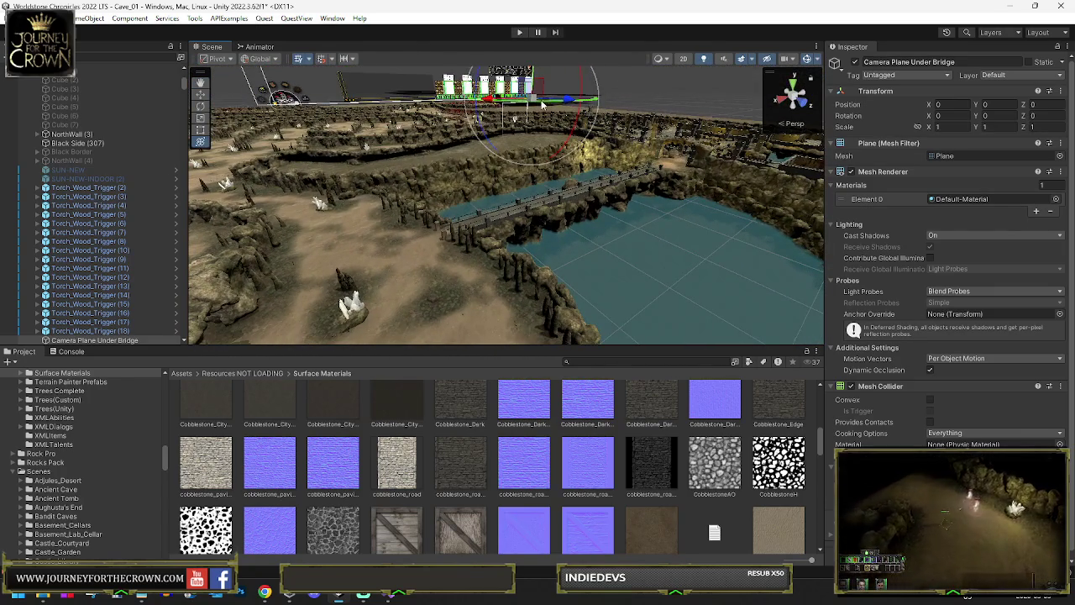
key("ctrl+alt+f")
mouse_move(504, 160)
left_mouse_down()
mouse_move(520, 331)
mouse_move(511, 305)
mouse_move(544, 300)
mouse_move(521, 233)
mouse_move(560, 84)
mouse_move(527, 147)
mouse_move(540, 198)
mouse_move(277, 160)
mouse_move(22, 81)
mouse_move(13, 67)
left_mouse_up()
scroll(520, 332, "up", 2)
scroll(543, 300, "up", 2)
scroll(546, 115, "down", 2)
key("e")
key("r")
key("e")
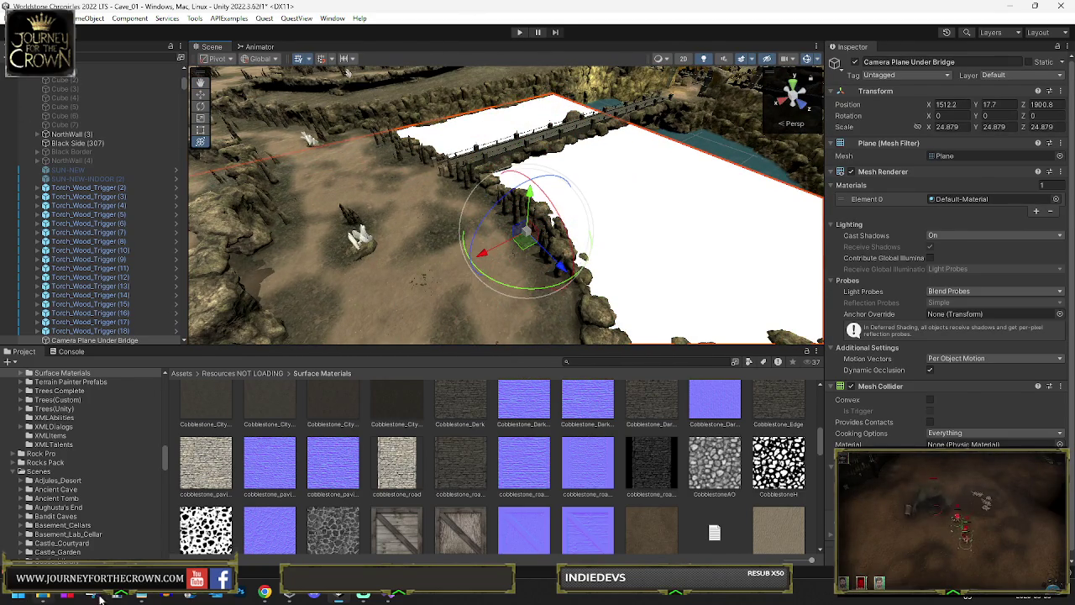
key("w")
mouse_move(519, 240)
left_mouse_down()
mouse_move(552, 138)
mouse_move(597, 136)
mouse_move(588, 133)
left_mouse_up()
key("e")
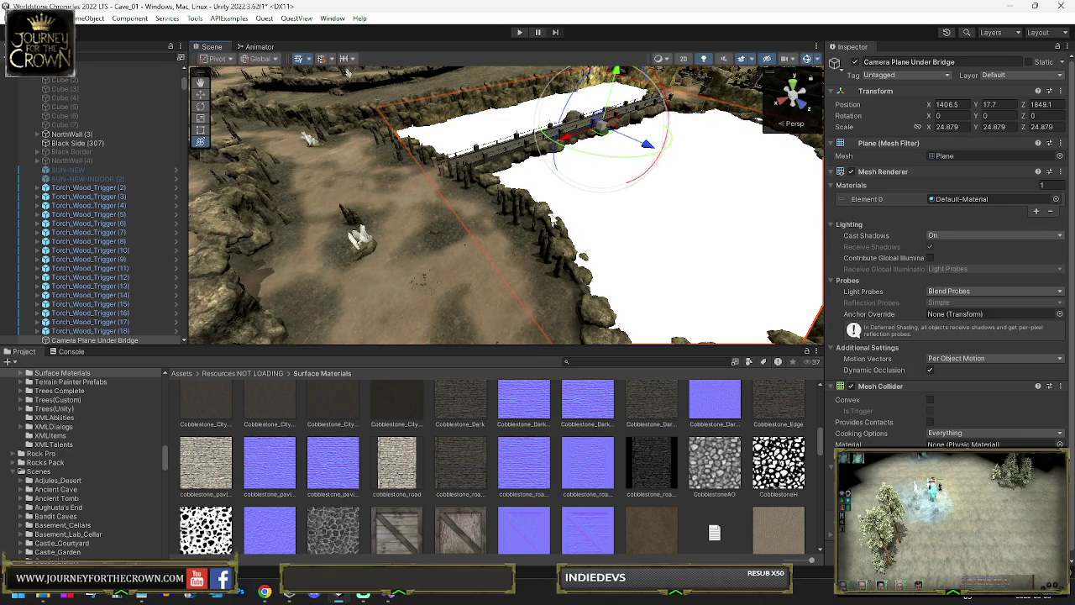
left_click(1057, 200)
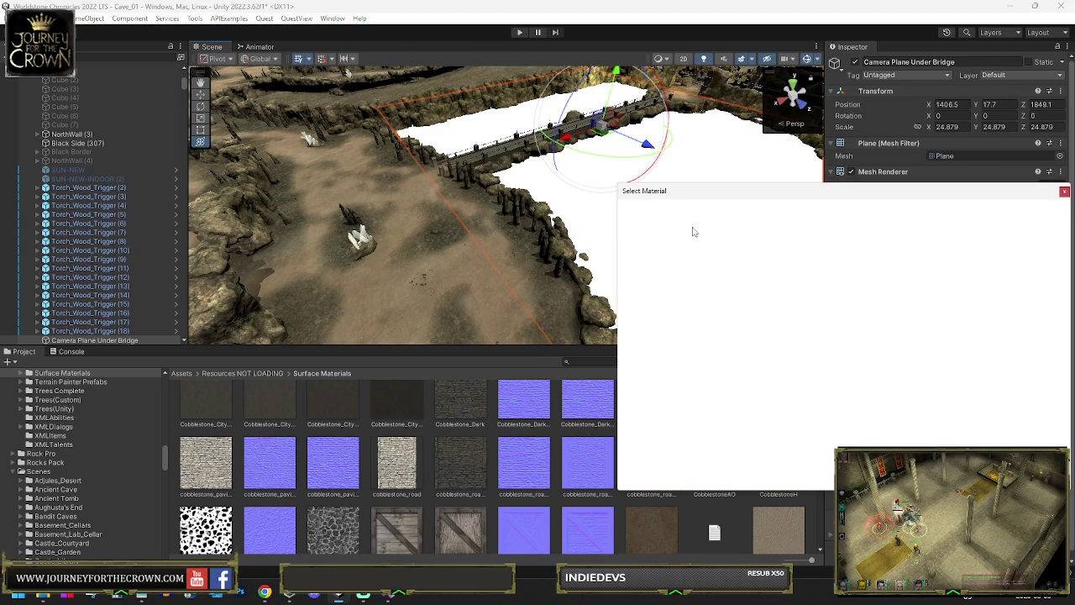
Give Camera Plane Under Bridge the Navmesh_Clear_Mat_Always material.
type("recas")
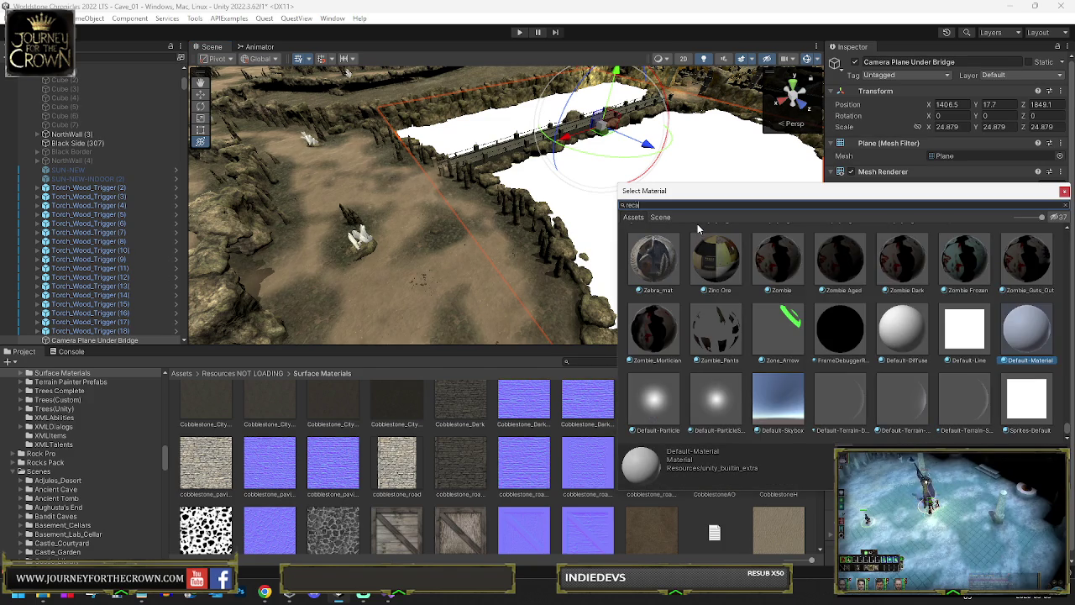
left_click(669, 217)
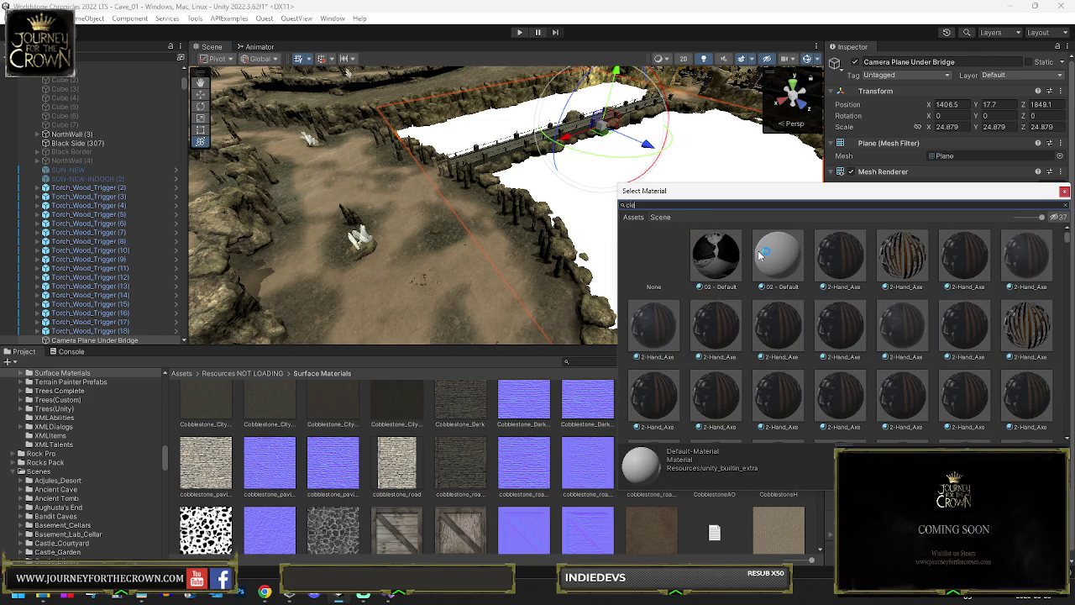
type("lear")
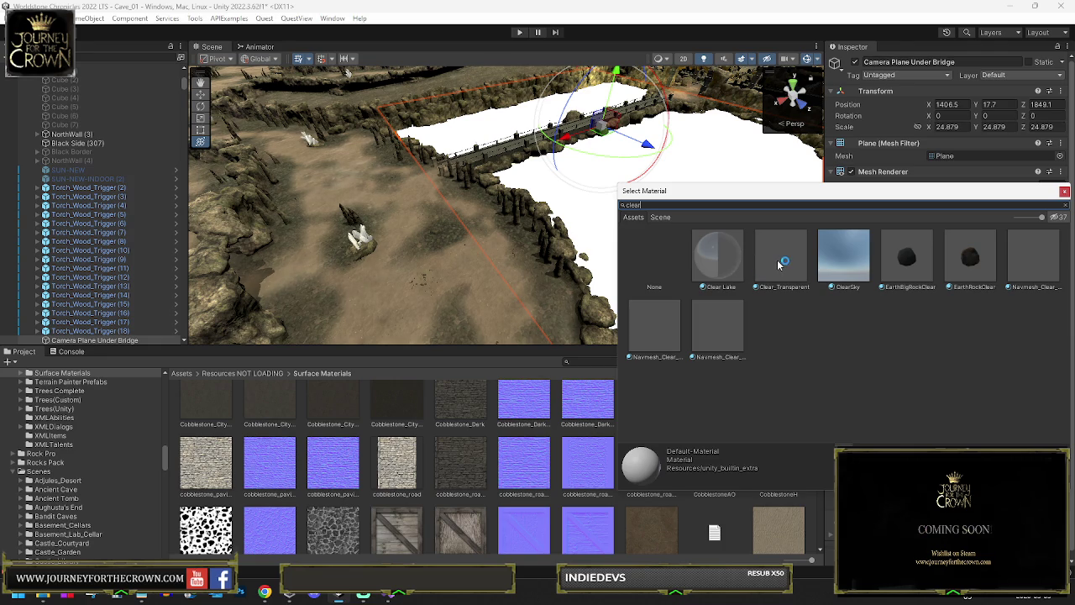
left_click(1047, 262)
left_click(599, 215)
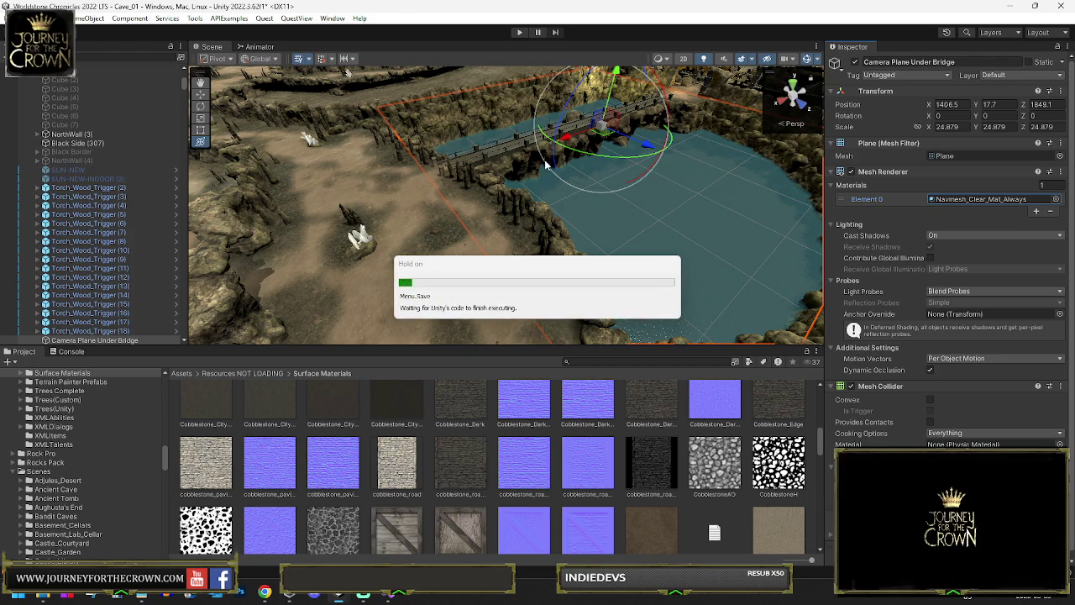
Look down on the bridge and pond and select the bridge mesh.
mouse_move(501, 192)
left_mouse_down()
mouse_move(605, 203)
mouse_move(492, 193)
mouse_move(542, 168)
mouse_move(513, 193)
mouse_move(522, 139)
mouse_move(479, 178)
left_mouse_up()
left_click(483, 205)
scroll(1016, 288, "down", 10)
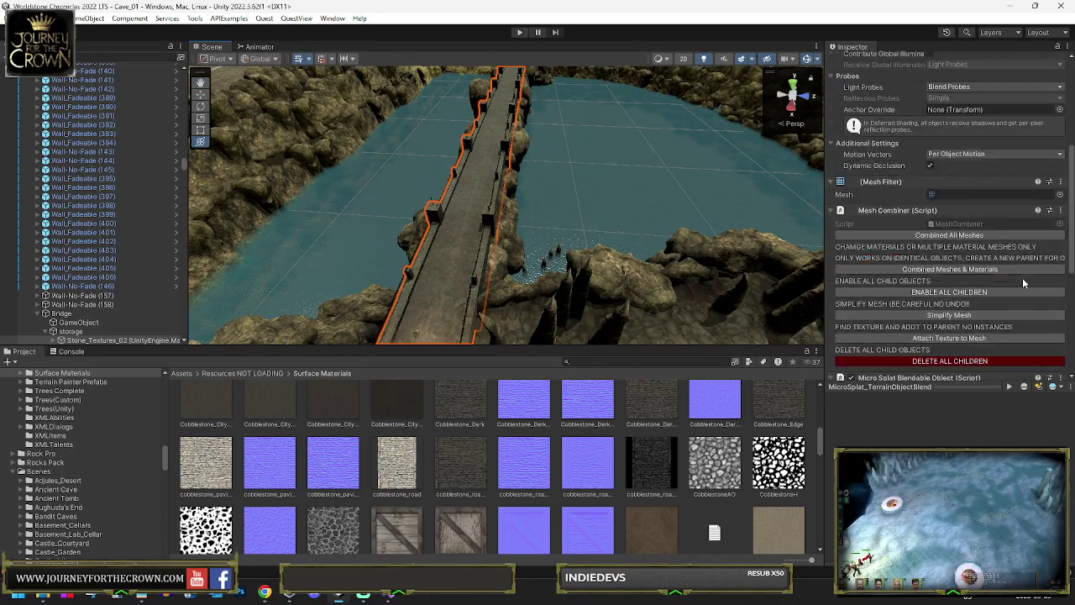
Select the Navmesh Blocks (1) group via Hierarchy search and reveal its Cube (51) blocks.
left_click(88, 326)
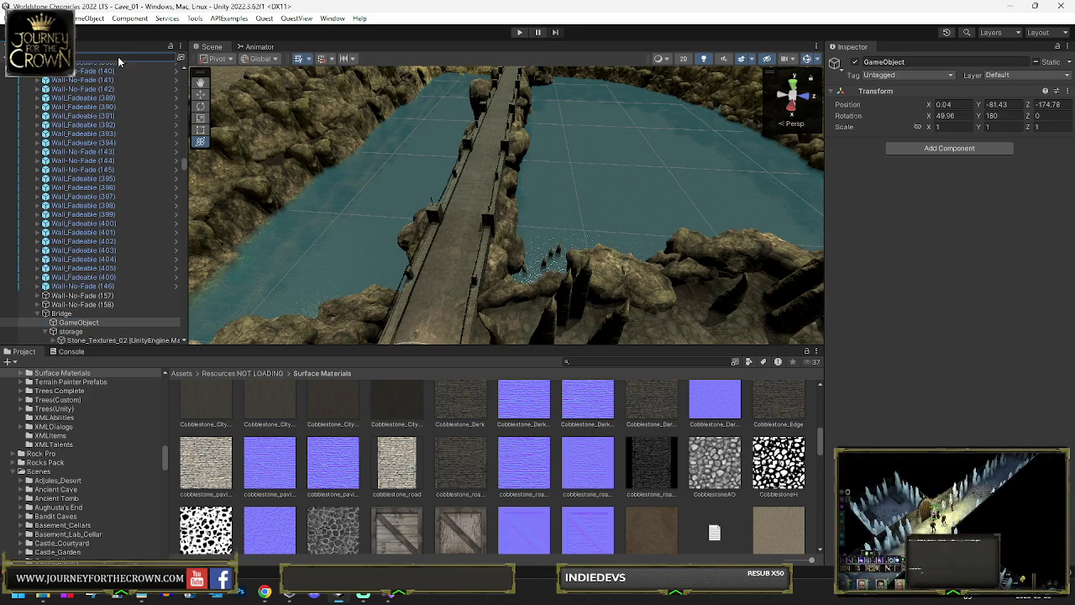
type("t")
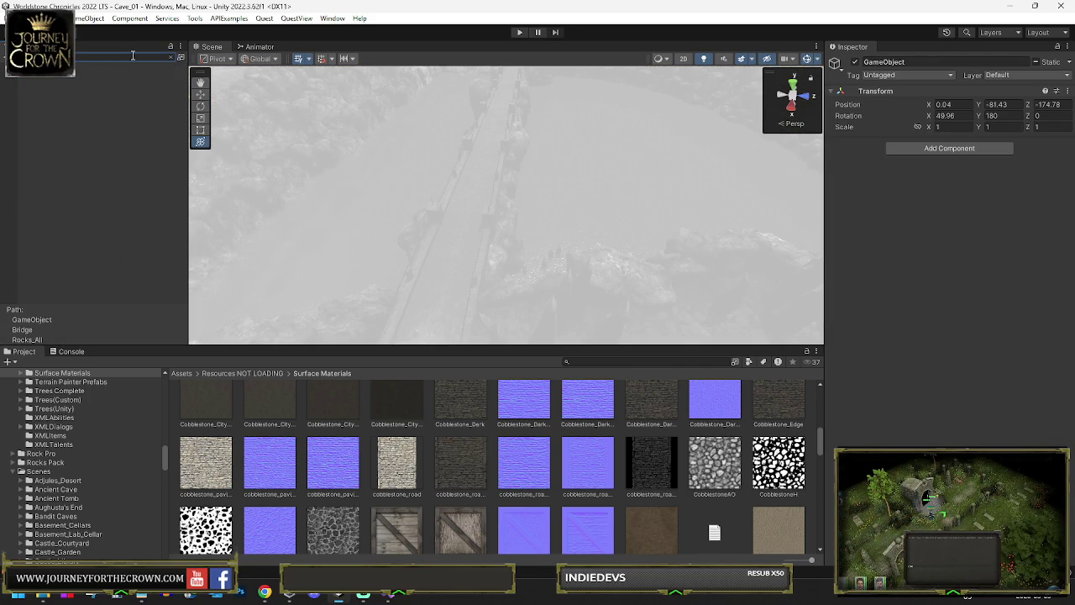
left_click(110, 78)
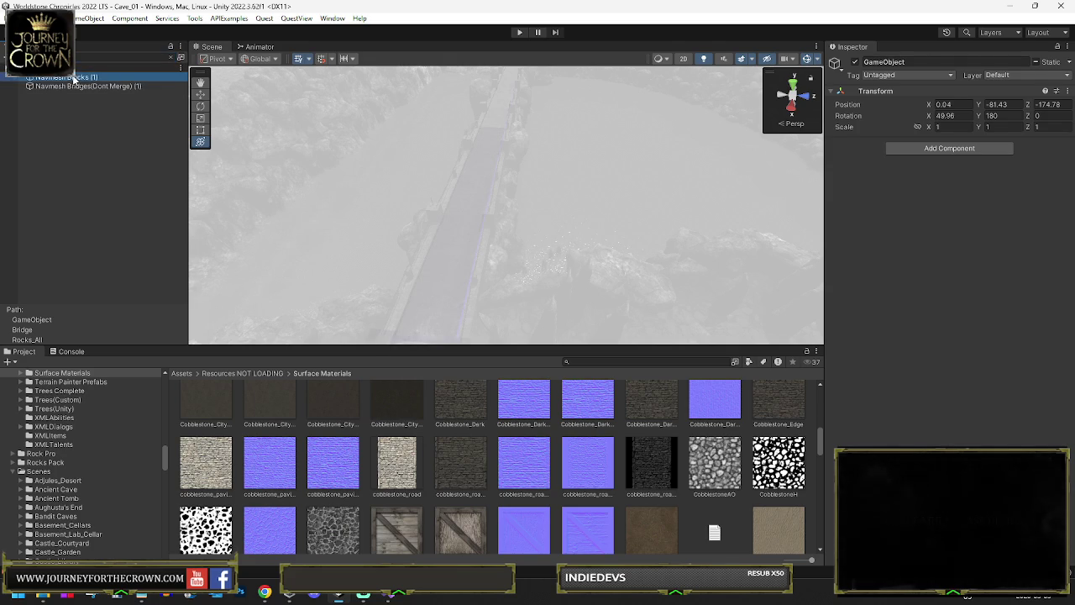
left_click(175, 58)
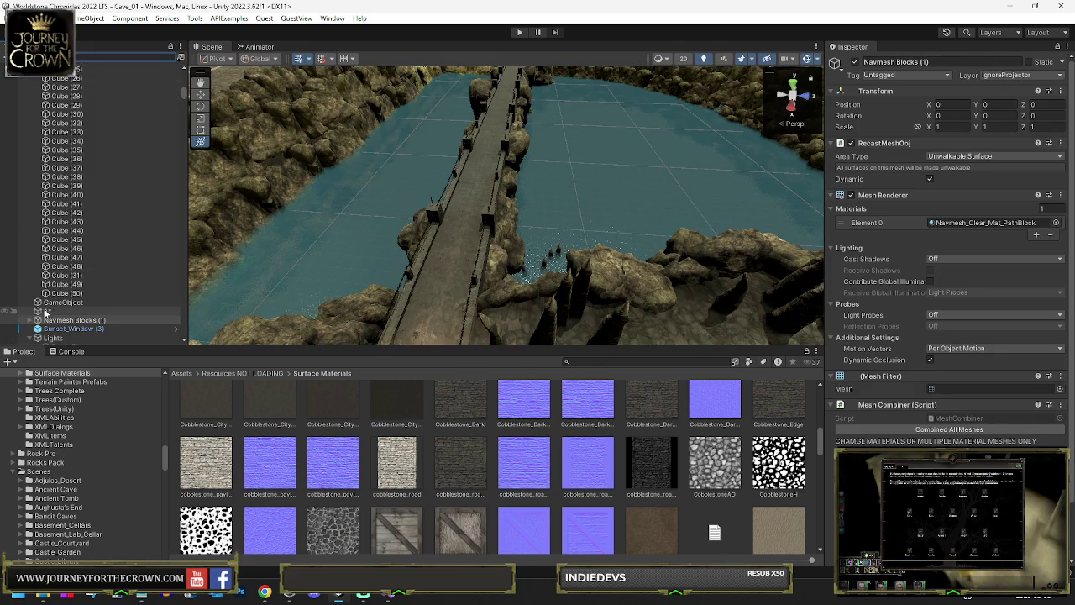
scroll(59, 277, "down", 5)
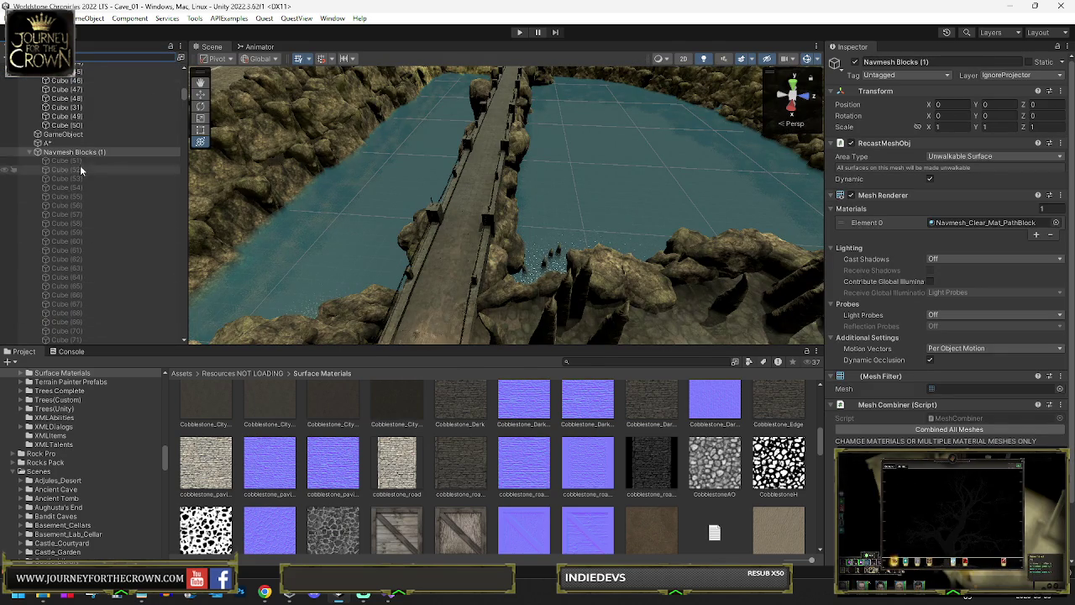
left_click(77, 161)
left_click(77, 152)
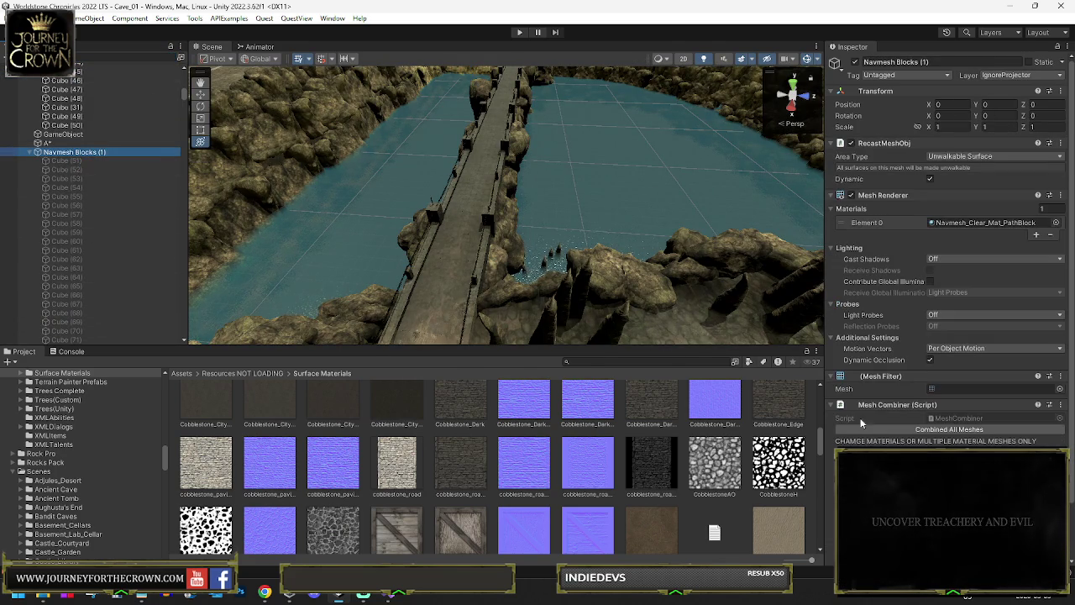
mouse_move(638, 117)
left_mouse_down()
mouse_move(652, 171)
mouse_move(375, 200)
left_mouse_up()
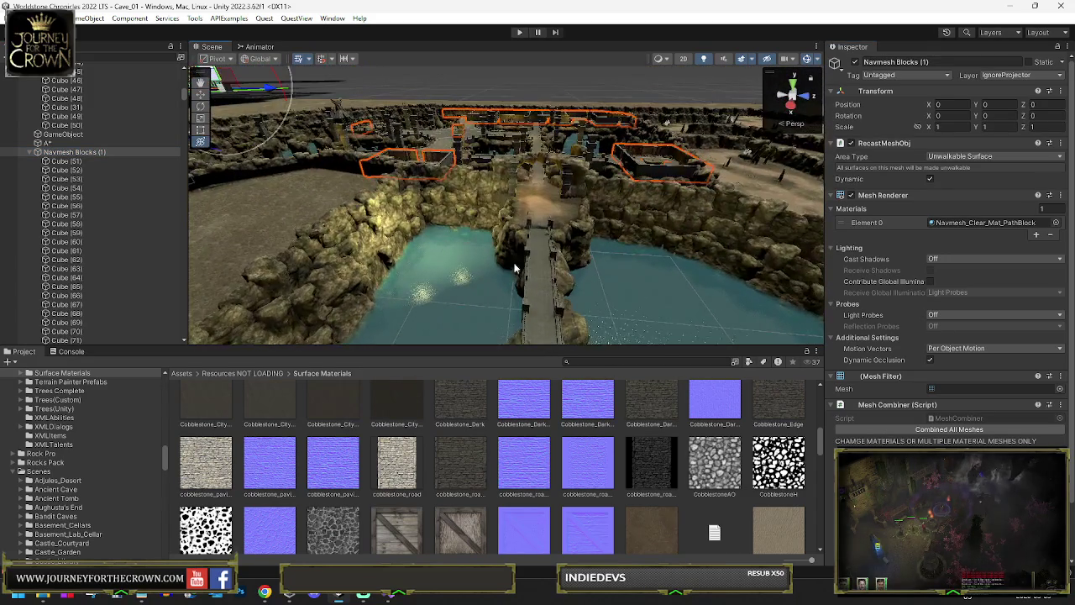
Move blocker Cube (140) onto the bridge, then duplicate and rotate copies along its edge.
left_click(494, 122)
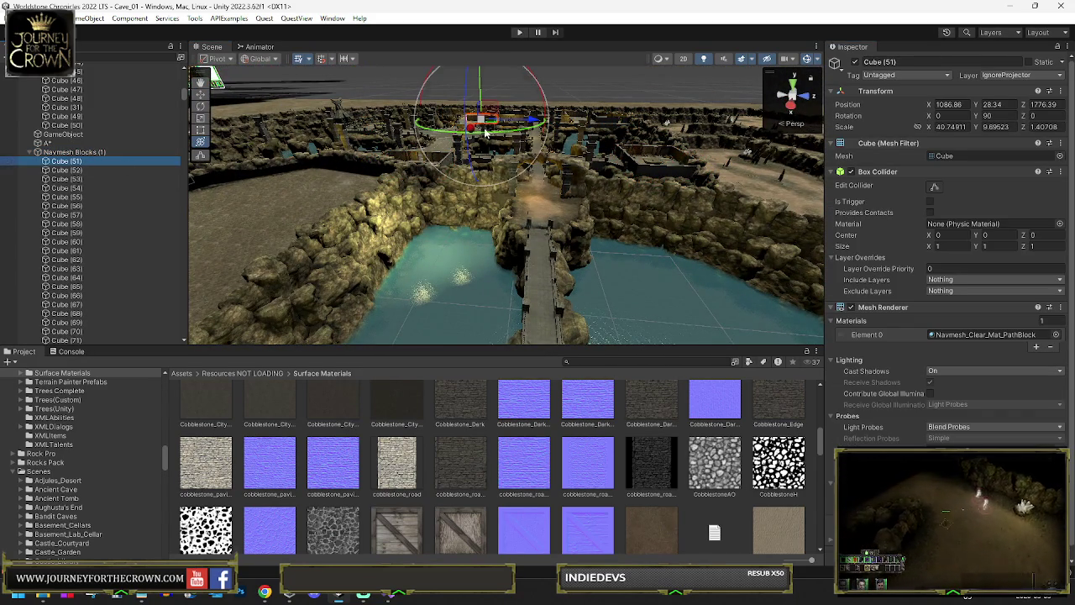
left_click_drag(494, 121, 571, 273)
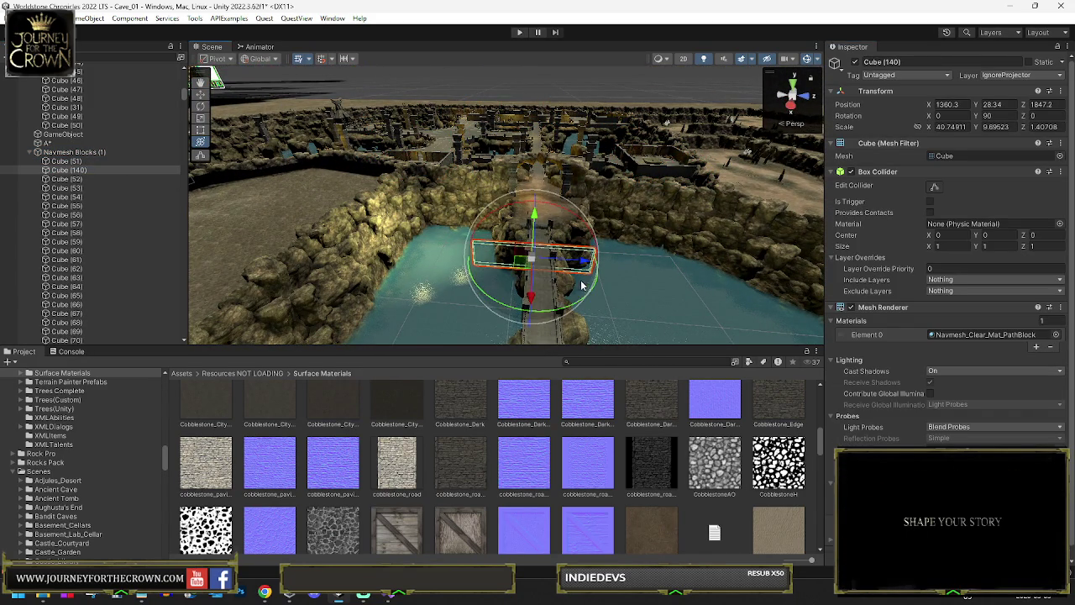
mouse_move(343, 322)
left_mouse_down()
mouse_move(560, 240)
mouse_move(548, 242)
mouse_move(531, 74)
left_mouse_up()
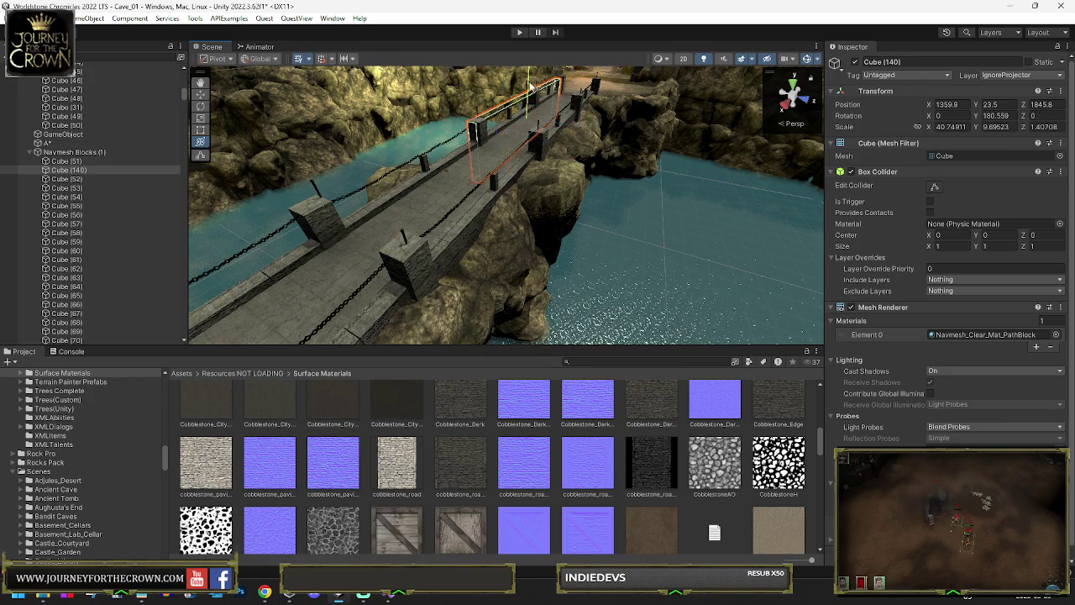
left_click_drag(531, 67, 494, 144)
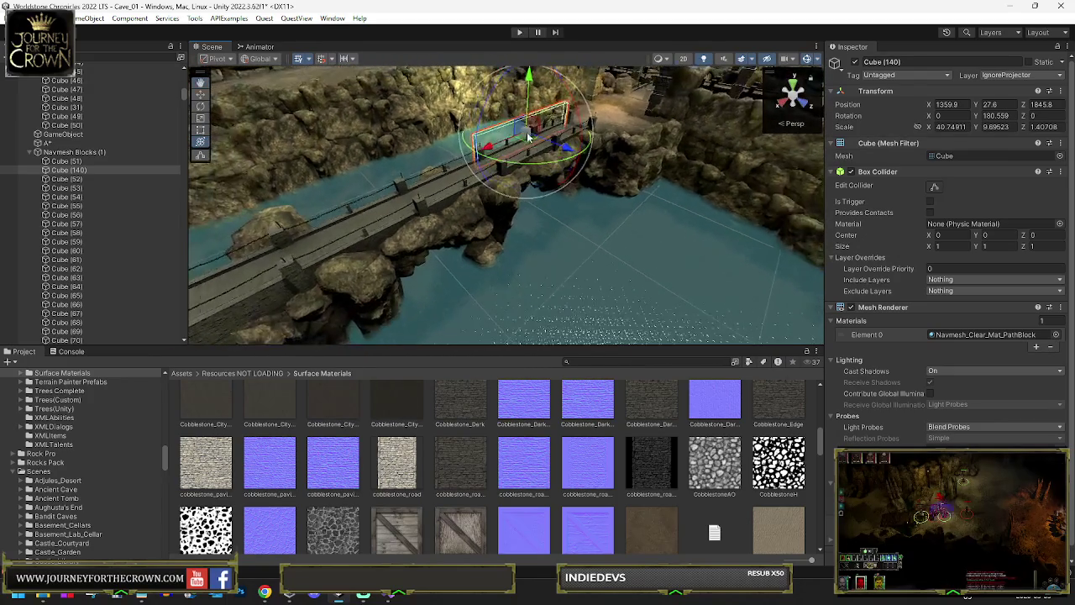
key("ctrl+d")
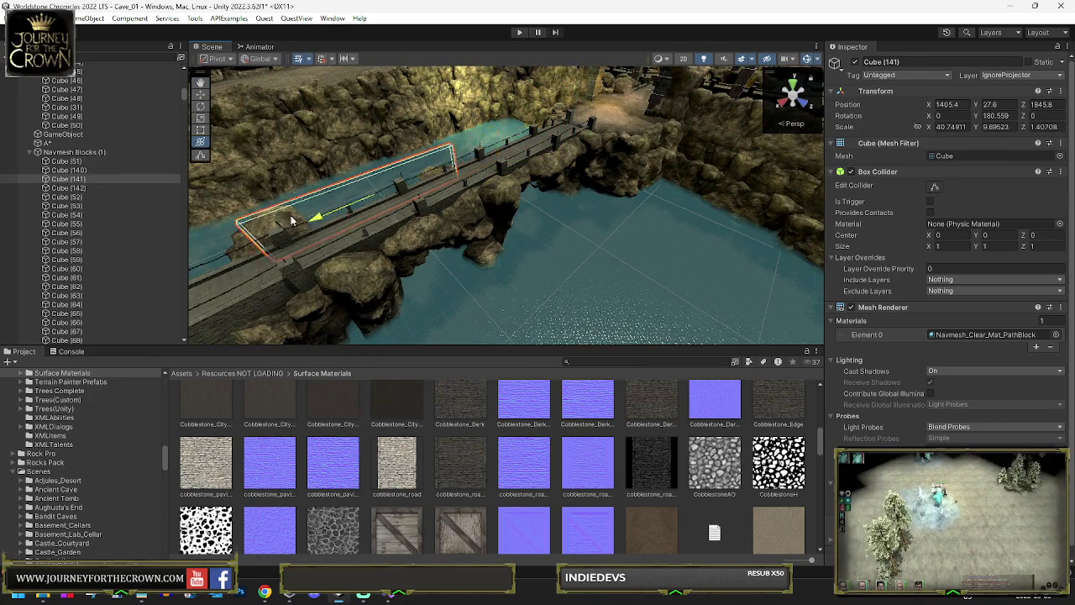
mouse_move(317, 188)
left_mouse_down()
mouse_move(593, 233)
mouse_move(494, 229)
mouse_move(515, 387)
mouse_move(511, 242)
mouse_move(519, 291)
left_mouse_up()
key("e")
key("ctrl+d")
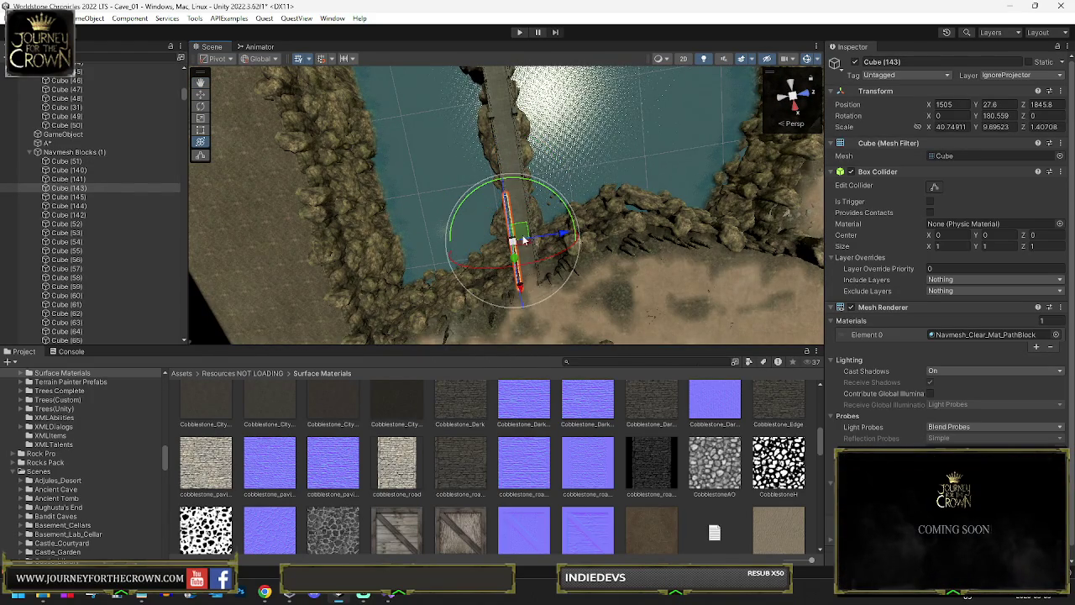
Multi-select the seven blocker cubes, including Cubes (142), (144) and (145), and duplicate the set.
left_click(68, 160, "shift")
mouse_move(634, 192)
left_mouse_down()
mouse_move(619, 76)
mouse_move(608, 163)
mouse_move(447, 147)
mouse_move(252, 185)
left_mouse_up()
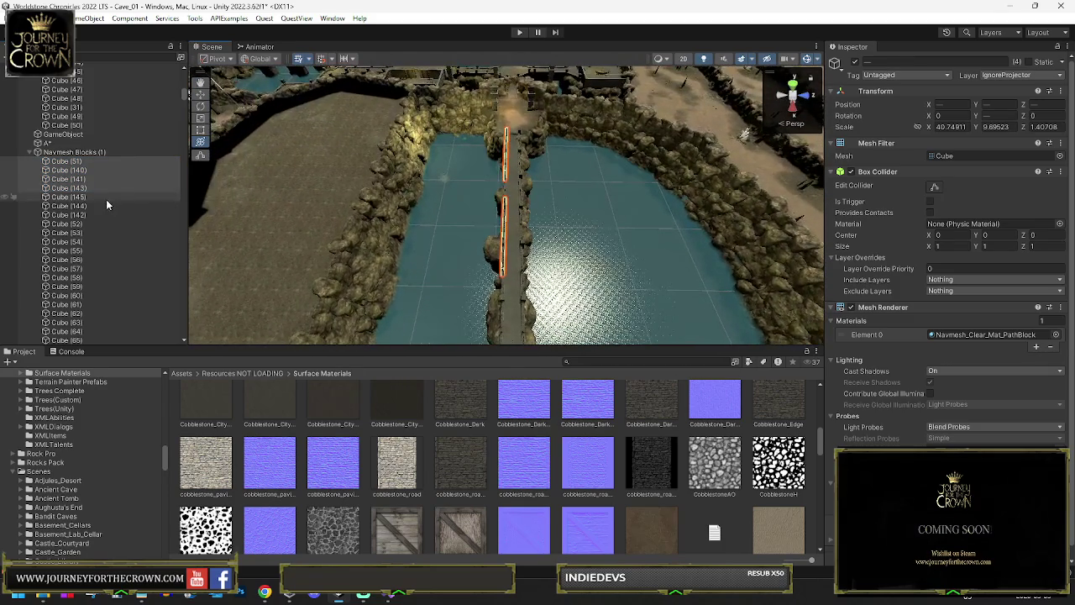
left_click(107, 197, "shift")
left_click(67, 206, "shift")
left_click(84, 215, "shift")
mouse_move(504, 252)
left_mouse_down()
mouse_move(538, 246)
mouse_move(537, 151)
mouse_move(541, 113)
mouse_move(552, 113)
left_mouse_up()
key("ctrl+d")
left_click(73, 152)
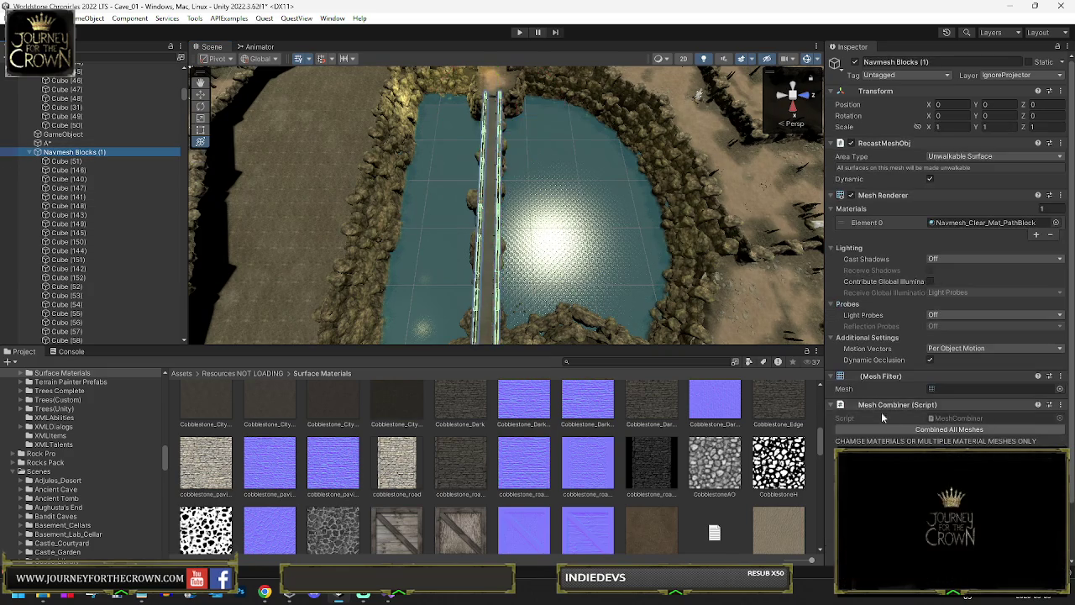
Generate the A* graph cache from Save & Load, rescanning the graphs first.
left_click(101, 143)
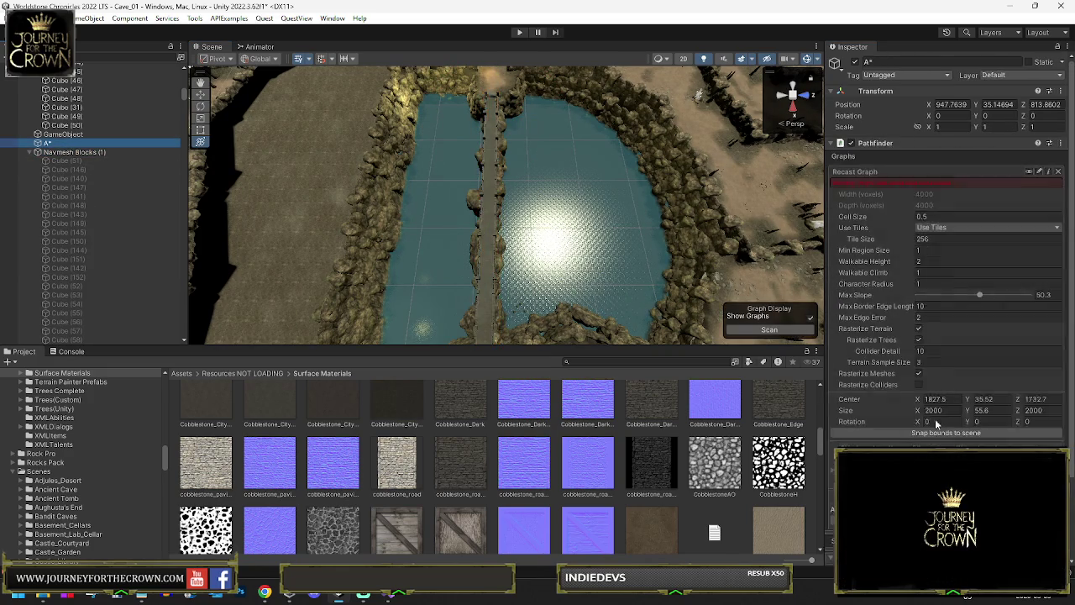
scroll(862, 385, "down", 10)
left_click(863, 384)
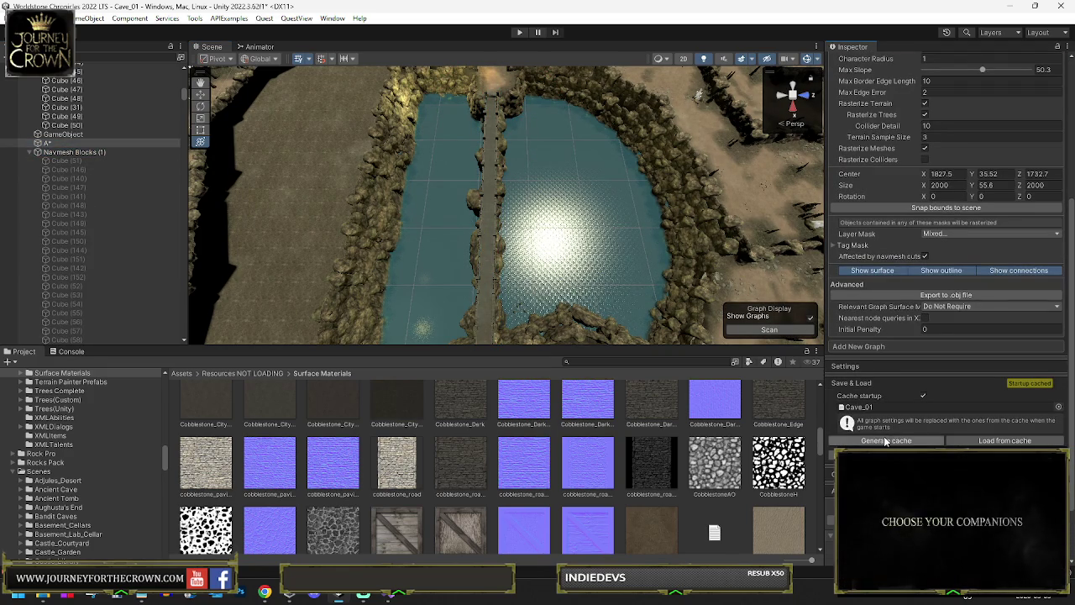
left_click(886, 440)
left_click(571, 319)
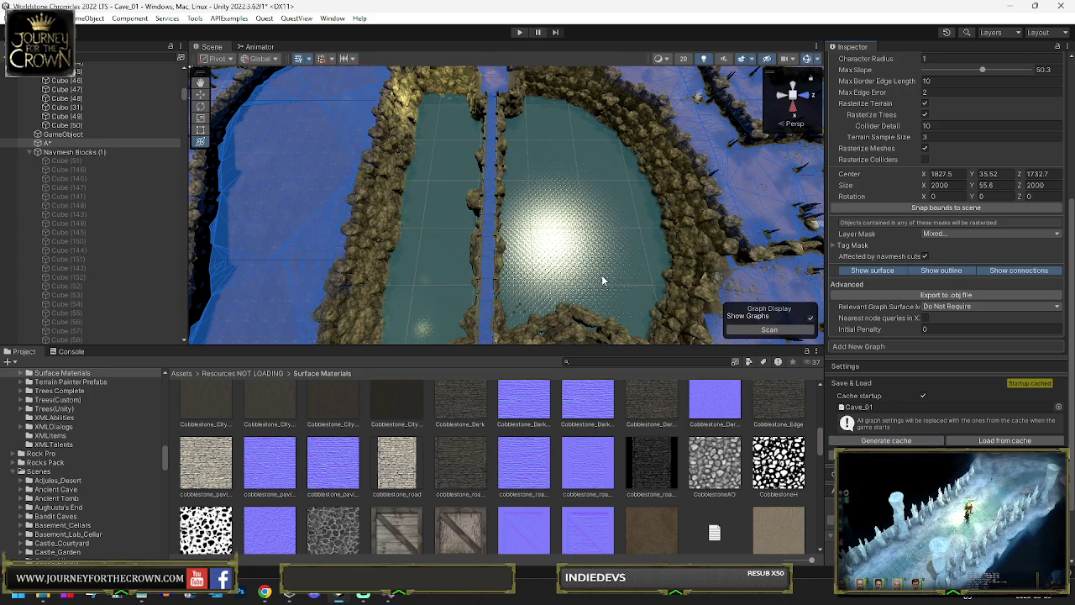
mouse_move(496, 174)
left_mouse_down()
mouse_move(505, 148)
mouse_move(487, 204)
mouse_move(468, 187)
mouse_move(451, 120)
mouse_move(523, 113)
mouse_move(528, 144)
left_mouse_up()
Check the seven bridge-rail cubes in Navmesh Blocks (1), regenerate the graph cache, and enter Play mode.
left_click(504, 210)
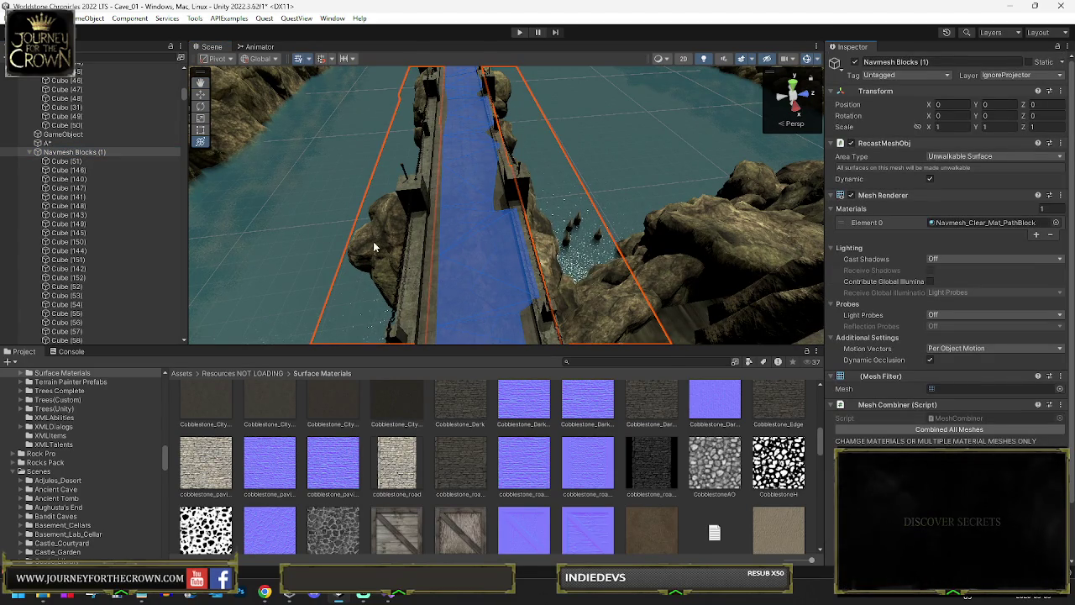
left_click_drag(193, 229, 277, 215)
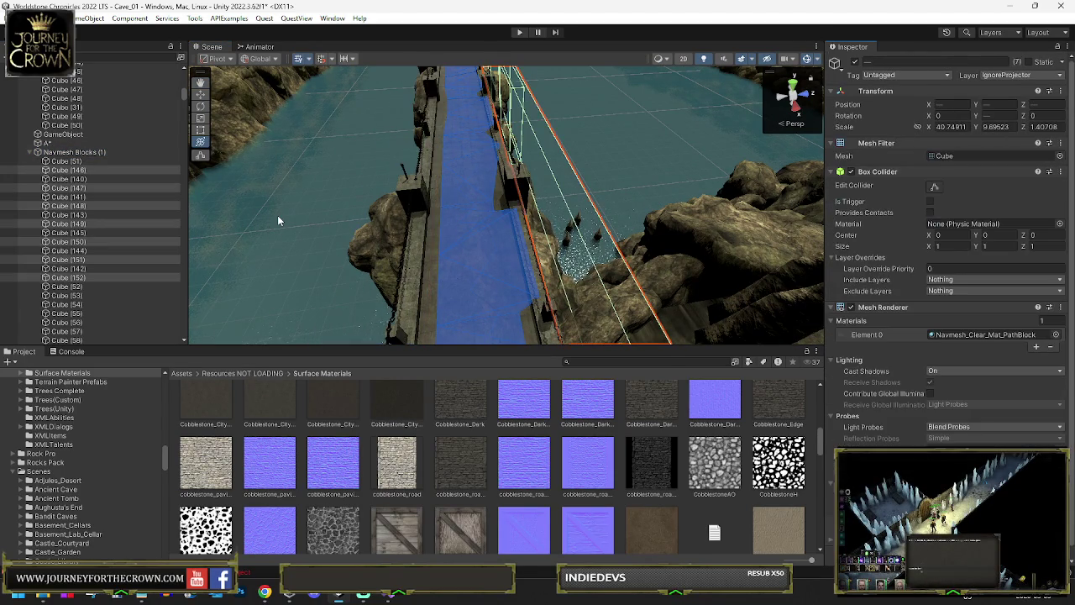
mouse_move(477, 206)
left_mouse_down()
mouse_move(519, 153)
mouse_move(528, 109)
left_mouse_up()
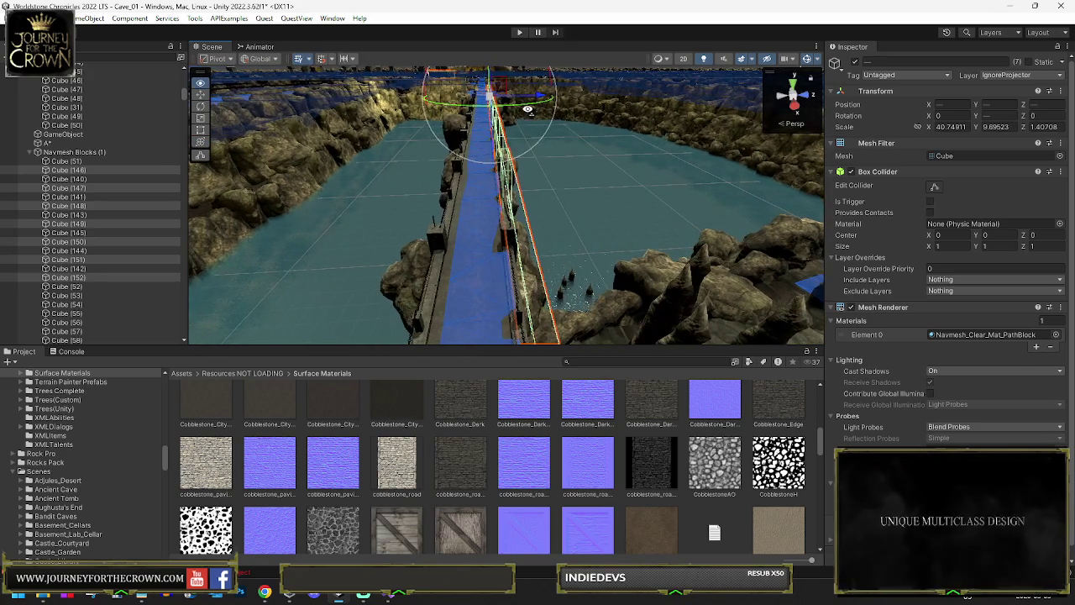
left_click(74, 152)
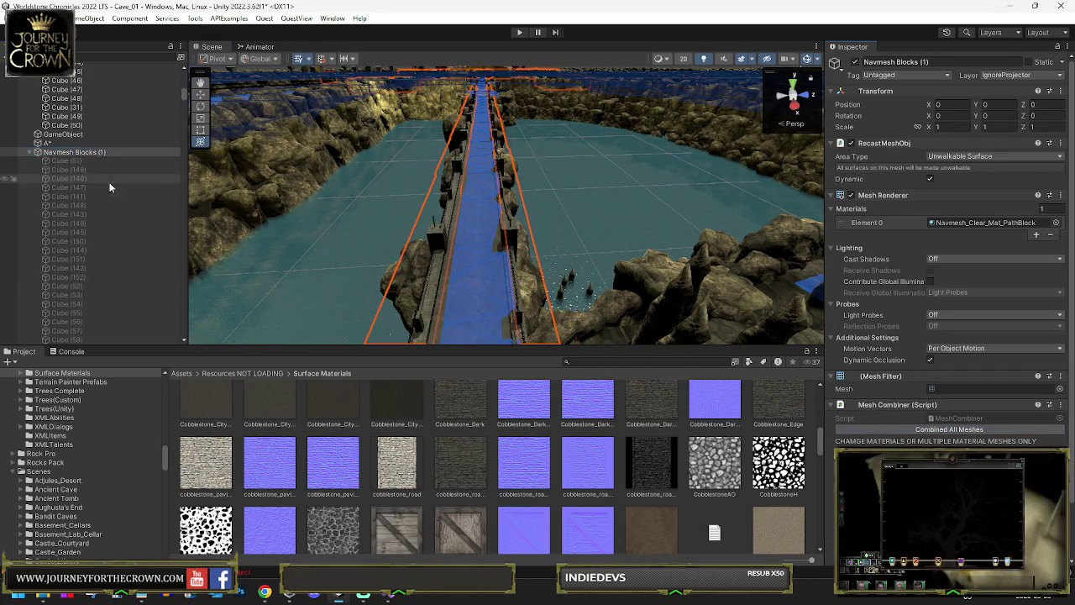
scroll(919, 409, "down", 10)
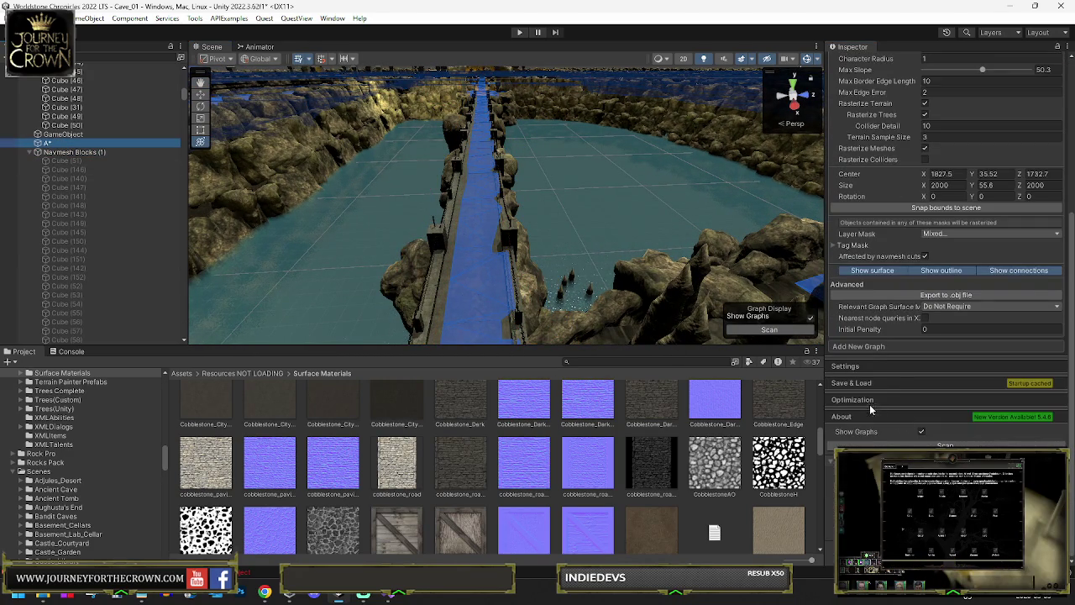
left_click(878, 385)
left_click(889, 441)
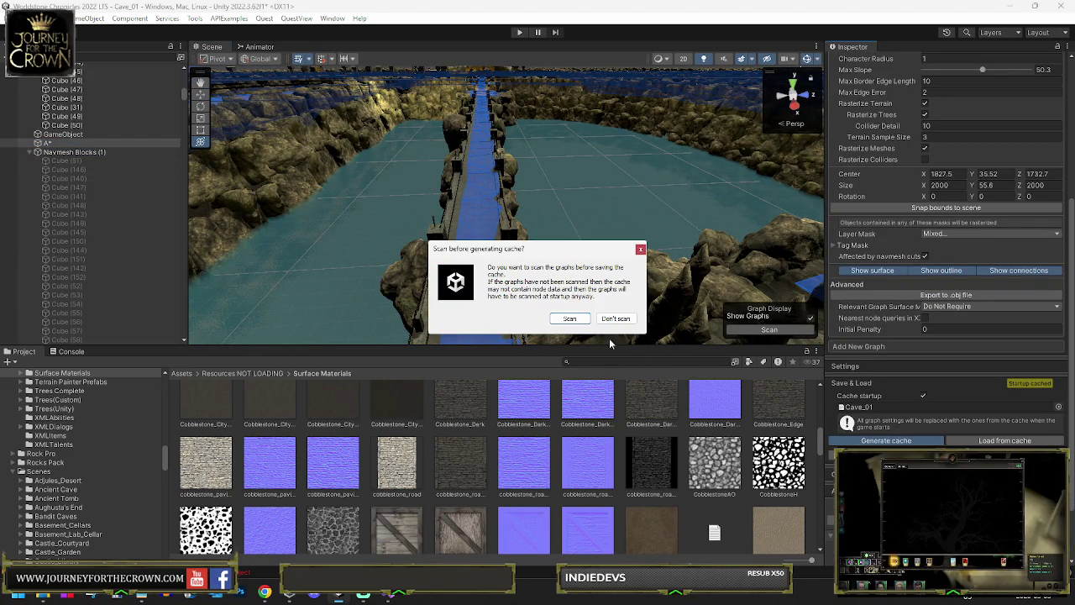
left_click(579, 323)
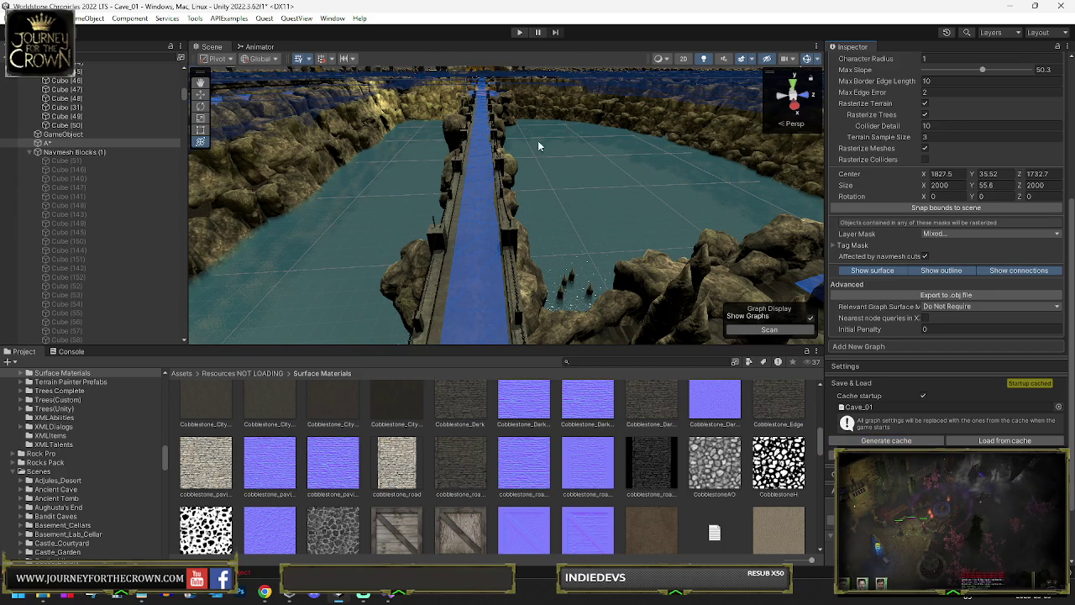
left_click(520, 32)
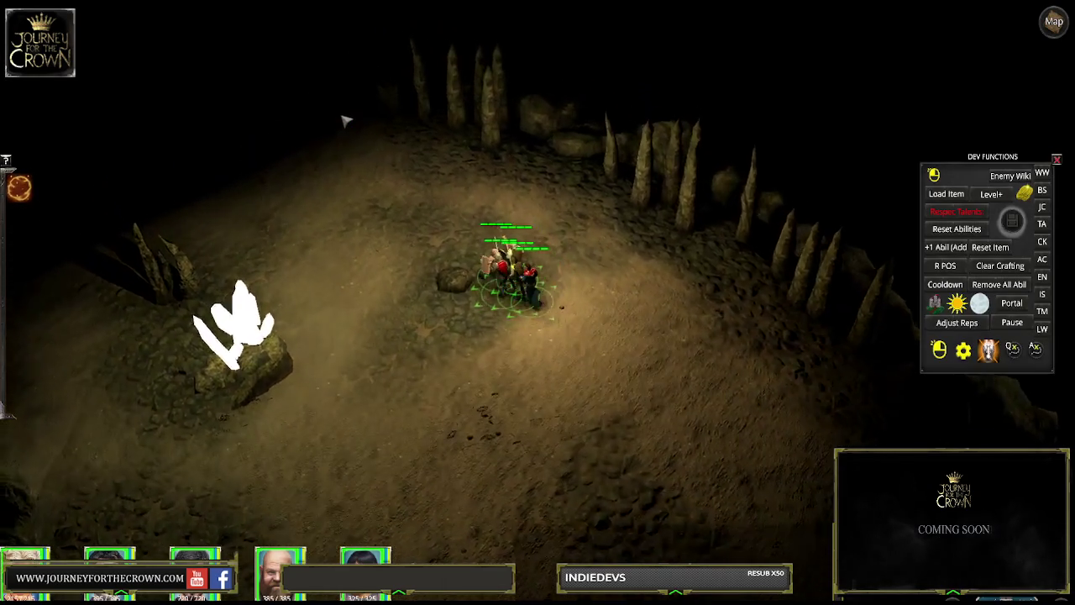
Walk the party across the cave floor onto the stone bridge, then exit Play mode with Ctrl+P.
left_click(344, 118)
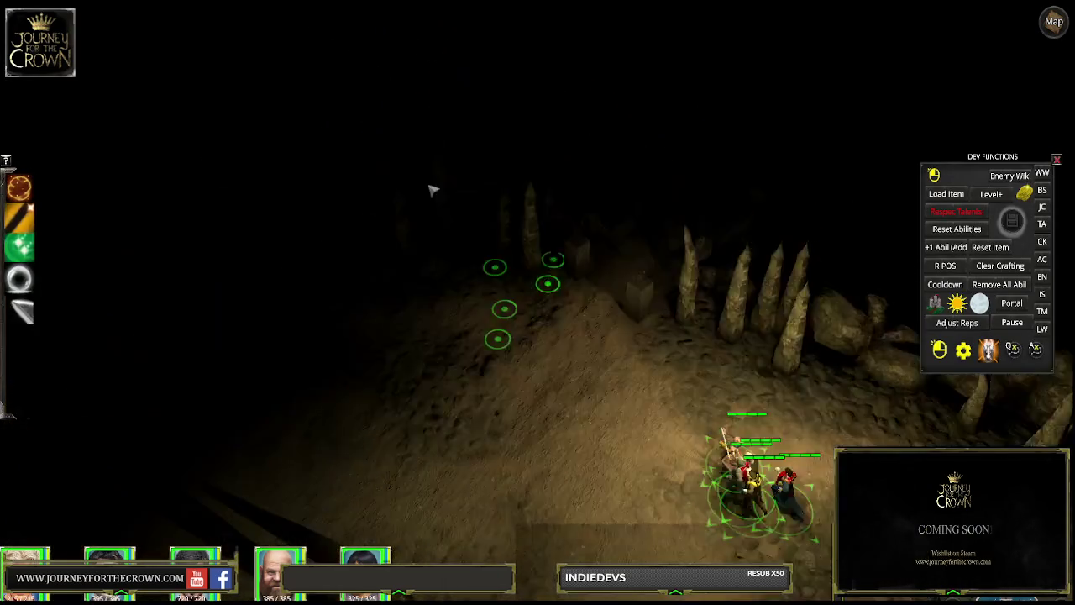
left_click(794, 243)
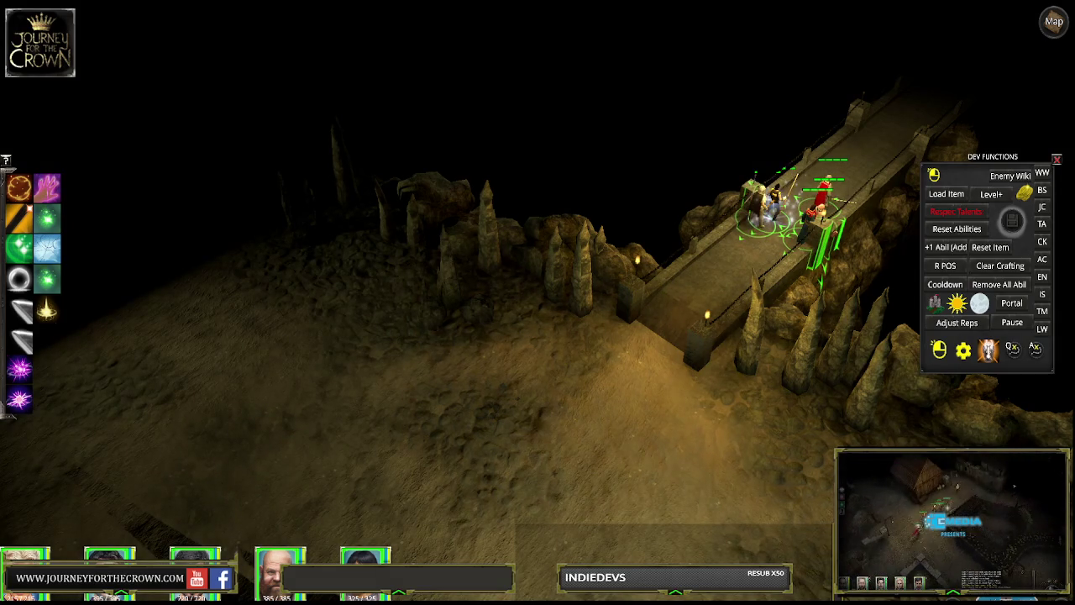
key("ctrl+p")
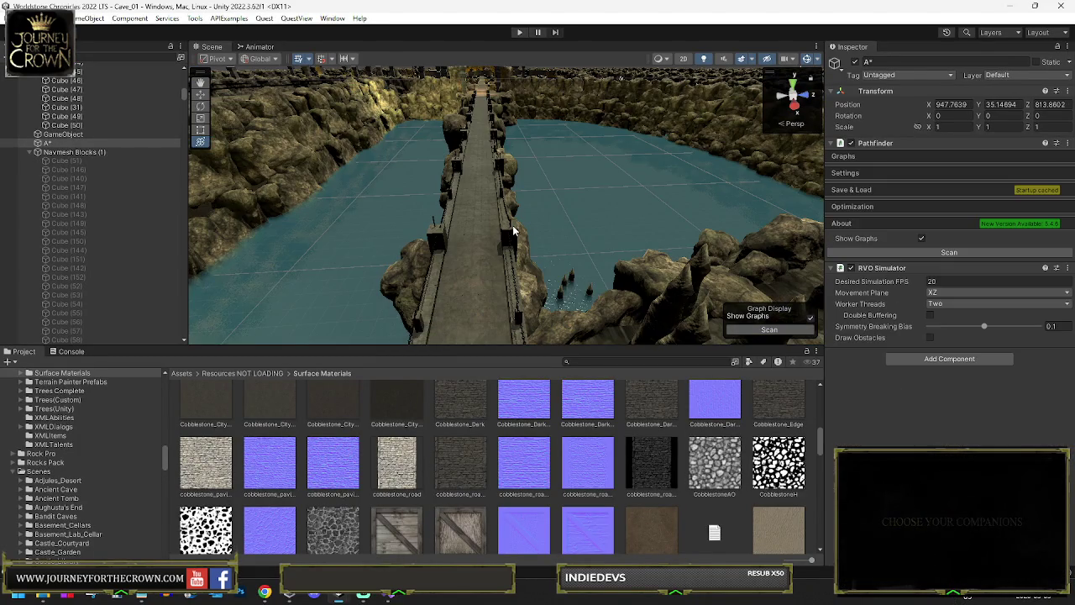
Expand the bridge mesh's children and select Stone_Wall_Edge_Right pieces (1) through (5).
left_click(512, 226)
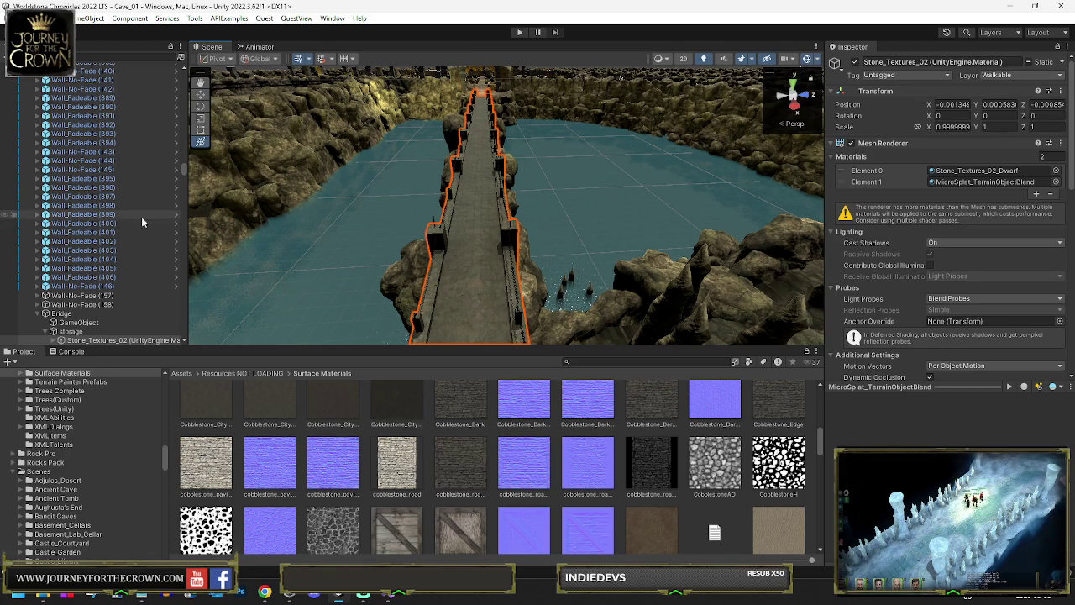
scroll(159, 222, "down", 5)
left_click(54, 207)
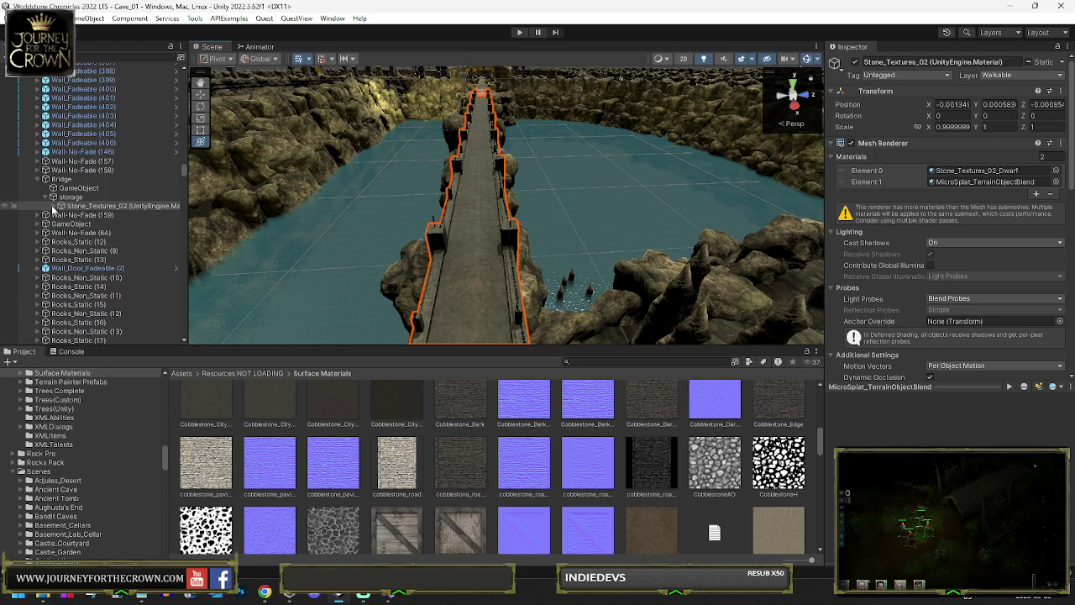
scroll(132, 214, "down", 10)
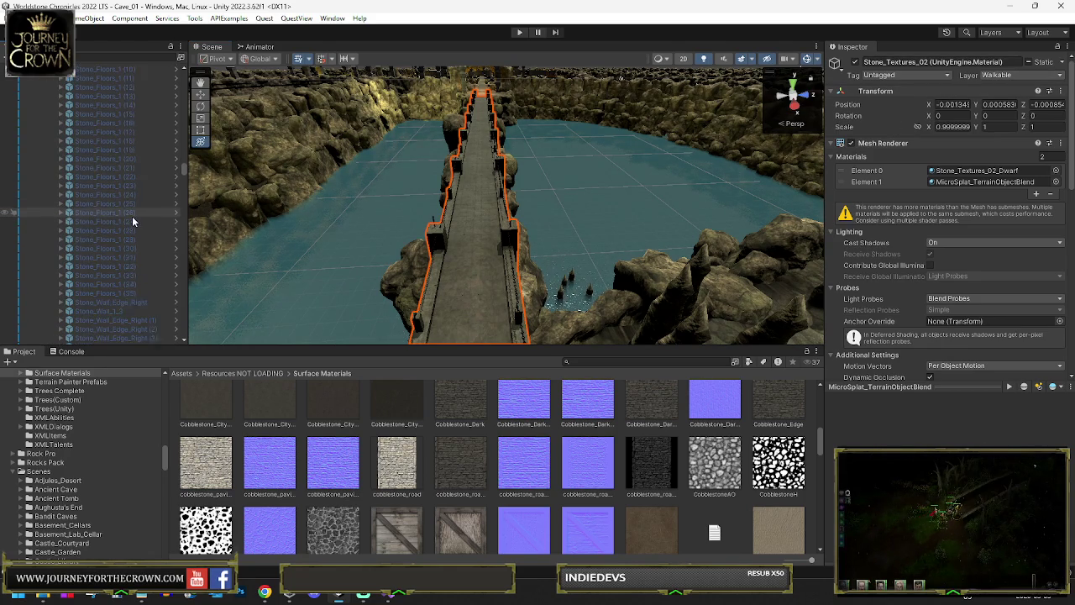
scroll(954, 306, "down", 7)
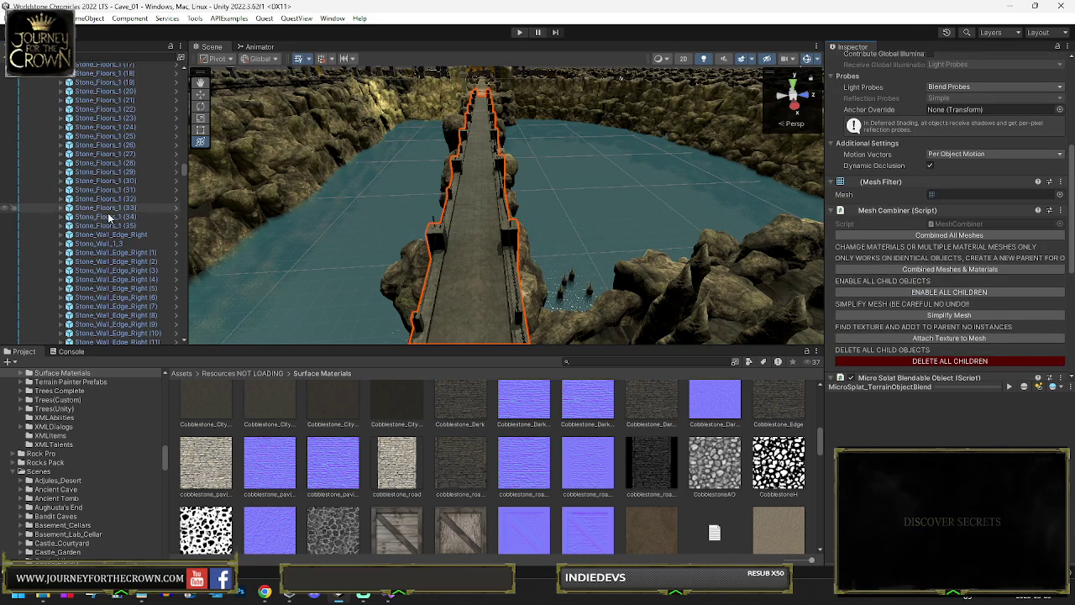
left_click(113, 235)
left_click(118, 252, "ctrl")
left_click(122, 261, "ctrl")
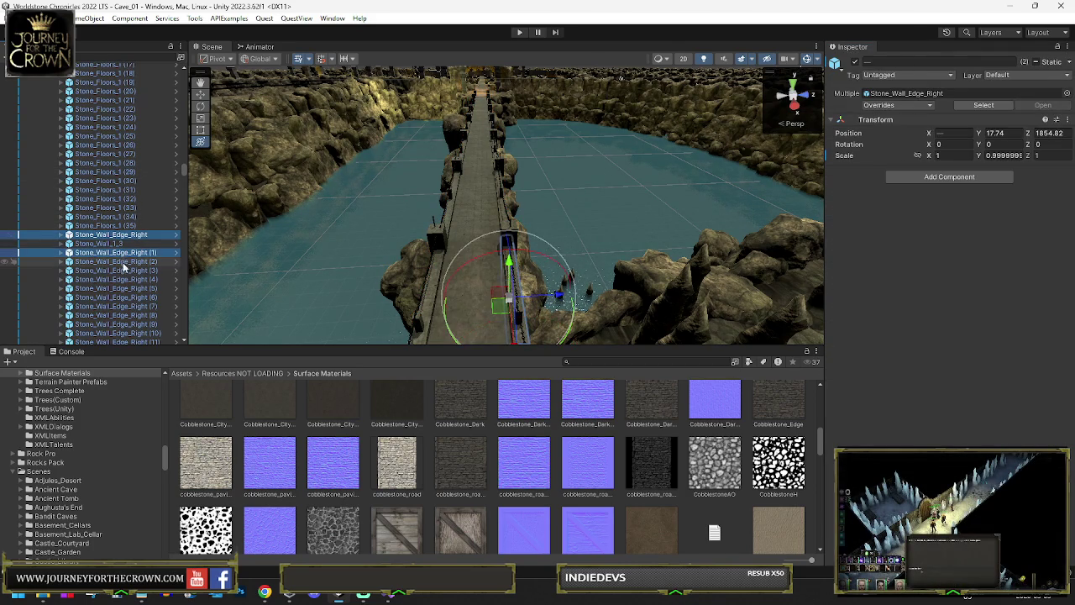
left_click(125, 270, "ctrl")
left_click(125, 279, "ctrl")
left_click(125, 288, "ctrl")
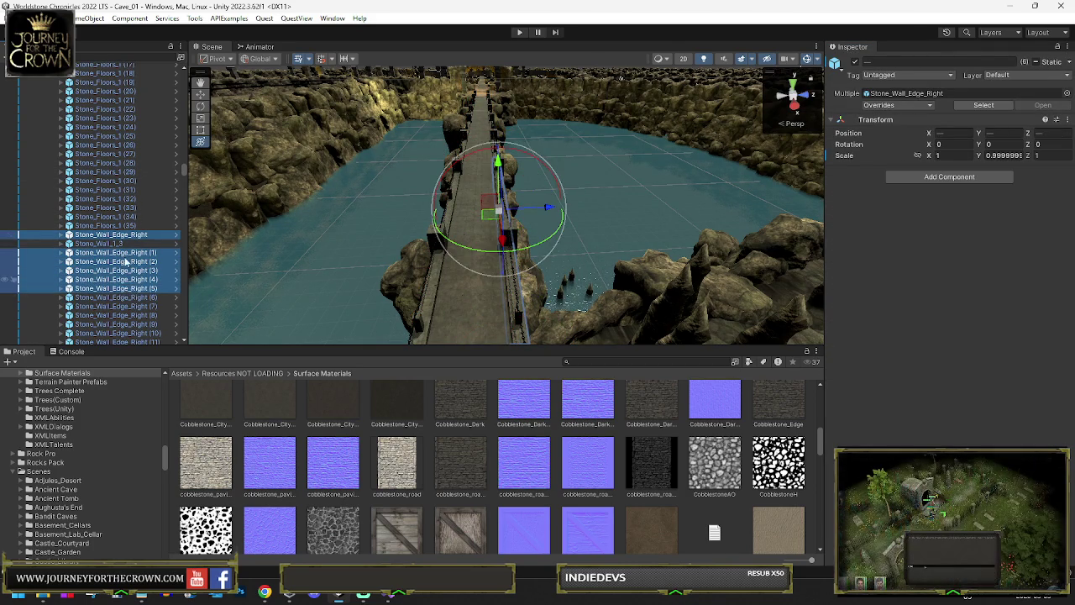
scroll(112, 205, "up", 6)
scroll(101, 180, "up", 5)
Delete Stone_Floors_1 through Stone_Floors_1 (35) under Stone_Textures_02.
left_click(93, 173)
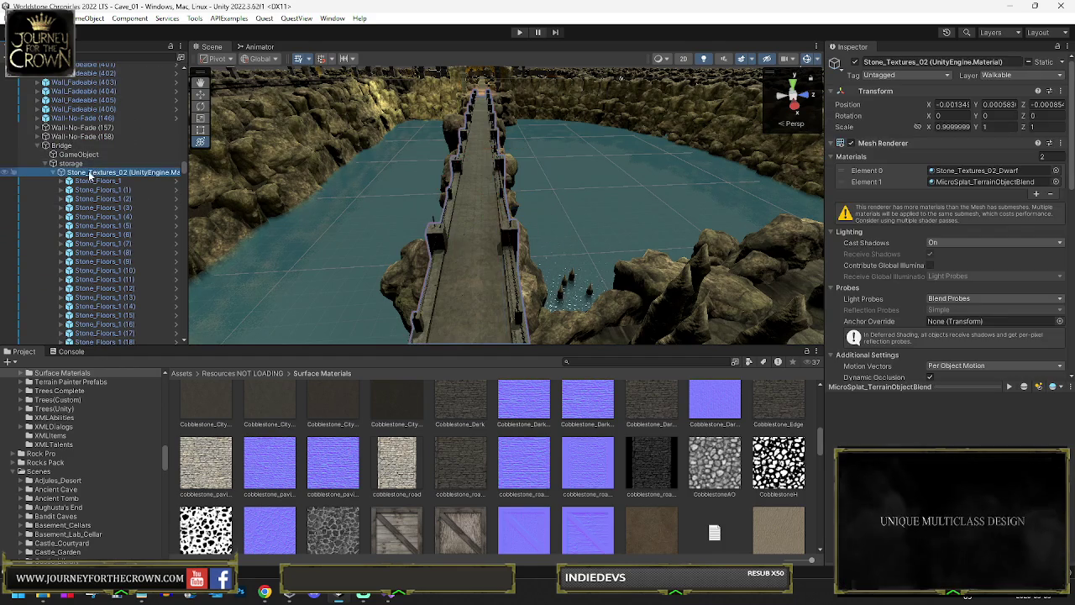
scroll(84, 236, "down", 10)
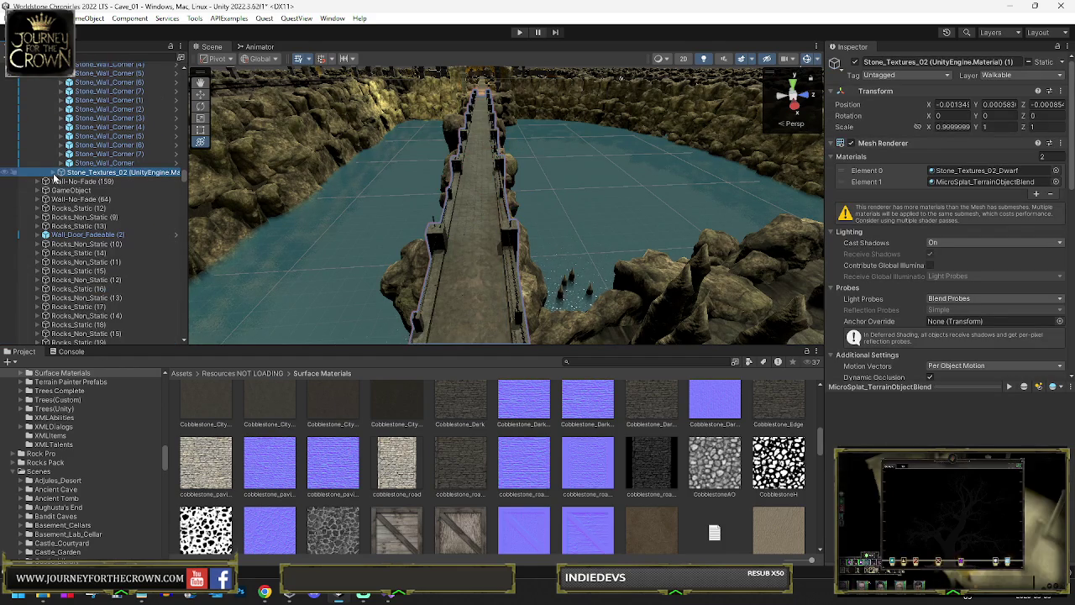
left_click(54, 173)
left_click(97, 182)
scroll(117, 235, "down", 9)
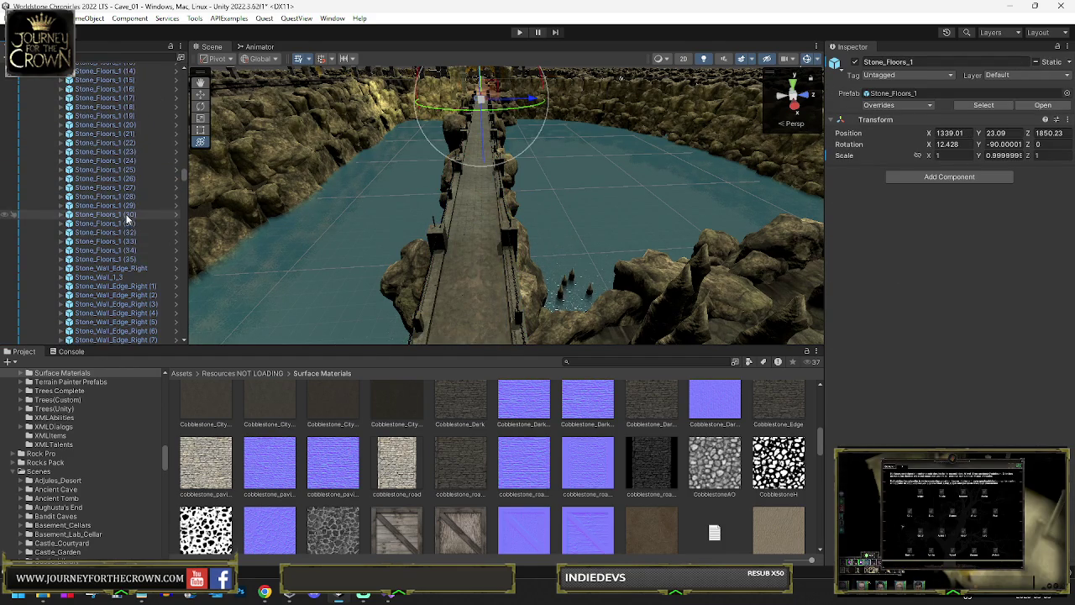
left_click(122, 260, "shift")
scroll(122, 256, "up", 5)
key("Delete")
Run Combined All Meshes on the Stone_Textures_02 bridge mesh.
scroll(118, 186, "down", 5)
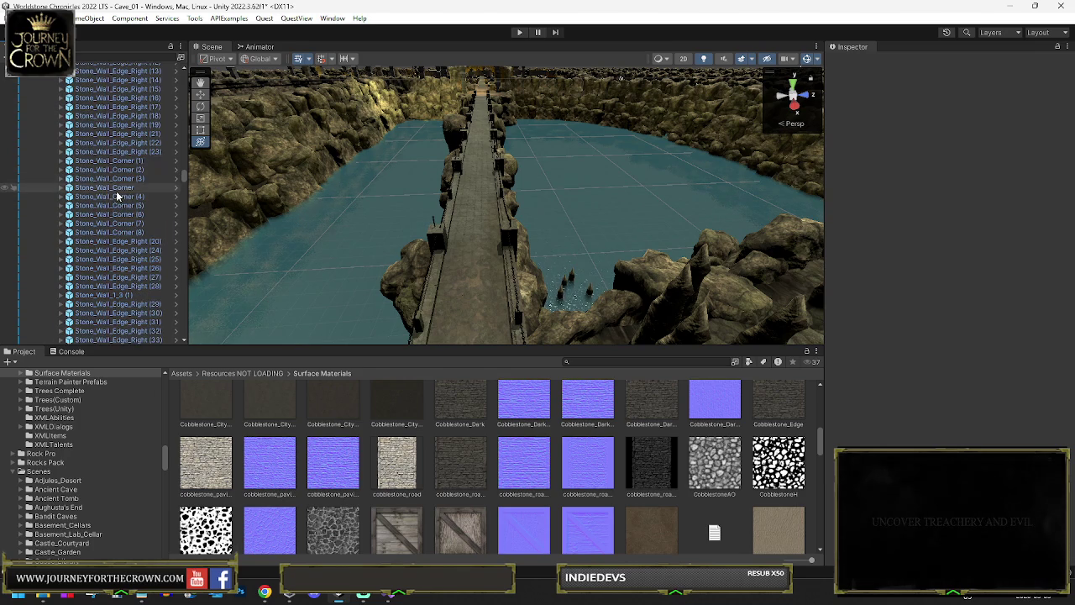
scroll(120, 195, "down", 5)
scroll(120, 195, "up", 12)
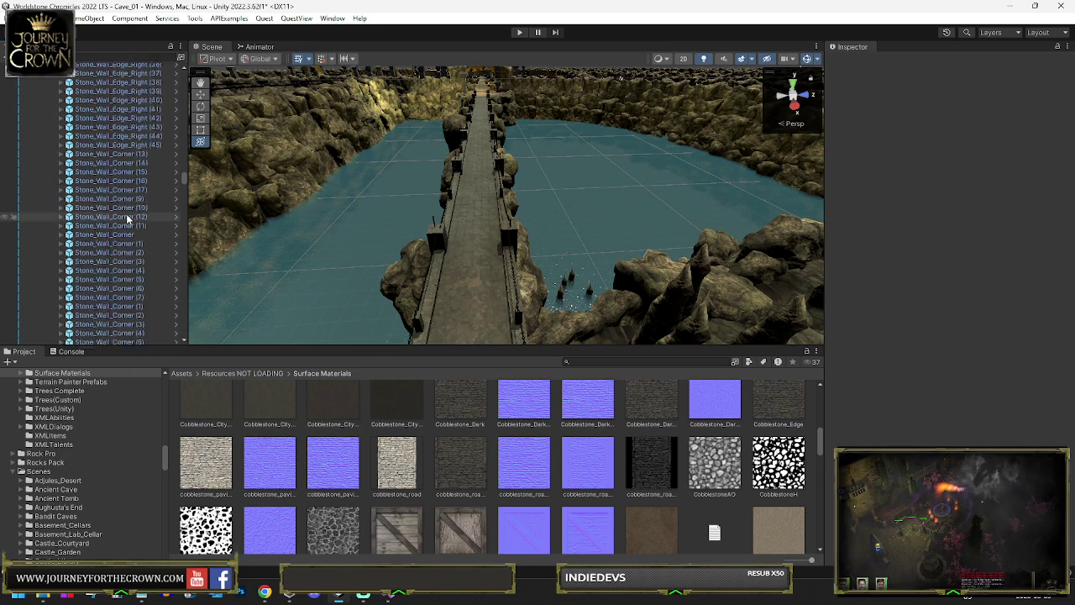
left_click(100, 74)
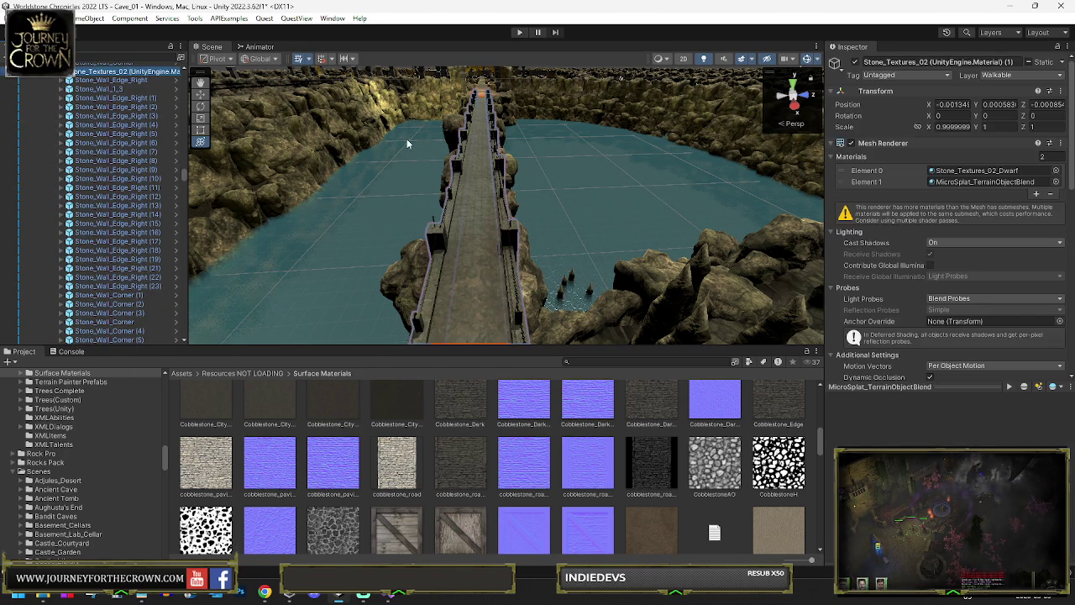
scroll(908, 210, "down", 5)
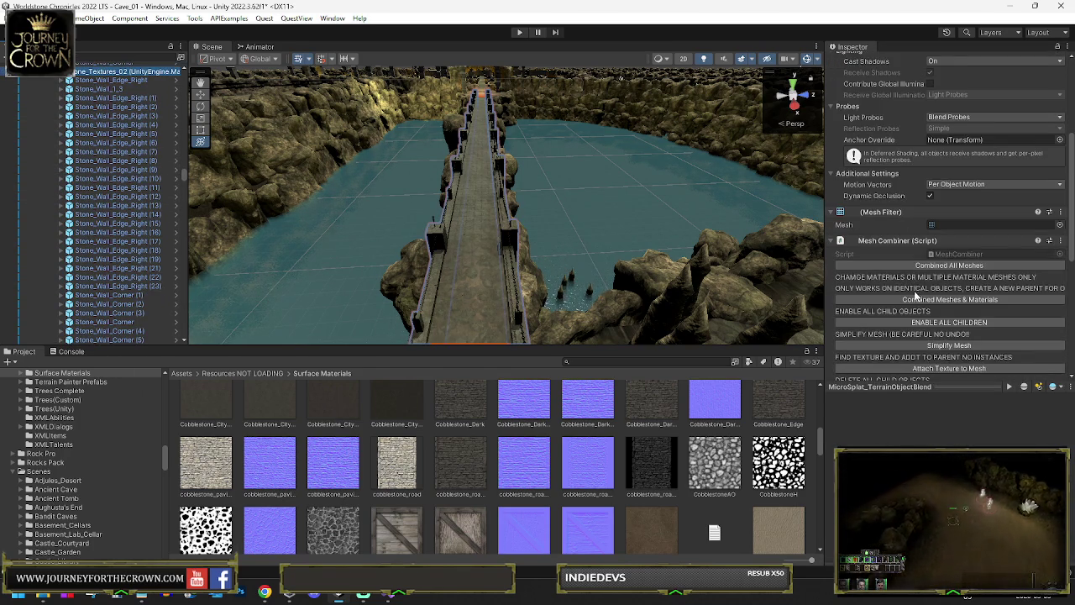
left_click(923, 266)
scroll(922, 256, "up", 5)
left_click(996, 73)
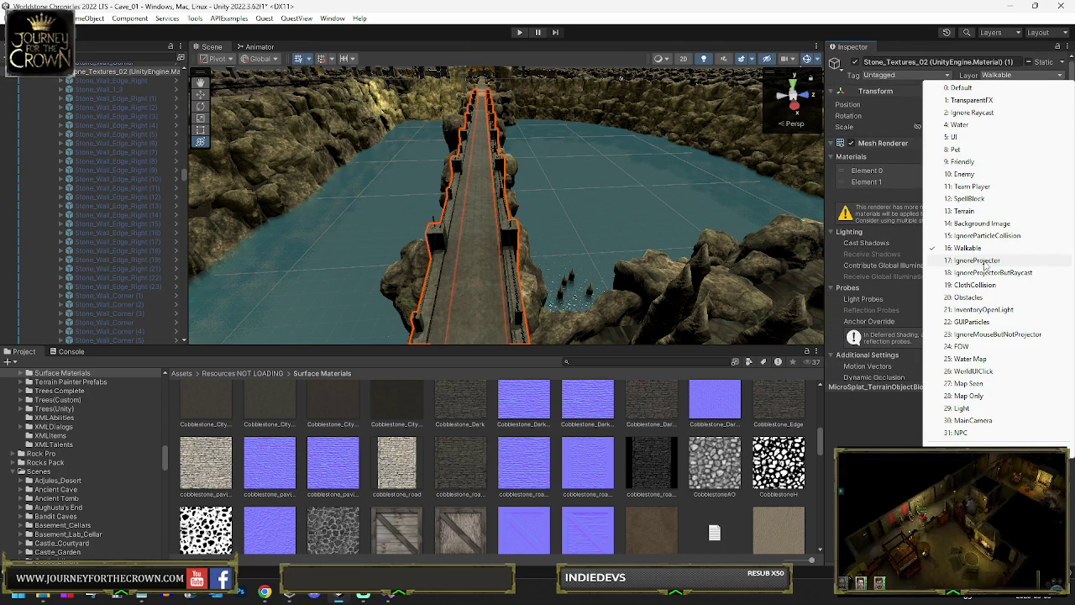
Put the bridge mesh and its children on the IgnoreProjector layer.
left_click(972, 260)
left_click(502, 315)
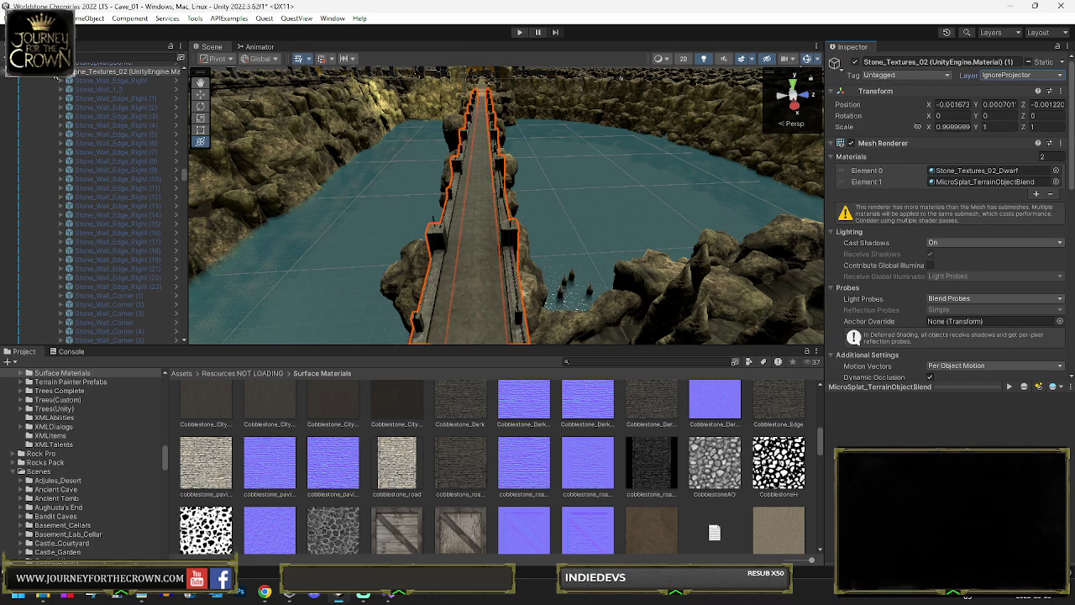
left_click_drag(56, 77, 50, 135)
scroll(890, 199, "down", 15)
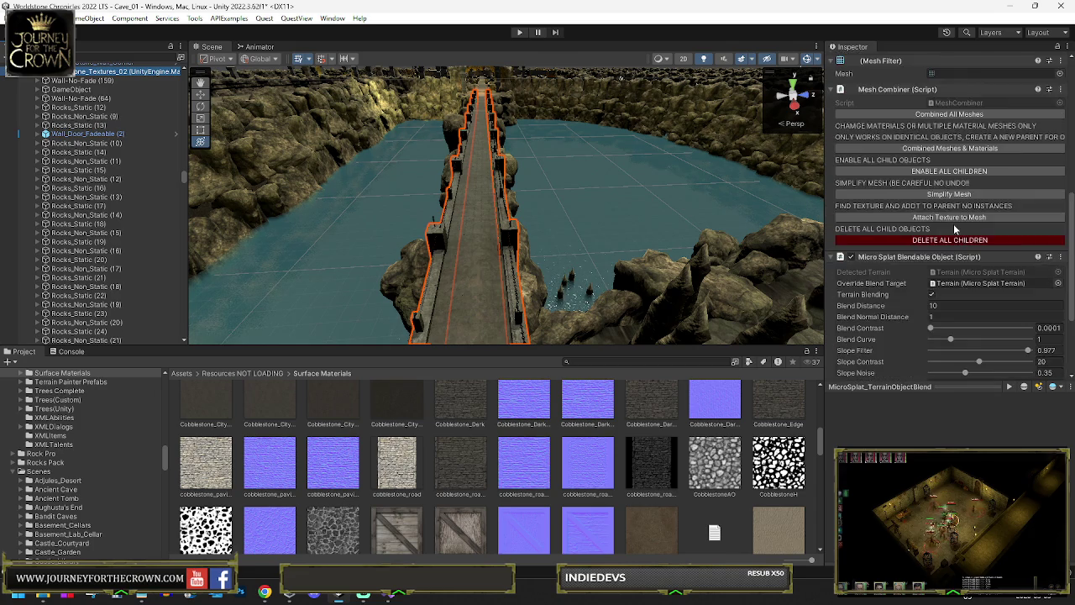
Add a RecastMeshObj component to the bridge with Area Type Unwalkable Surface.
left_click(905, 367)
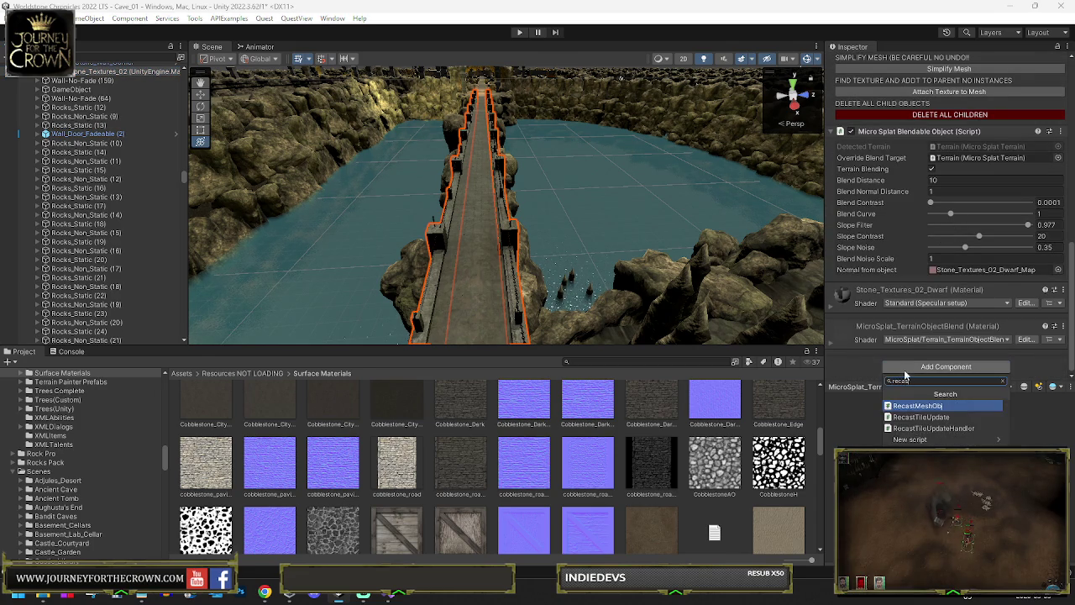
left_click(914, 406)
left_click(956, 301)
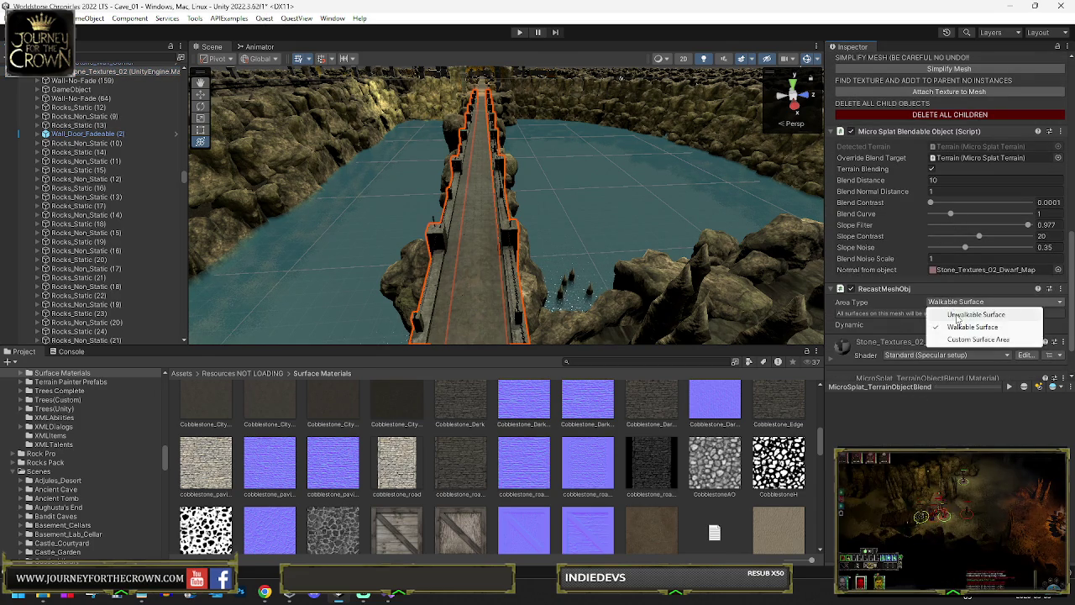
left_click(955, 317)
scroll(95, 147, "up", 10)
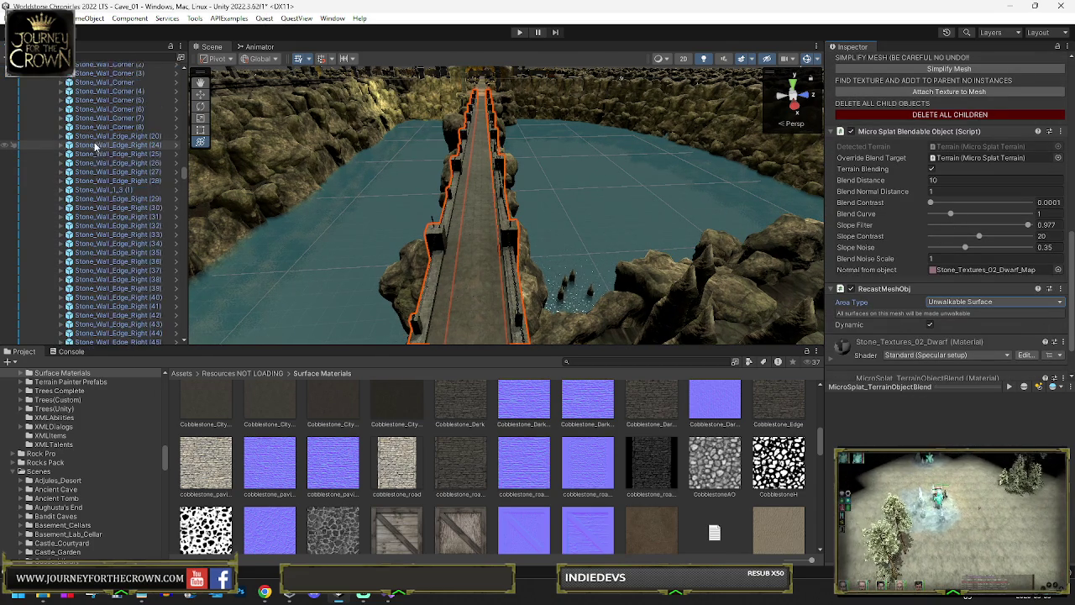
scroll(96, 201, "up", 10)
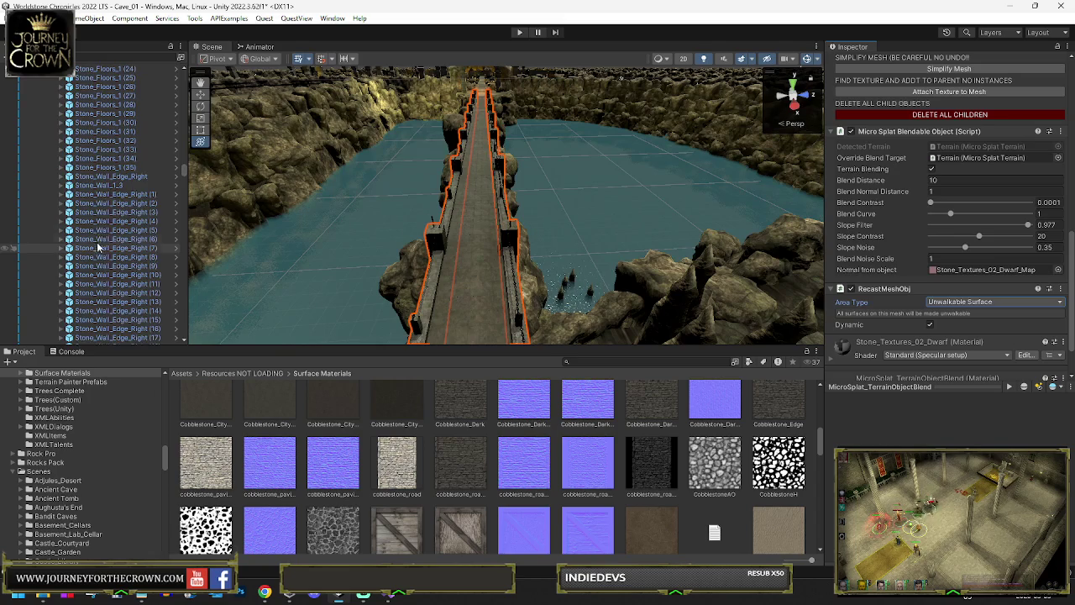
left_click(115, 177)
Delete the 33 wall pieces from Stone_Wall_Edge_Right (1) onward.
left_click(116, 186)
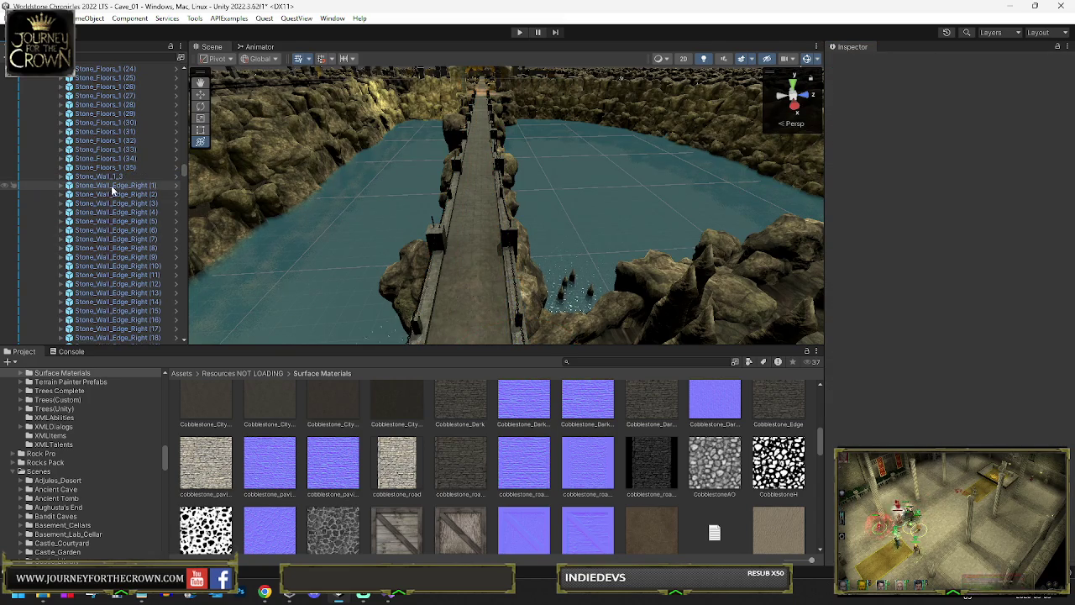
scroll(118, 192, "down", 6)
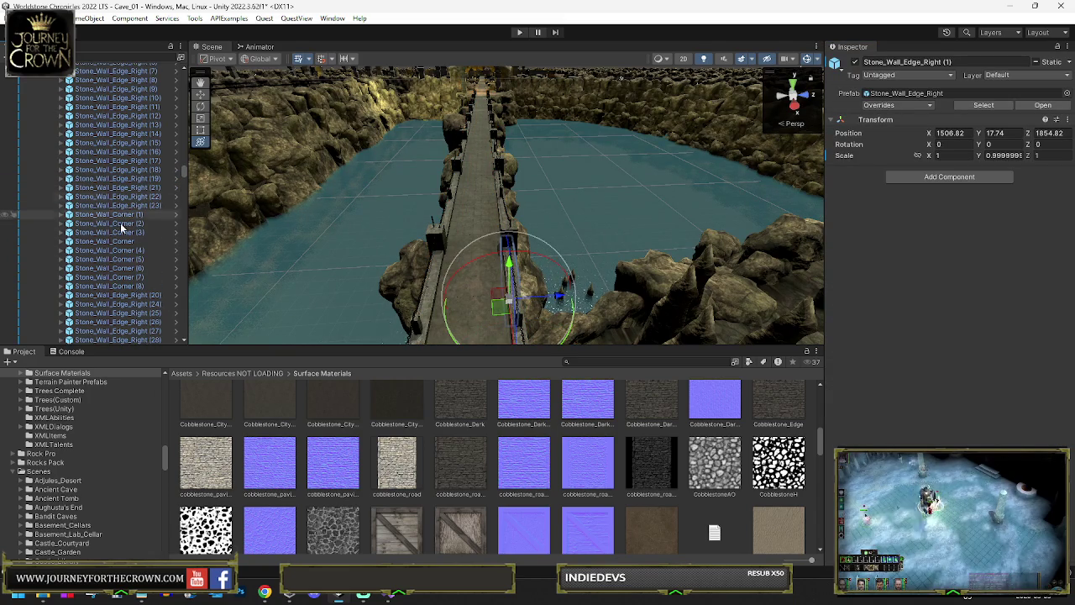
left_click(132, 303, "shift")
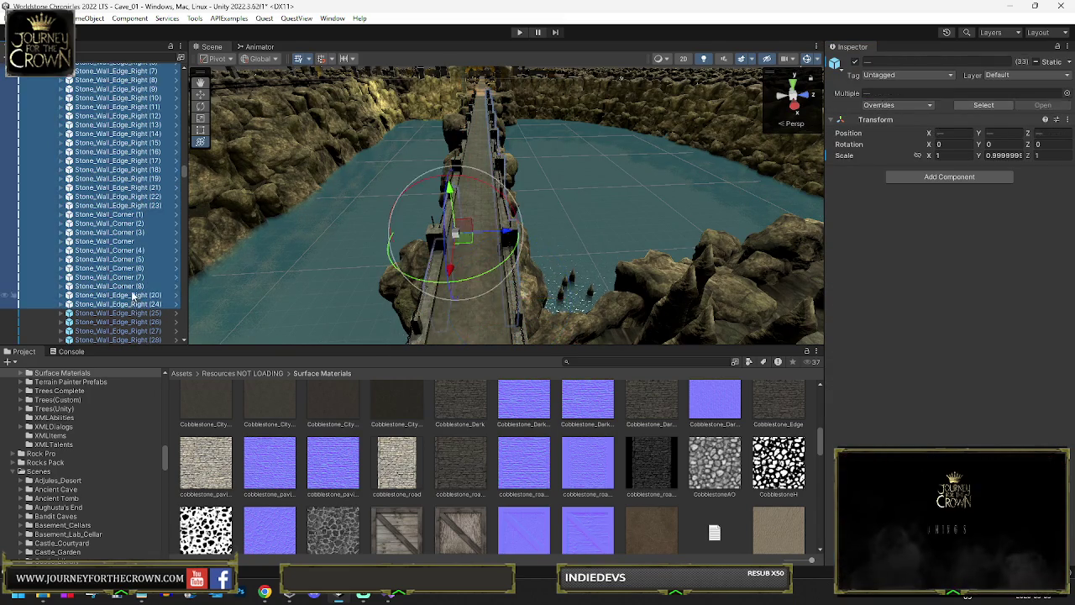
key("Delete")
Frame Stone_Wall_1_3 in the Scene view and select a range of Stone_Wall_Corner pieces.
left_click(105, 143)
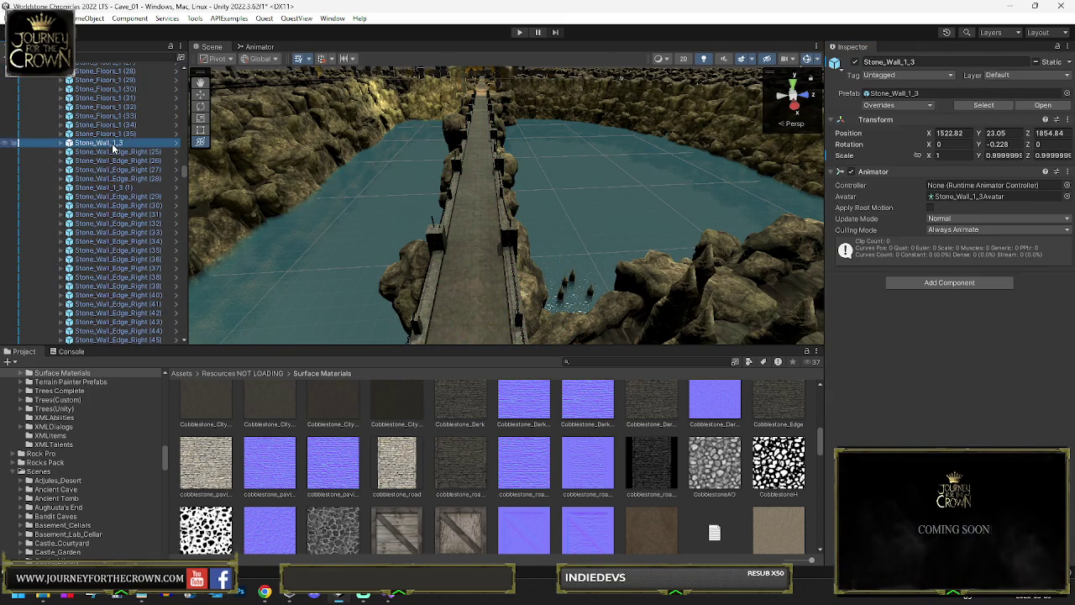
key("f")
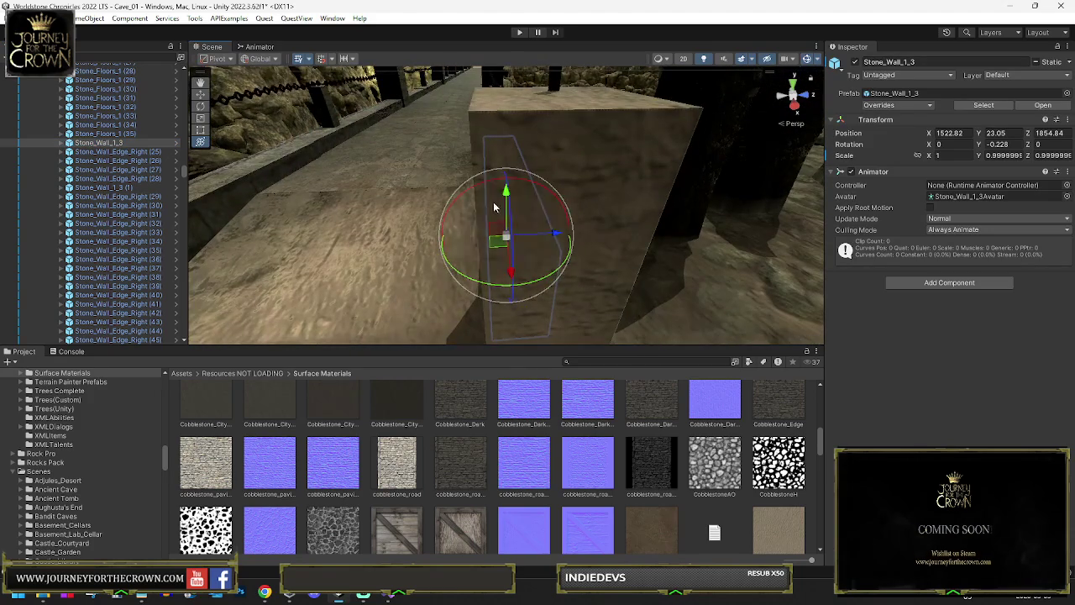
scroll(124, 166, "down", 10)
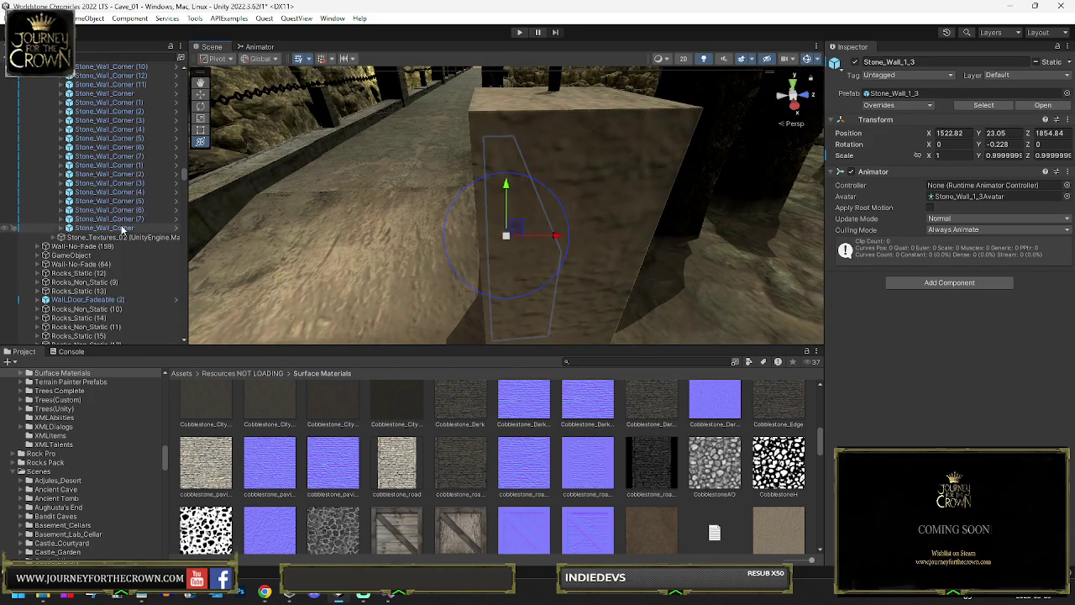
left_click(126, 218, "shift")
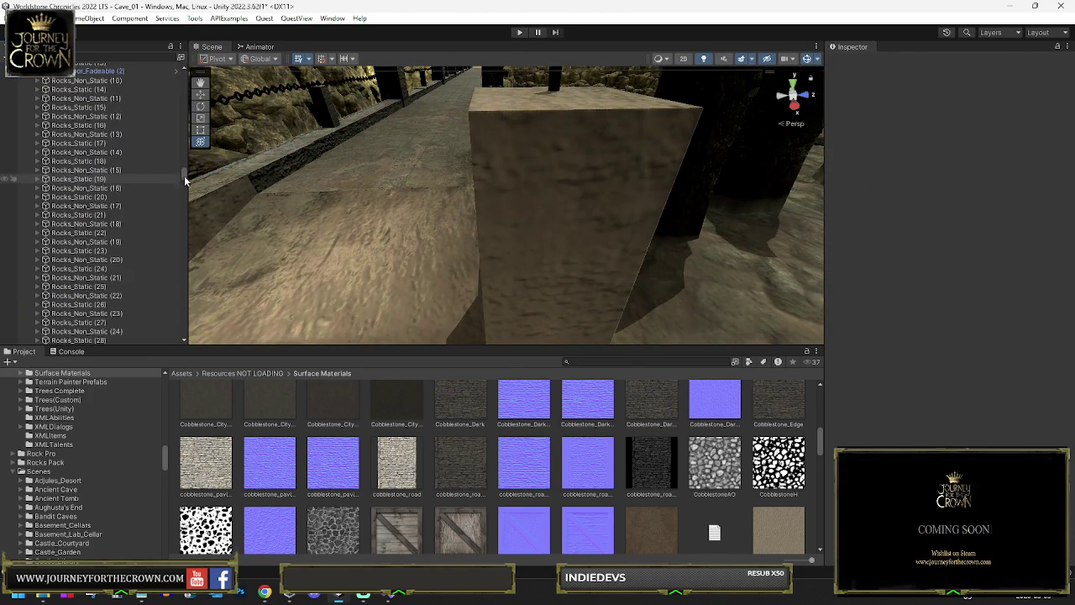
Combine Stone_Textures_02's pieces into one mesh, frame the bridge, and save the scene.
left_click(624, 185)
scroll(146, 159, "up", 5)
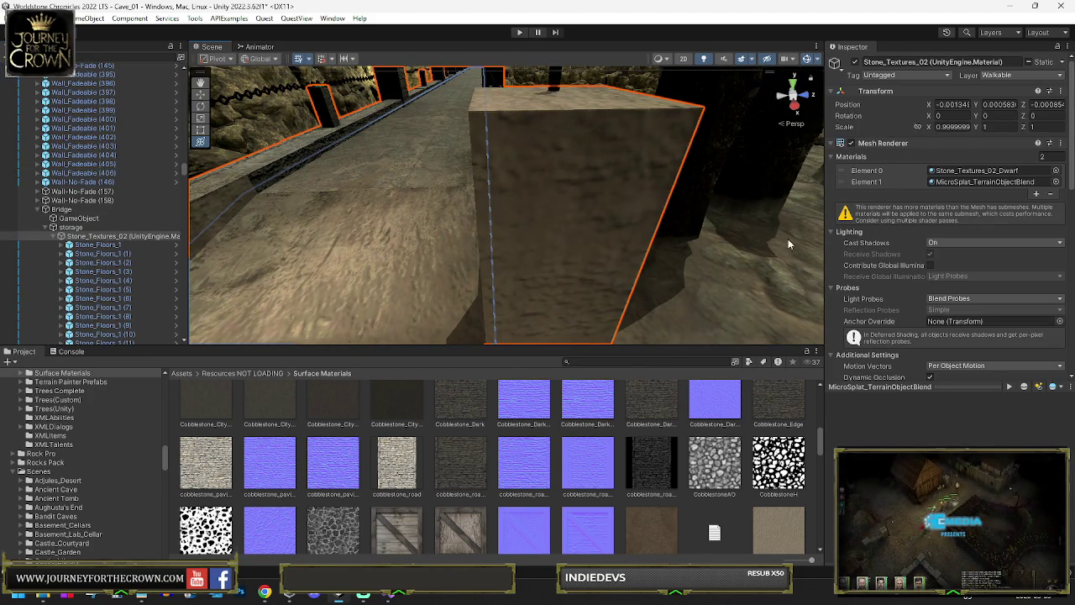
scroll(909, 307, "down", 6)
left_click(920, 266)
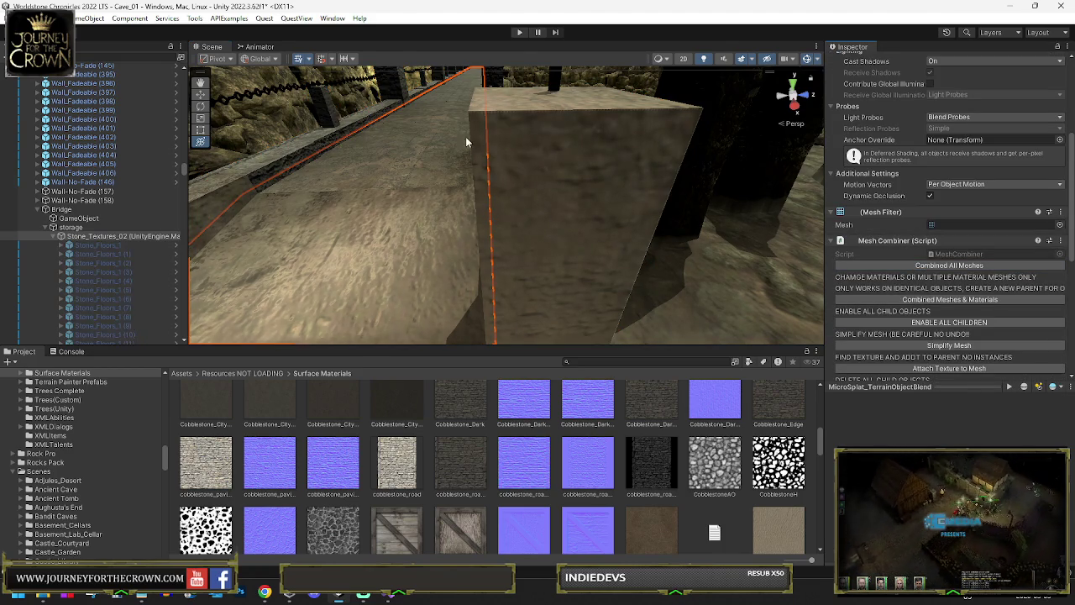
key("f")
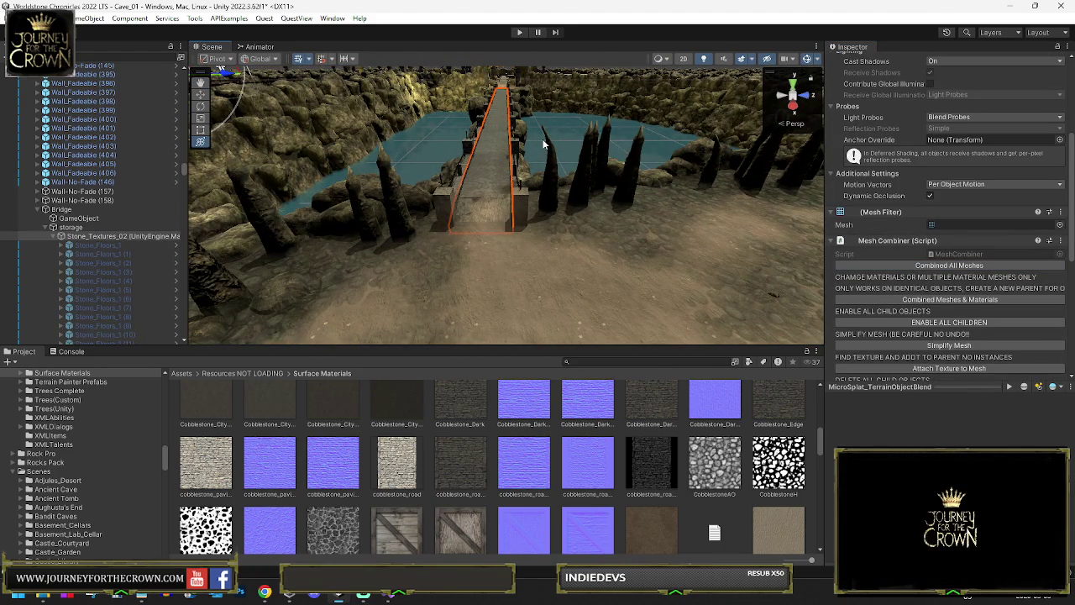
key("ctrl+s")
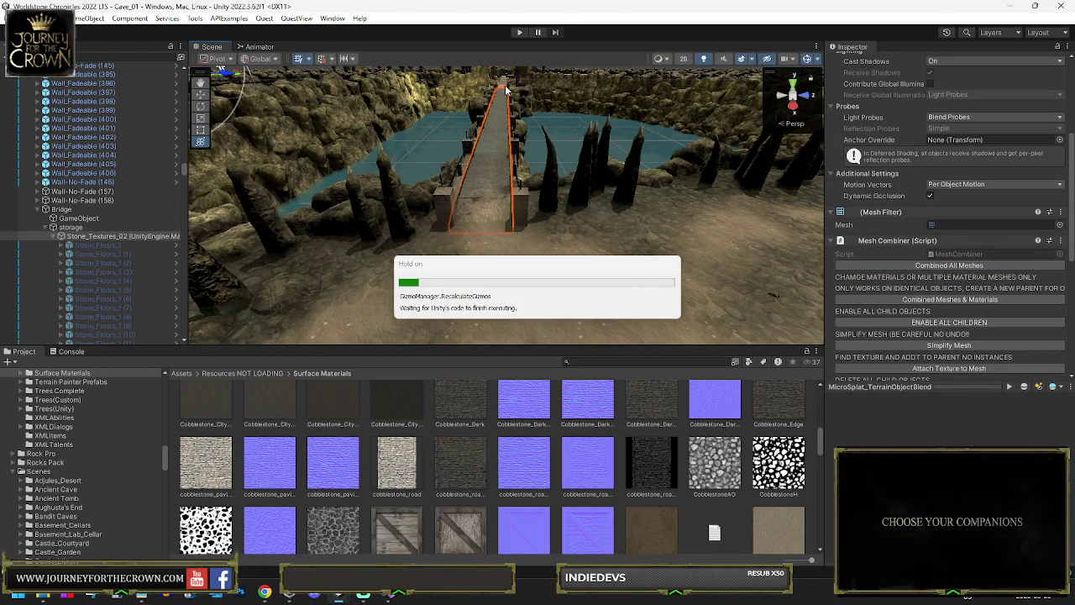
Fly to the castle bridge and use ENABLE ALL CHILDREN on its Stone_Textures_02 parent.
key("w")
key("w")
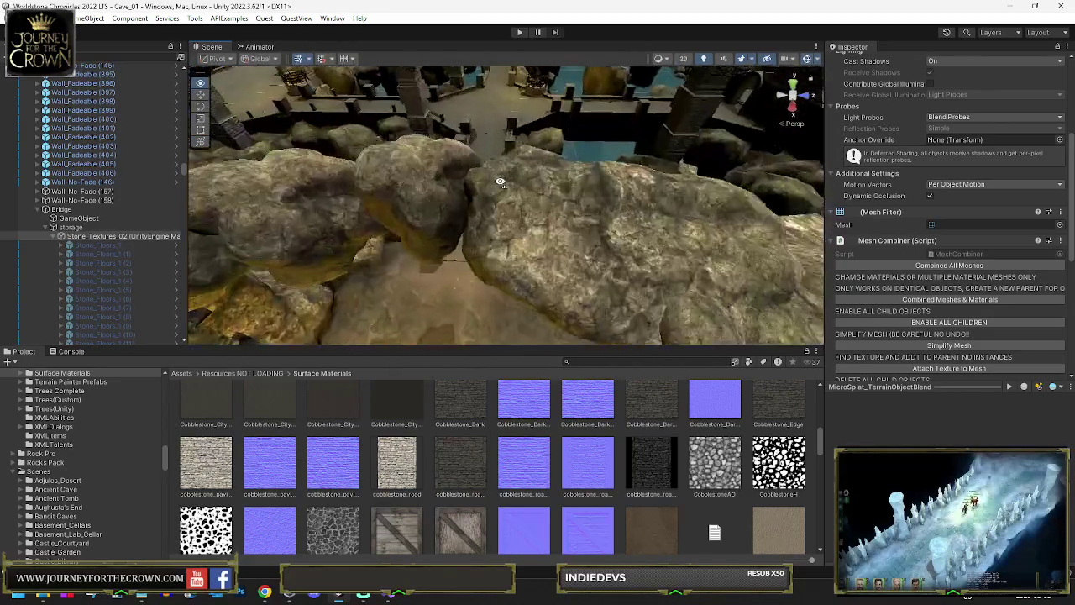
key("w")
left_click(493, 187)
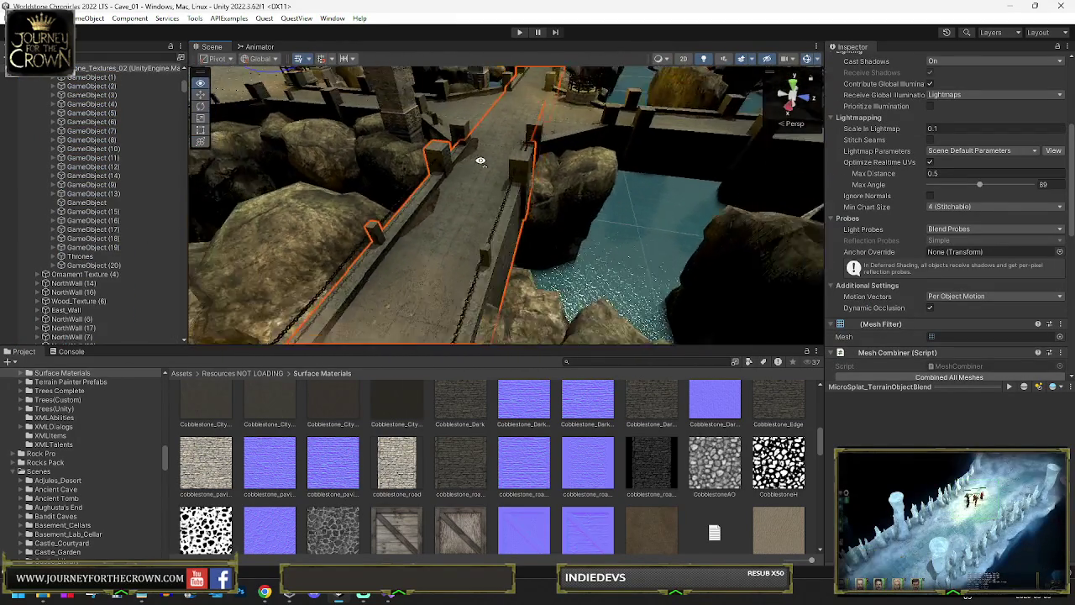
key("s")
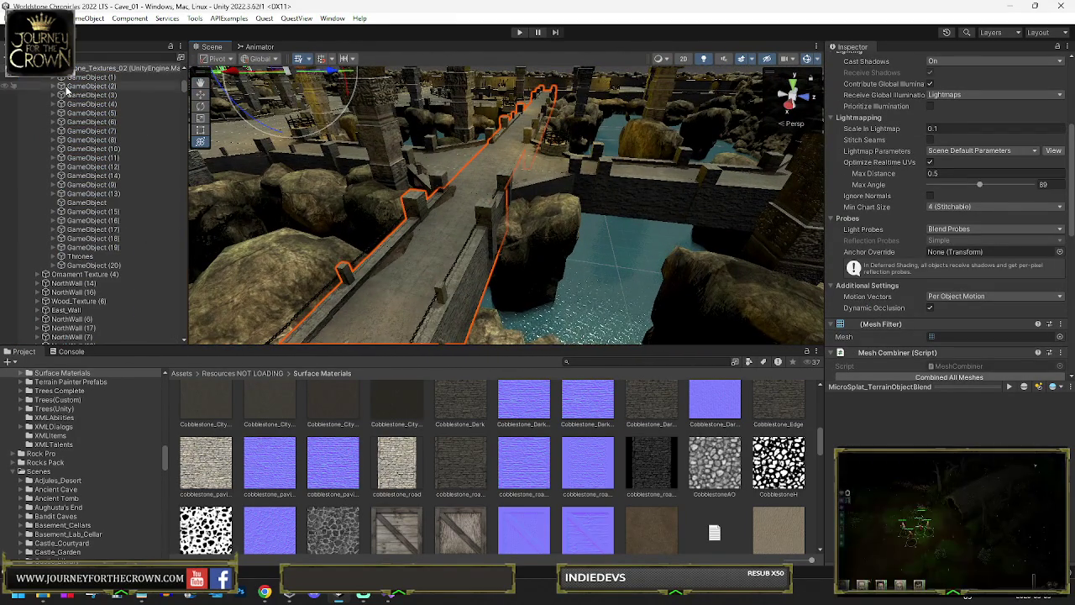
left_click(51, 68)
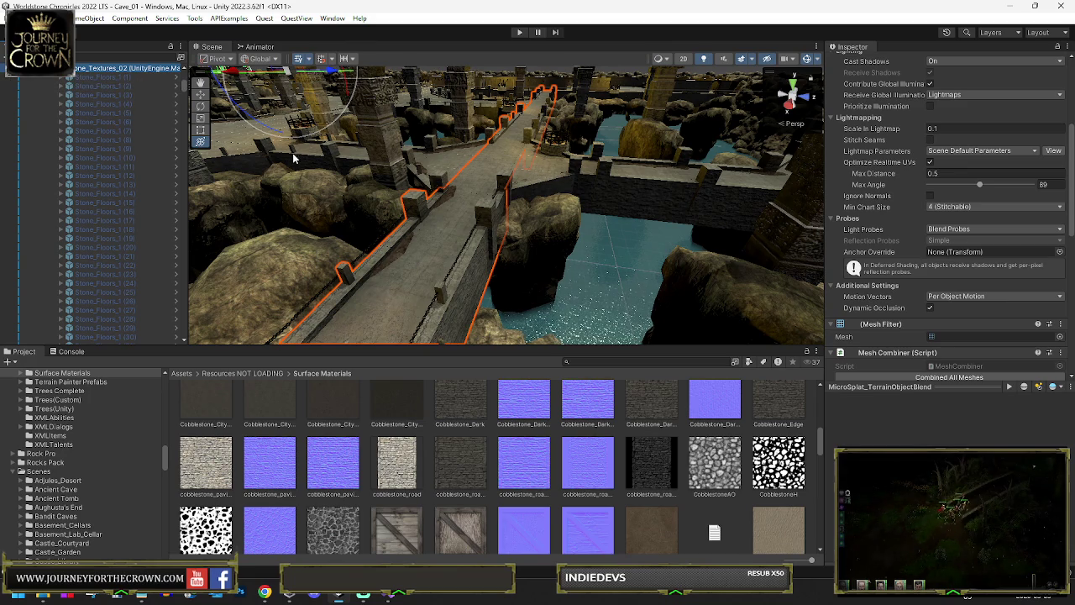
scroll(907, 284, "down", 5)
left_click(924, 284)
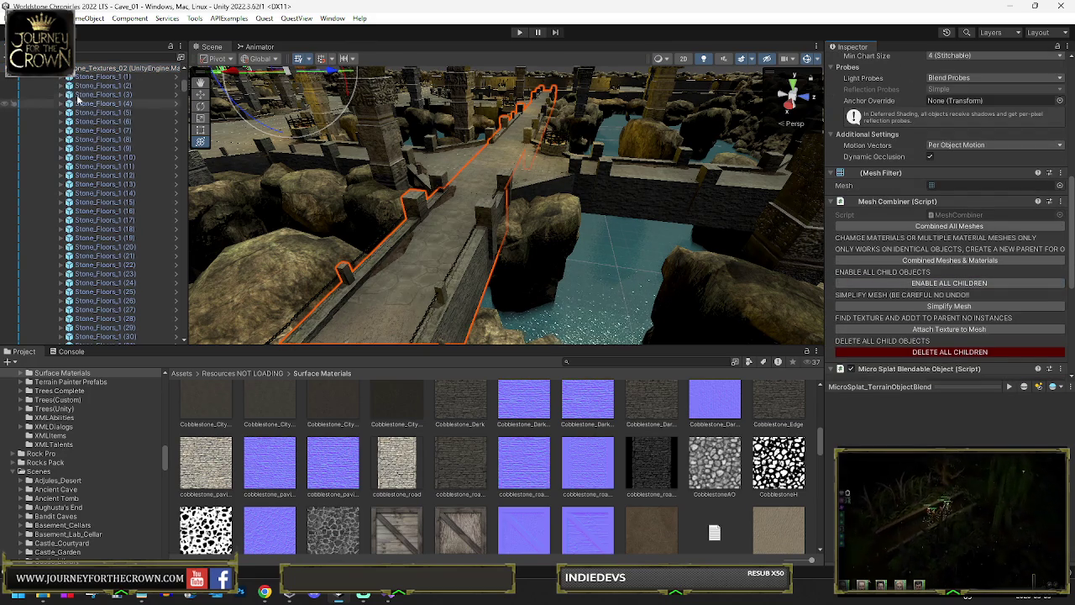
Select Stone_Floors_1 (1), then Stone_Wall_1_3, and frame Stone_Wall_1_3 in the Scene view.
scroll(91, 87, "up", 5)
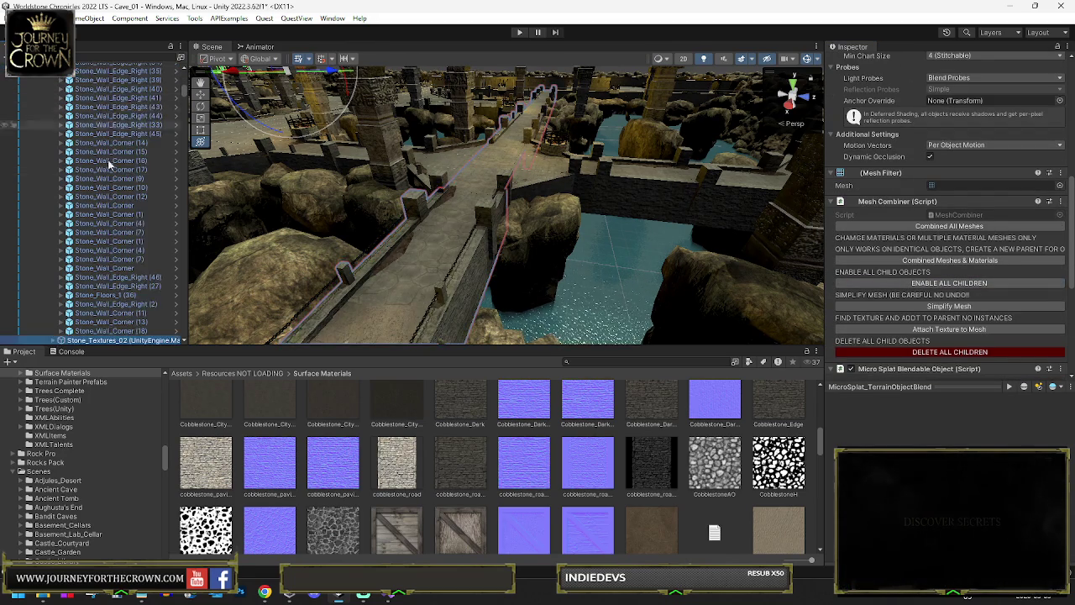
scroll(78, 212, "down", 2)
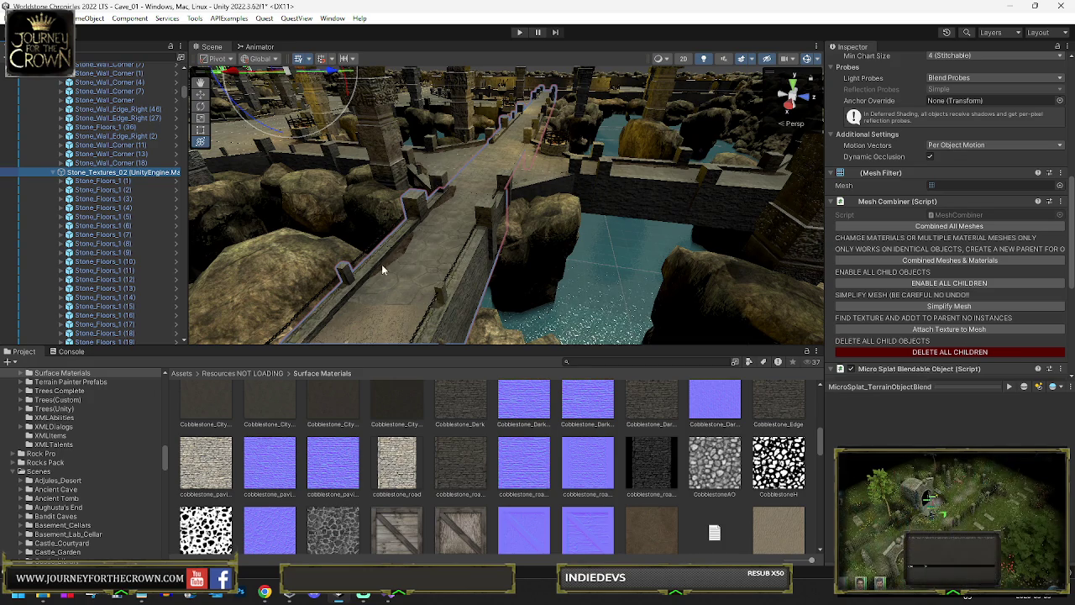
left_click(101, 181)
scroll(101, 190, "down", 15)
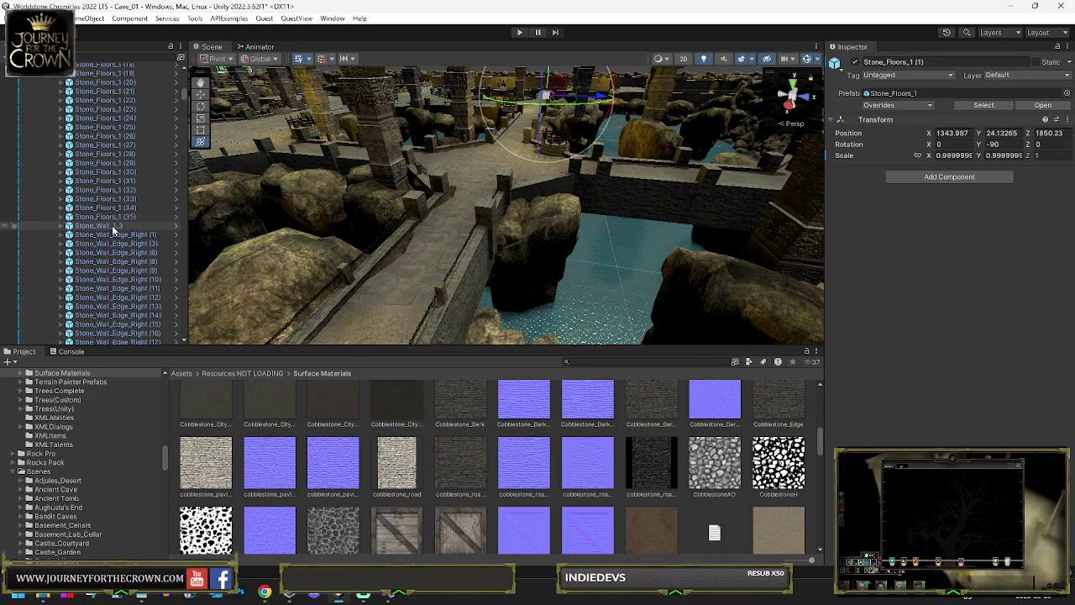
left_click(114, 227)
scroll(118, 229, "down", 10)
scroll(125, 220, "down", 5)
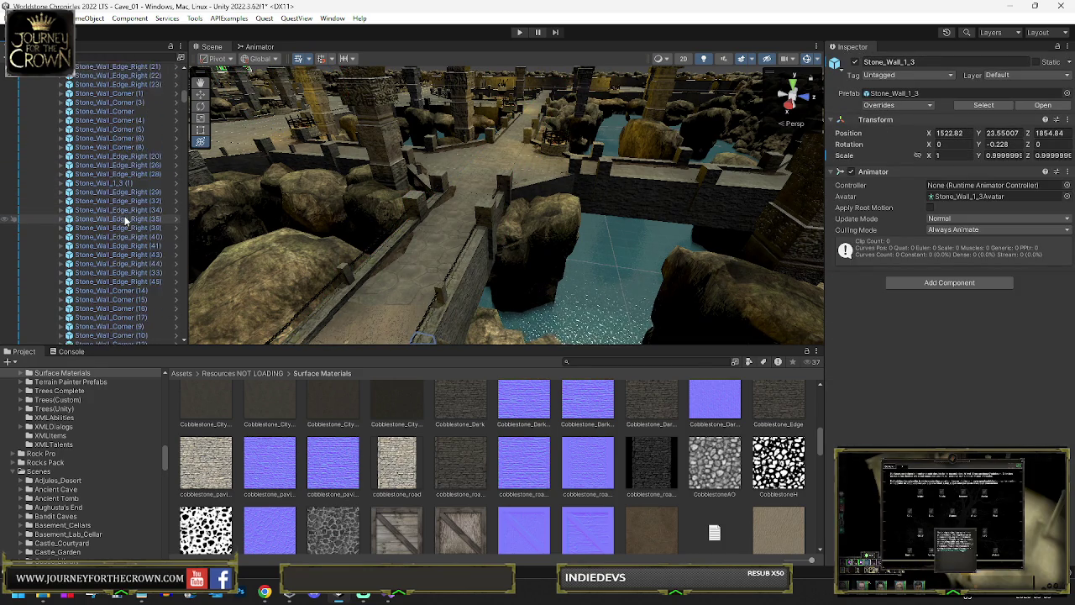
scroll(124, 215, "down", 2)
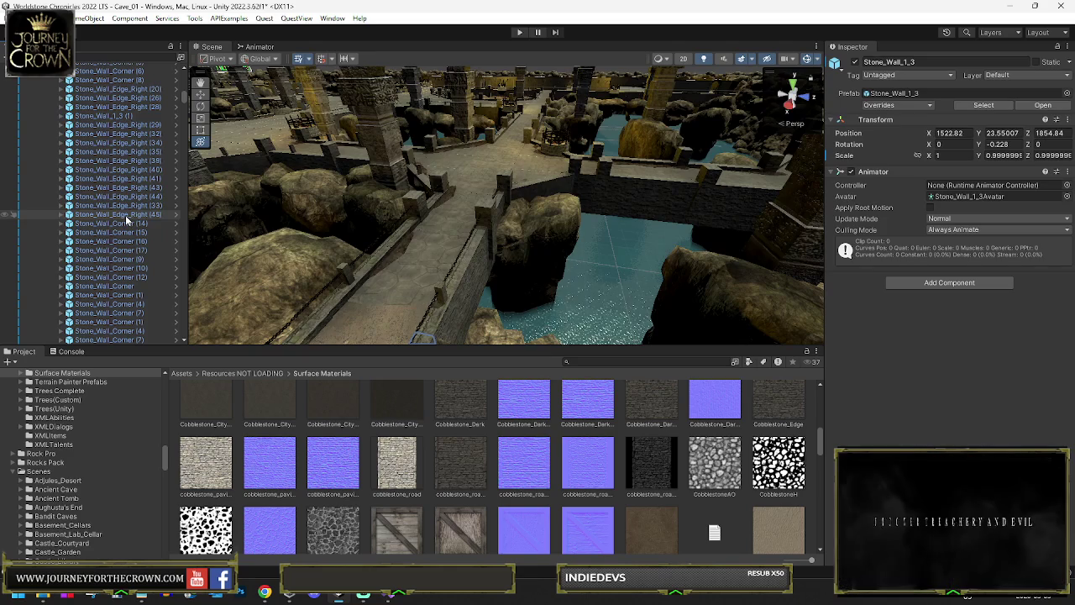
mouse_move(471, 216)
left_mouse_down()
mouse_move(227, 244)
mouse_move(406, 249)
left_mouse_up()
key("f")
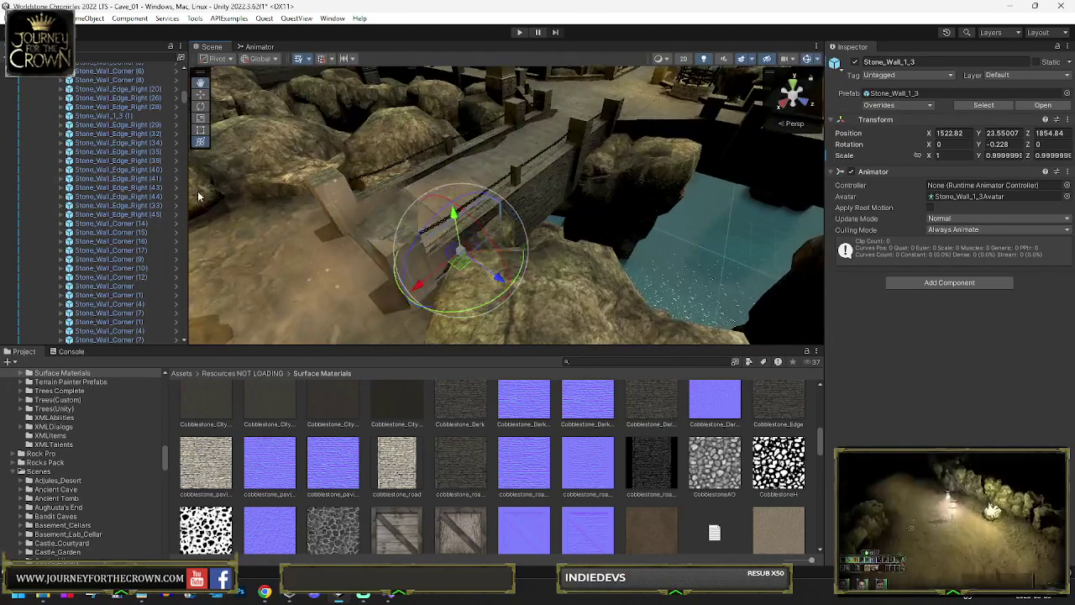
scroll(130, 224, "down", 5)
key("w")
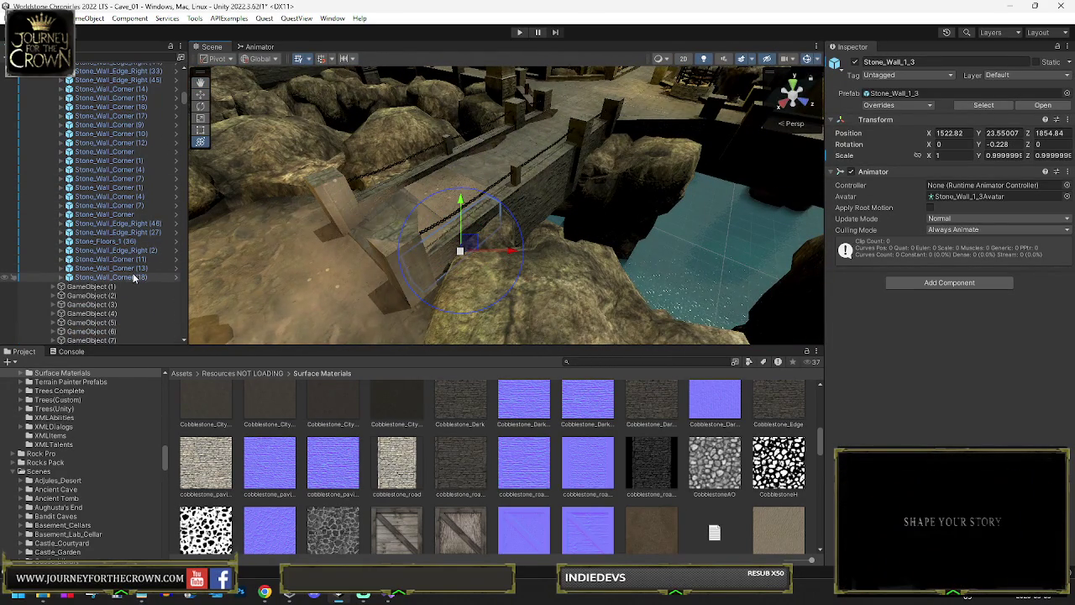